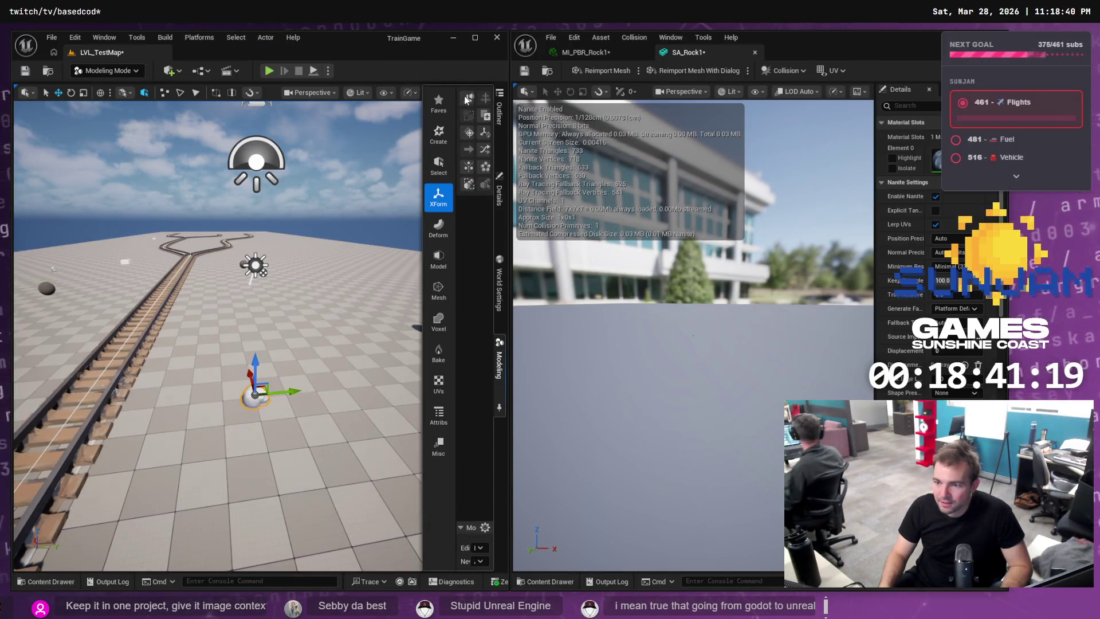
Scale the rock to 100 on every axis with the Transform tool.
click(485, 98)
click(65, 524)
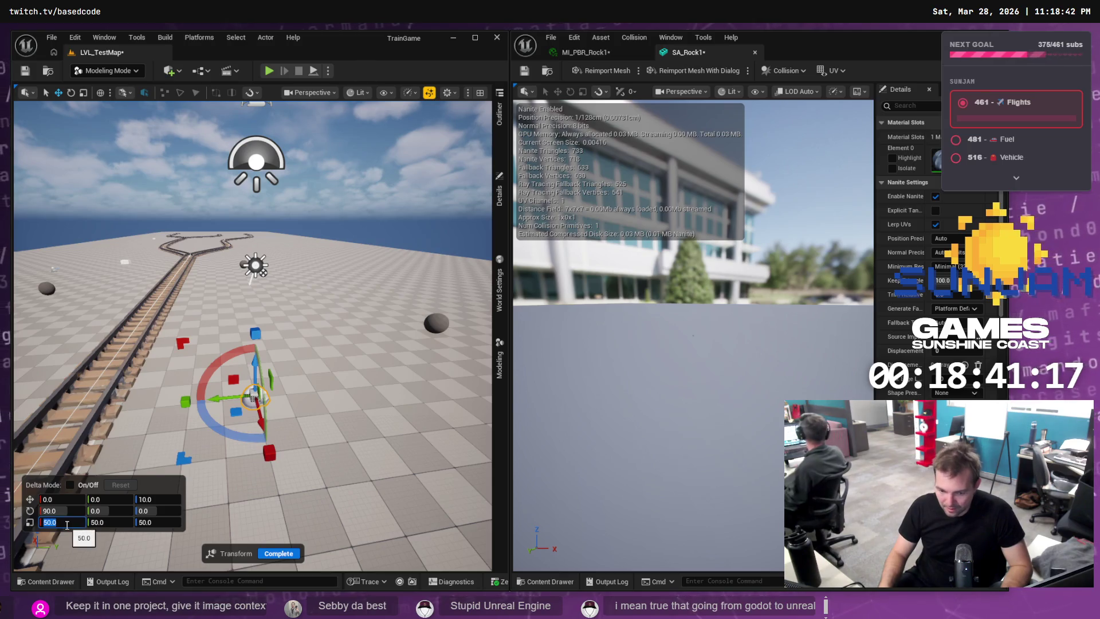
text(1)
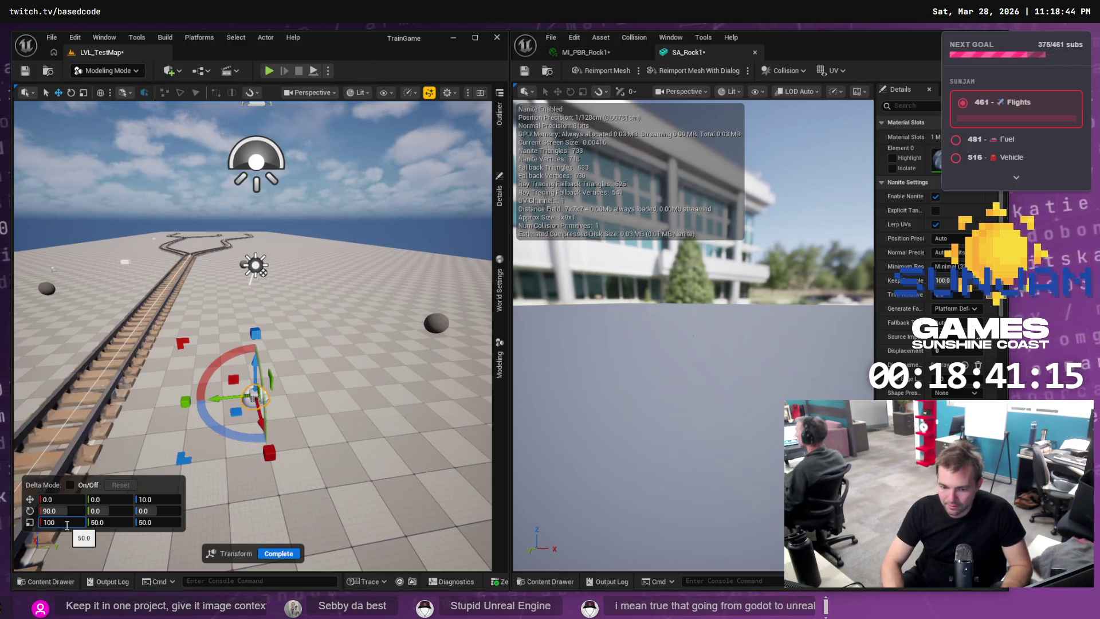
key(Tab)
text(10)
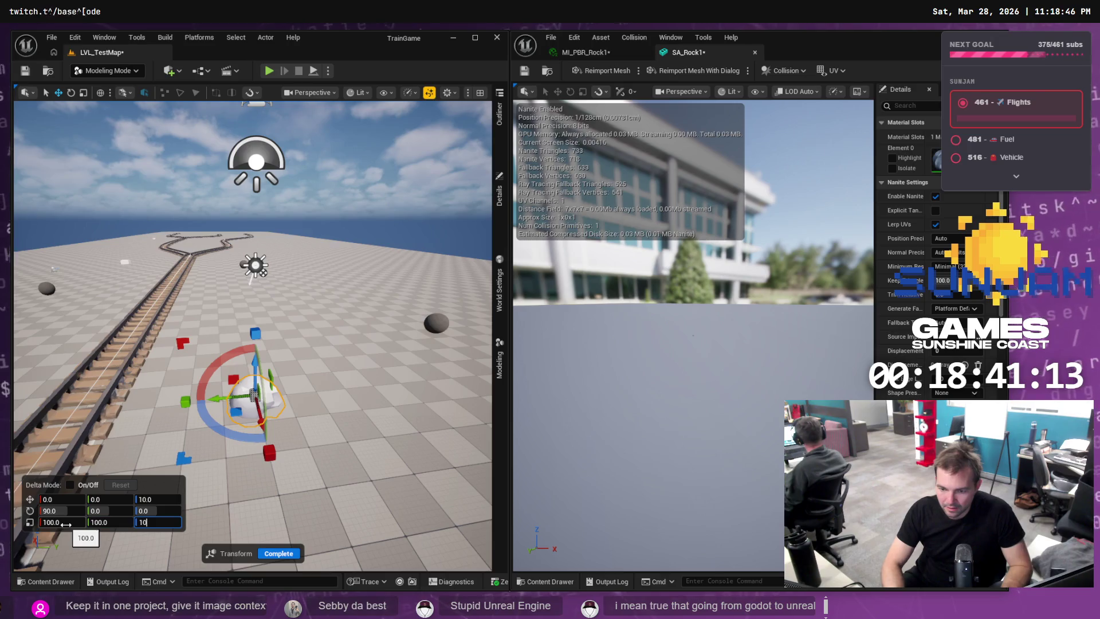
click(279, 553)
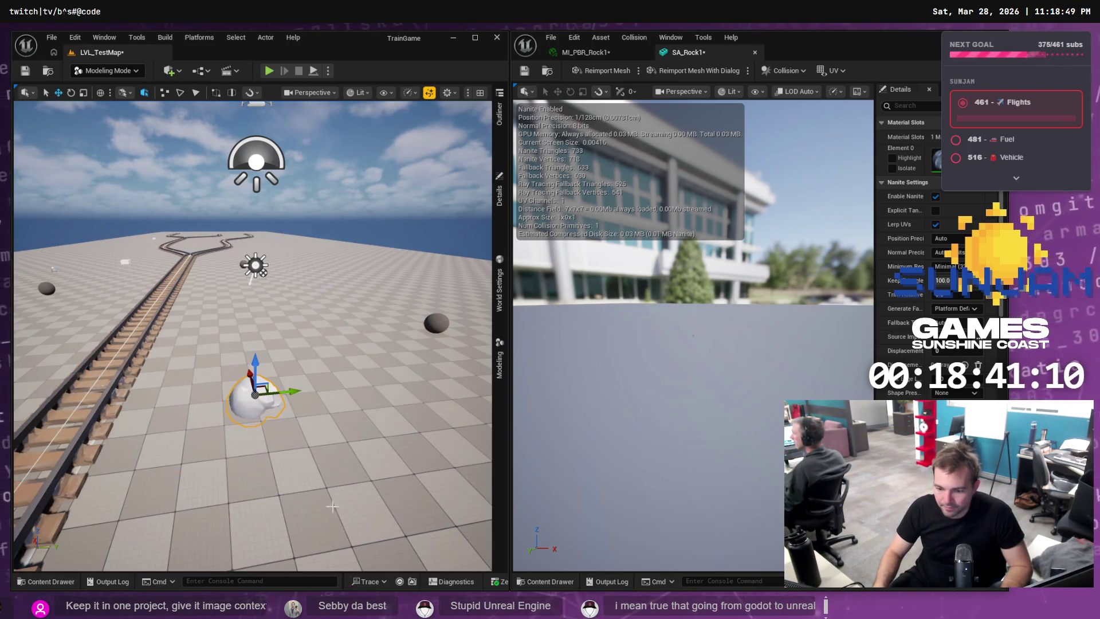
Bake the transform into the rock mesh, raise the rock slightly, and bake again.
click(500, 363)
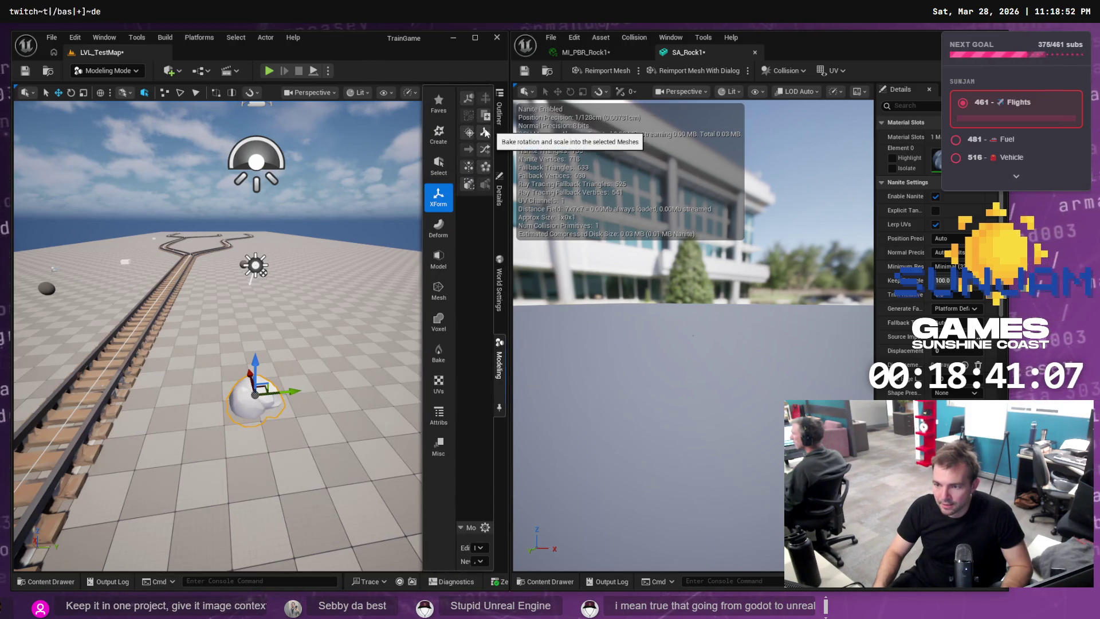
click(485, 150)
click(274, 554)
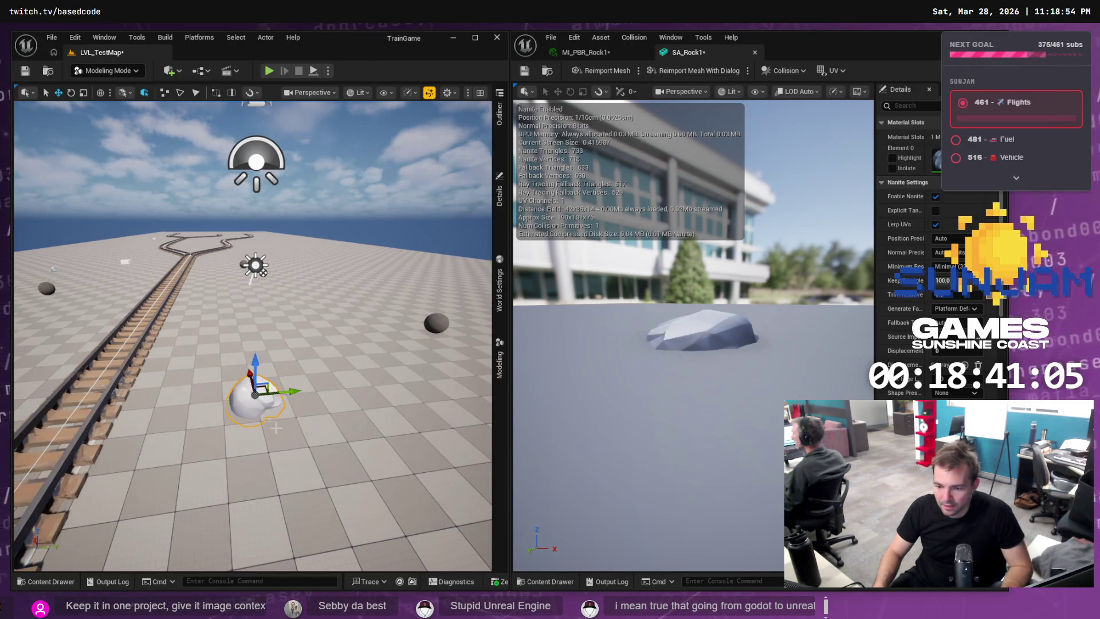
drag(256, 357, 254, 350)
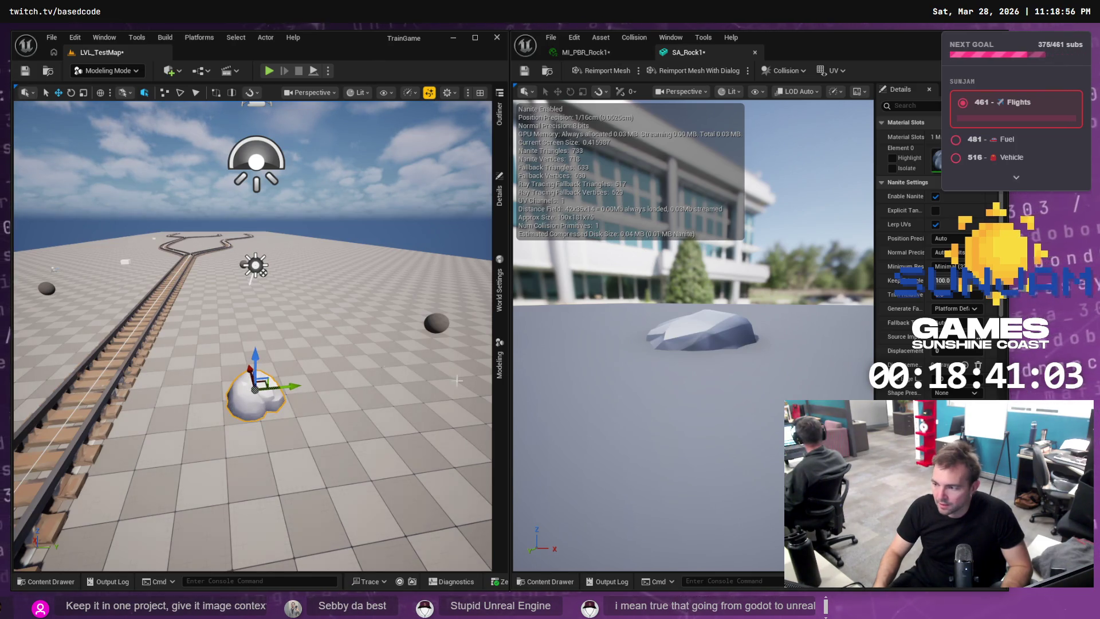
click(499, 366)
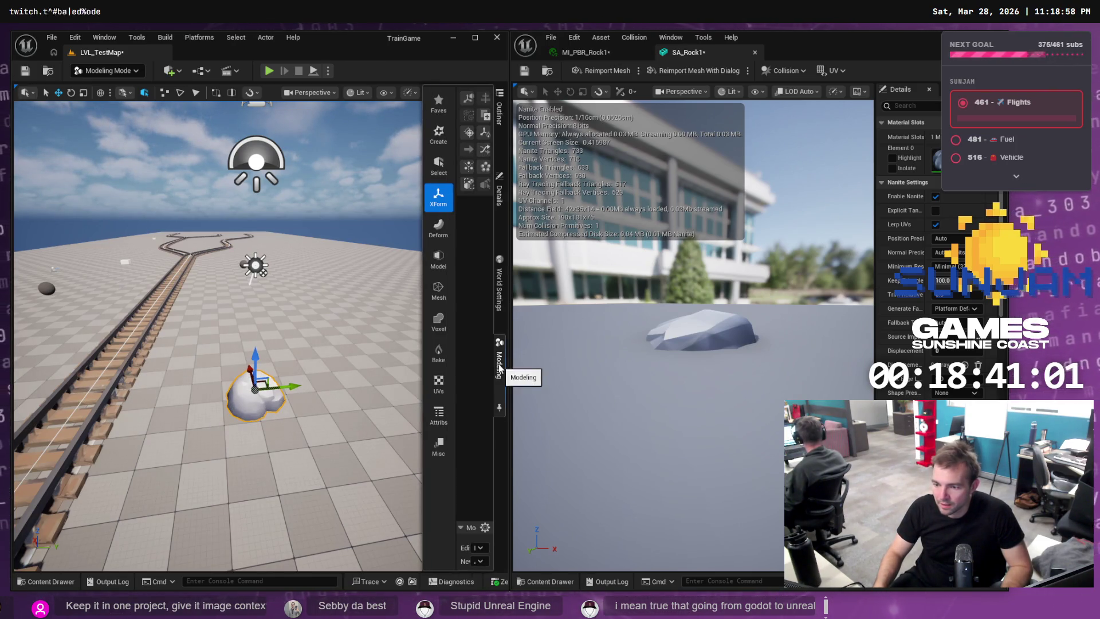
click(484, 135)
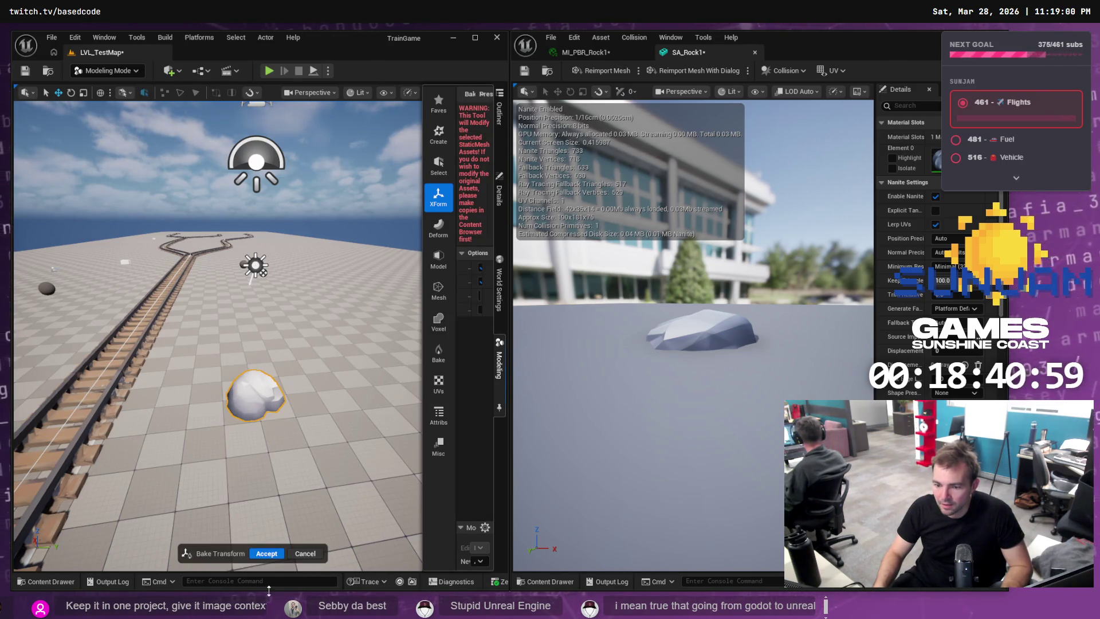
click(264, 555)
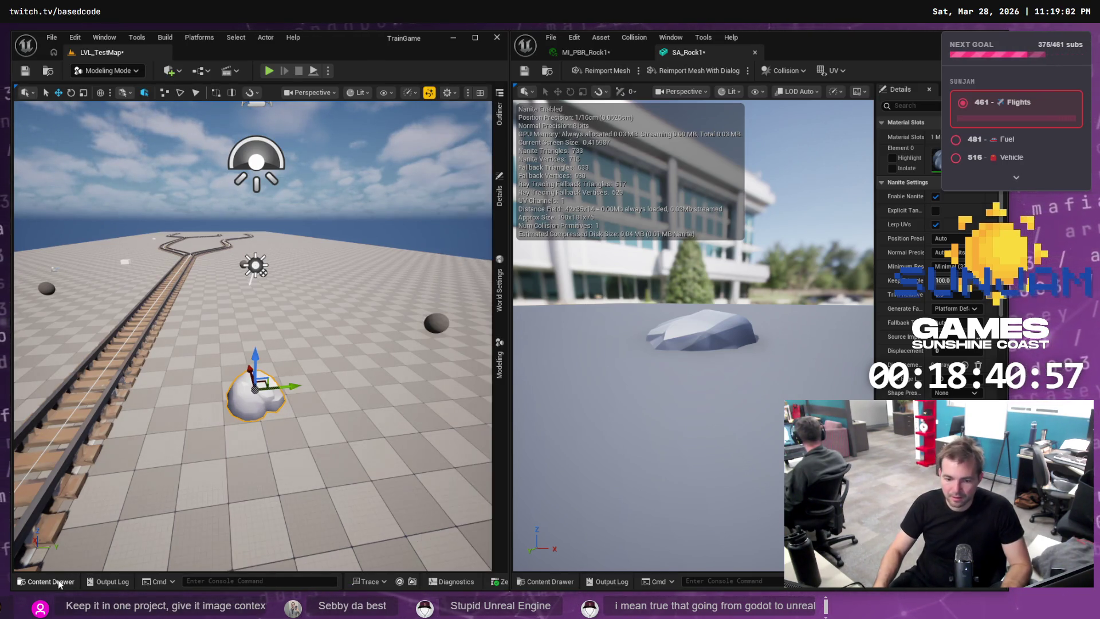
Place another SA_Rock1 in the level and move it onto the first rock's spot.
click(51, 581)
drag(175, 498, 207, 340)
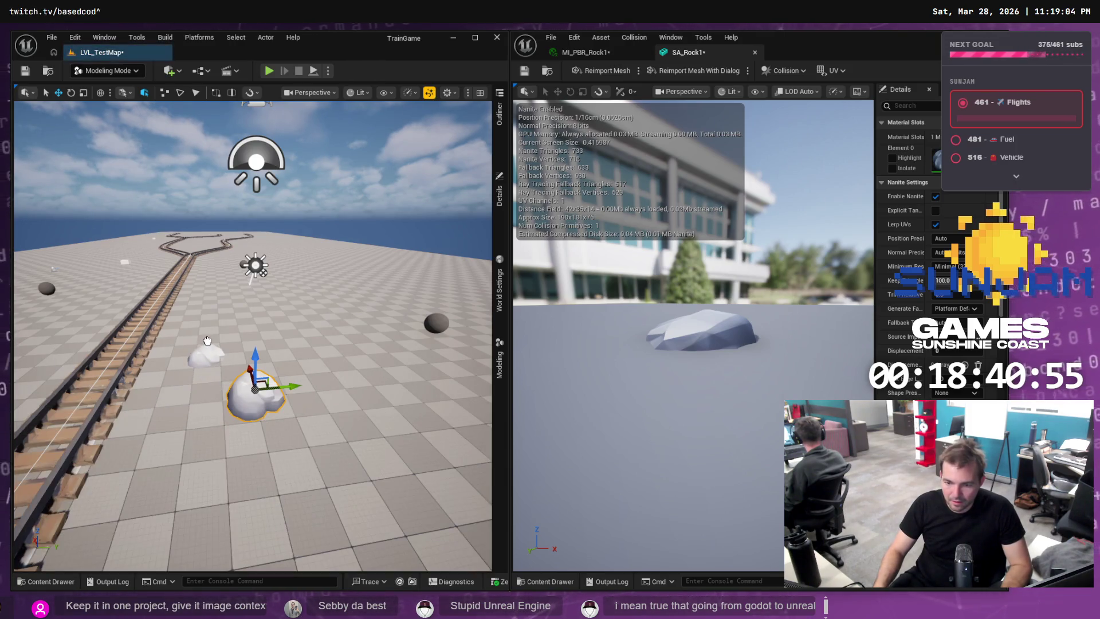
click(207, 347)
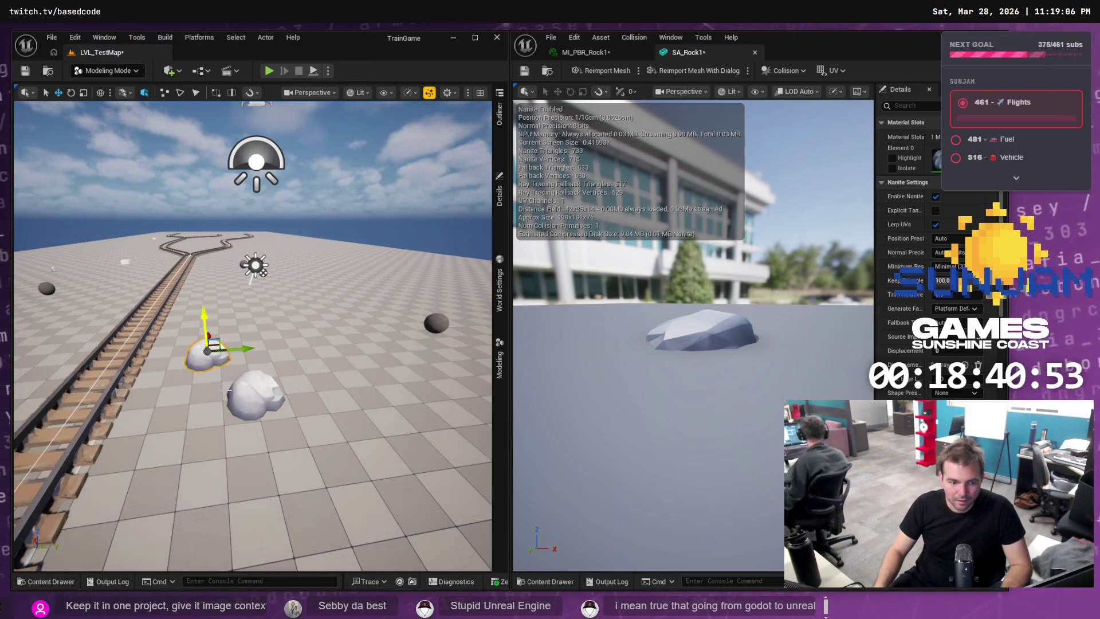
drag(207, 349, 243, 394)
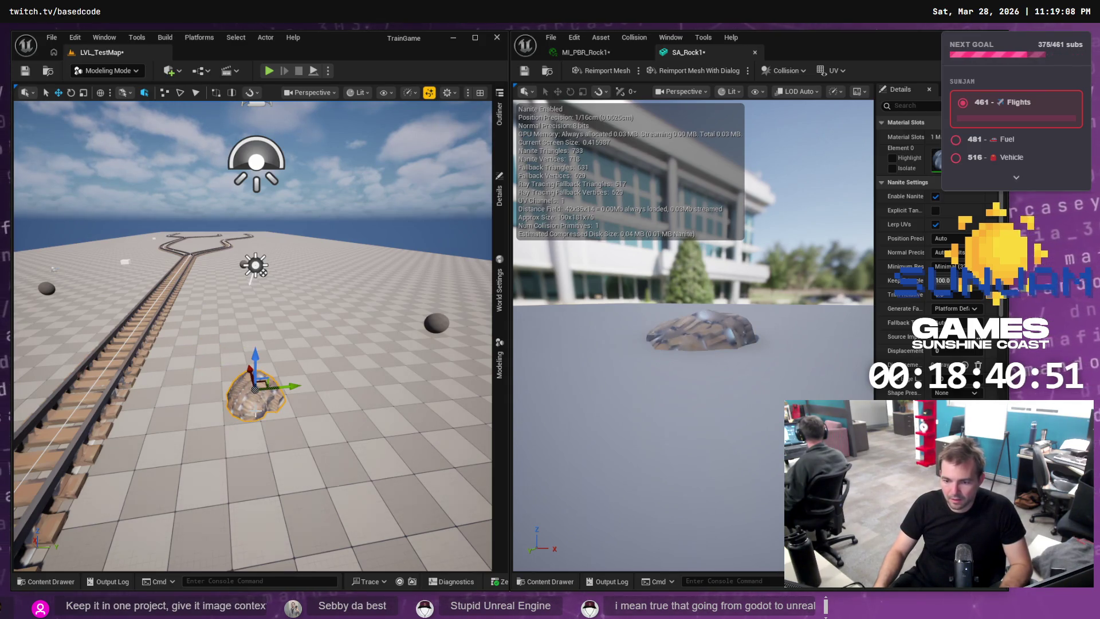
Drop MI_PBR_Rock1 from the Materials folder onto the rock, then open it for editing.
click(50, 582)
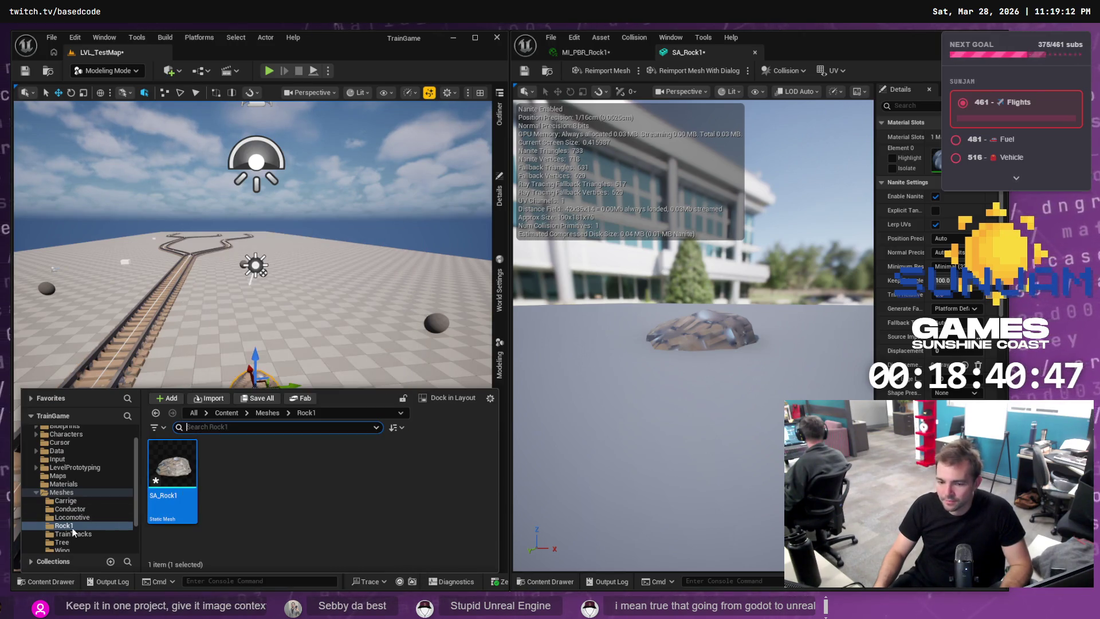
click(92, 485)
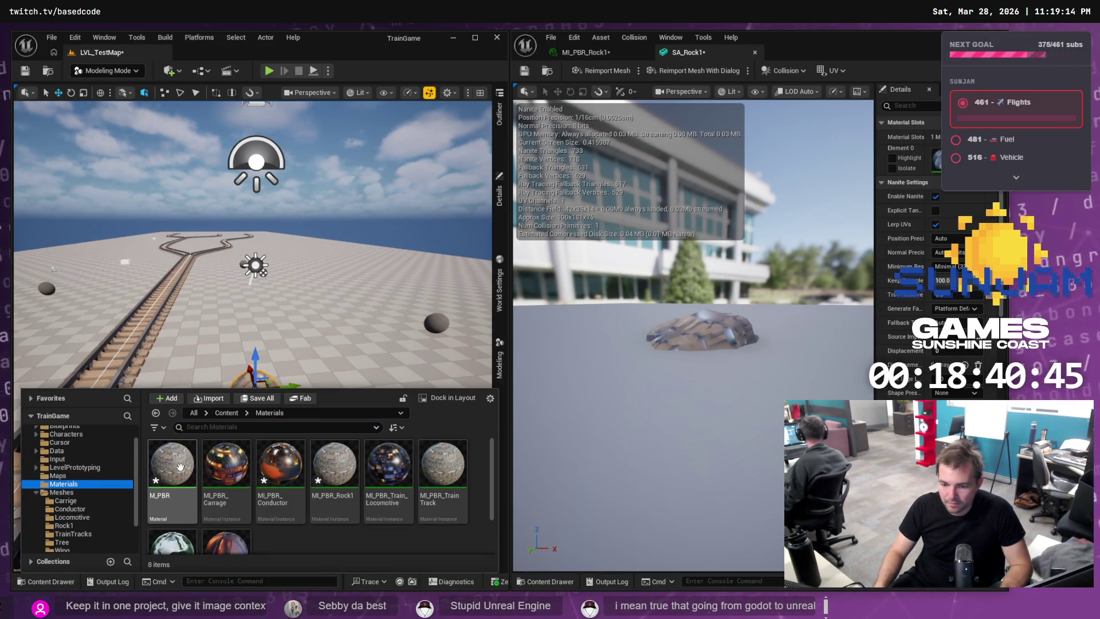
scroll(174, 515, down, 2)
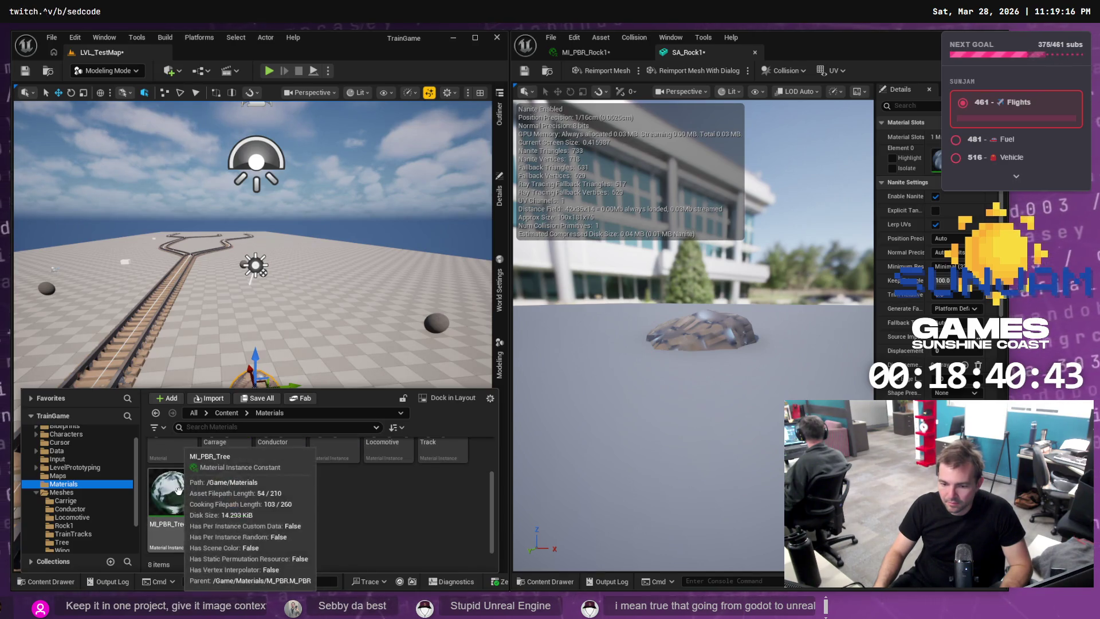
scroll(363, 500, up, 2)
click(357, 486)
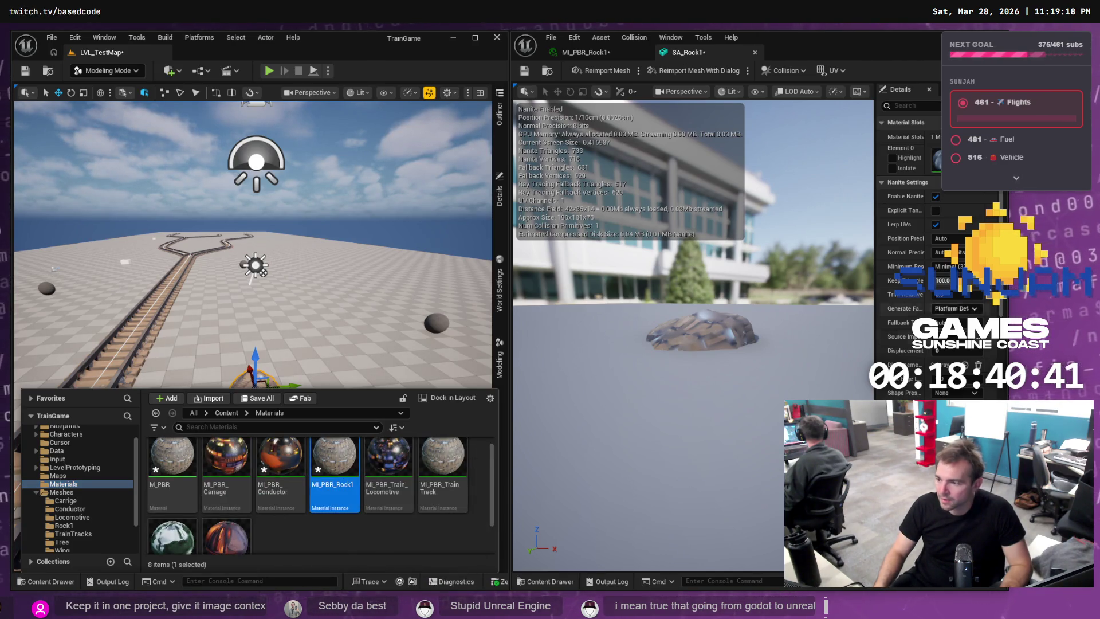
mouse_move(338, 458)
mouse_down()
mouse_move(789, 295)
mouse_move(705, 329)
mouse_up()
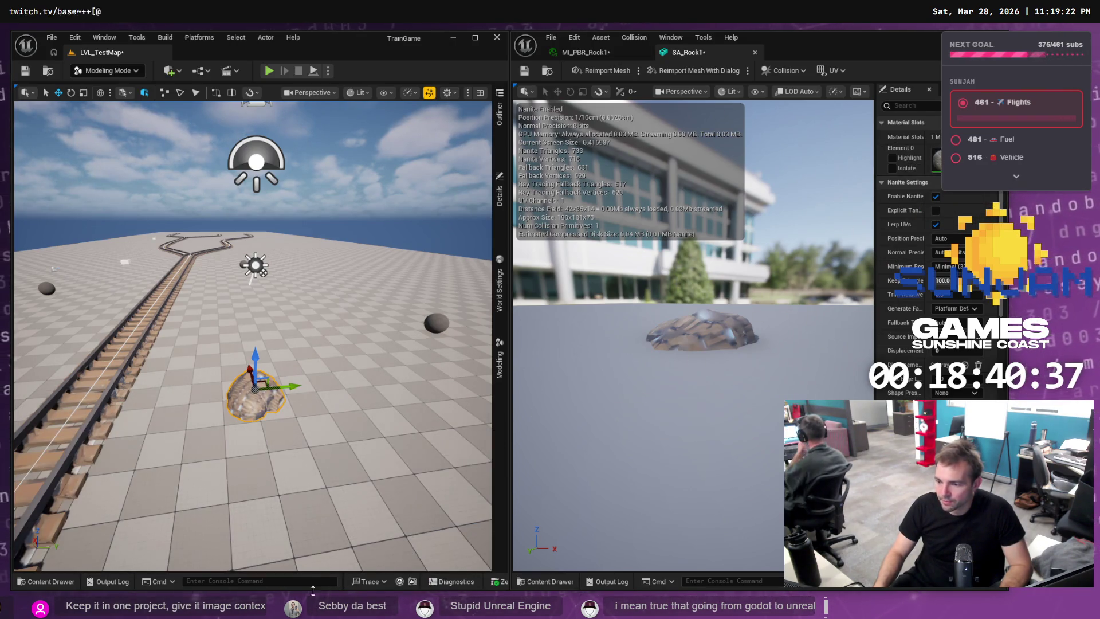
click(61, 581)
double_click(337, 487)
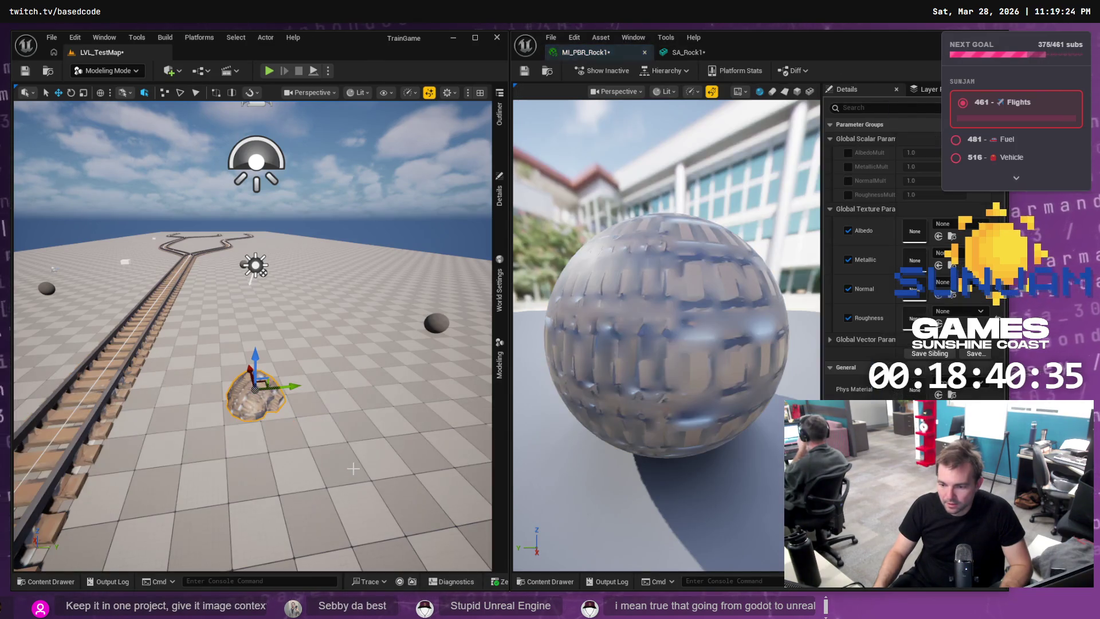
Drag the base, metallic, normal and roughness PNGs from File Explorer into the Rock1 folder.
click(51, 581)
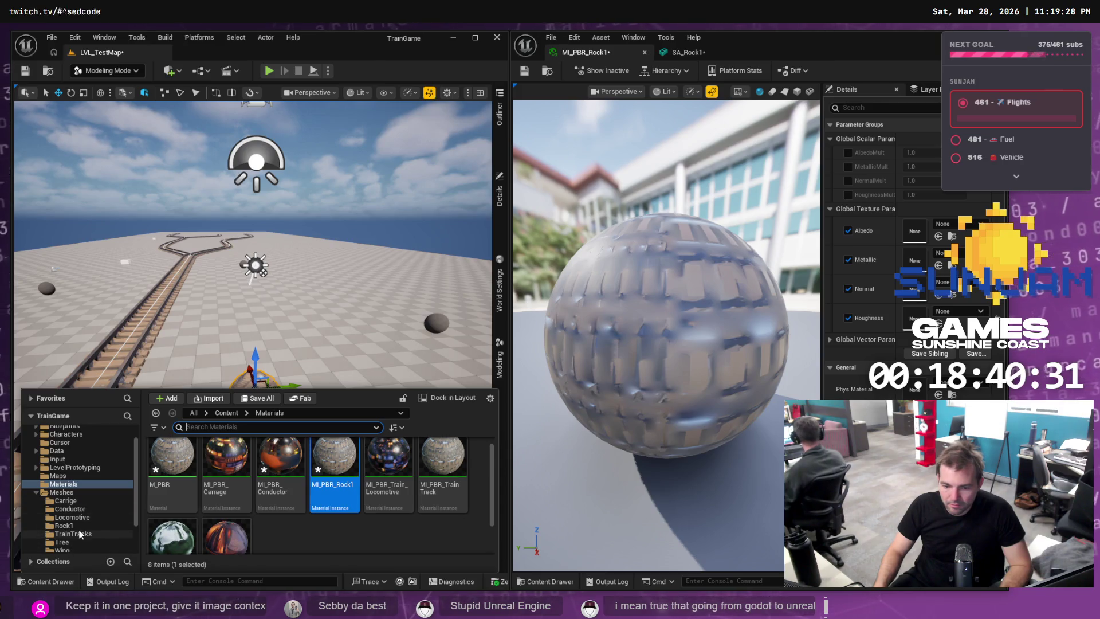
click(83, 526)
click(243, 473)
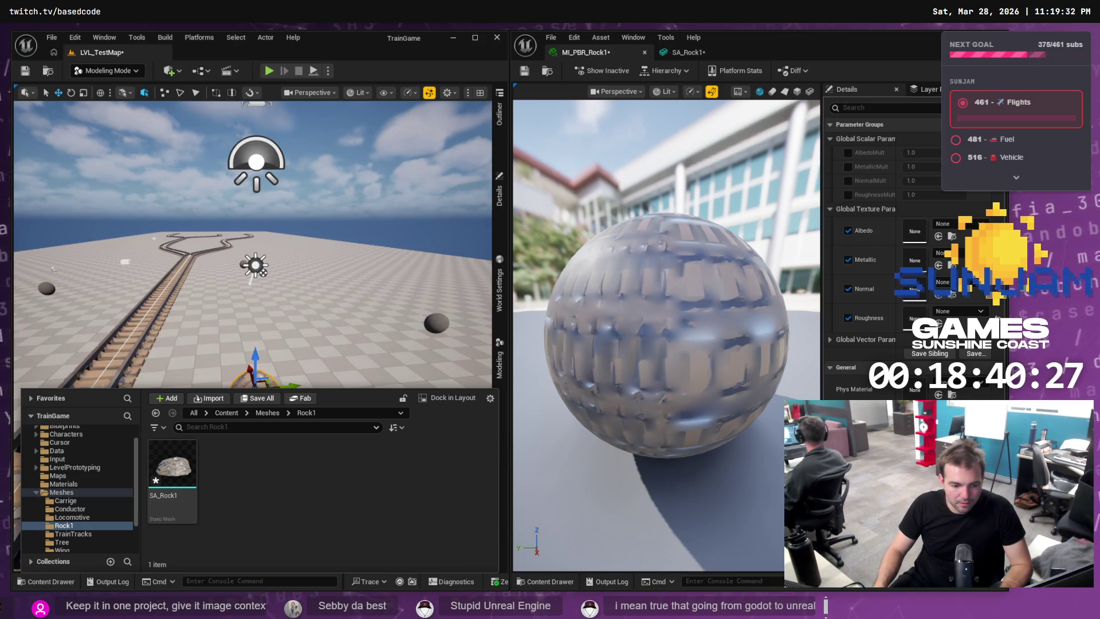
key(alt+Tab)
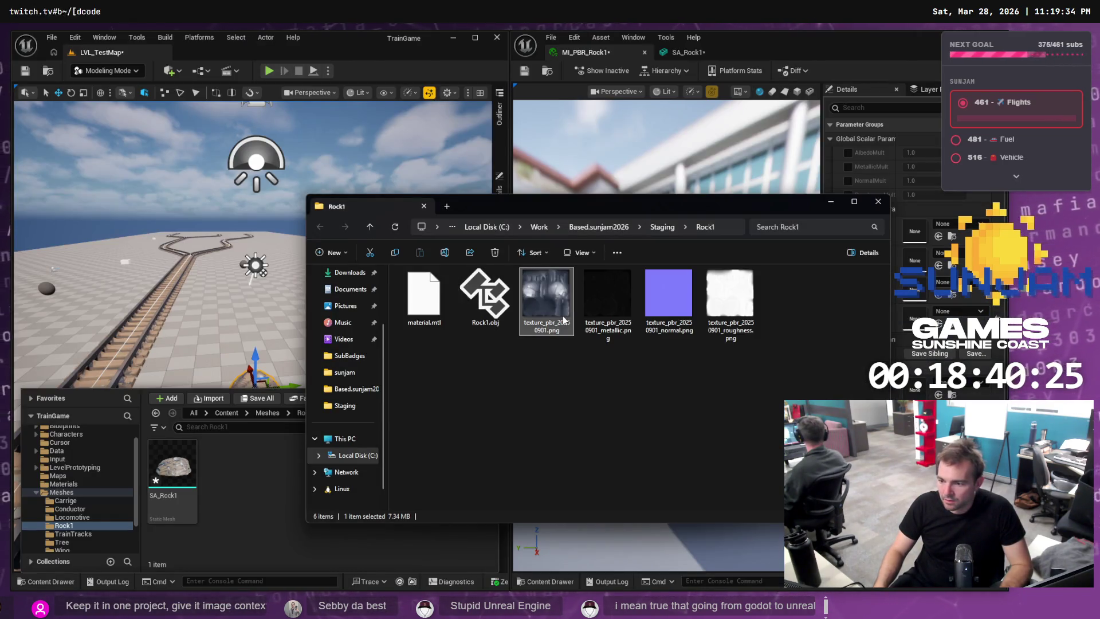
shift+click(743, 307)
mouse_move(743, 307)
mouse_down()
mouse_move(271, 480)
mouse_move(251, 521)
mouse_up()
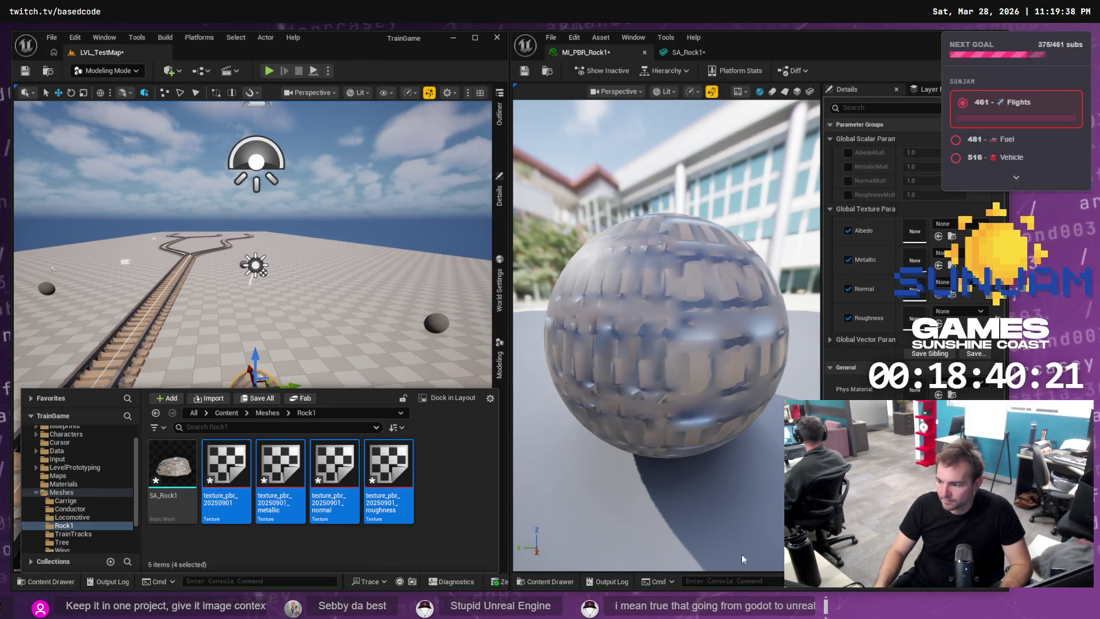
click(63, 484)
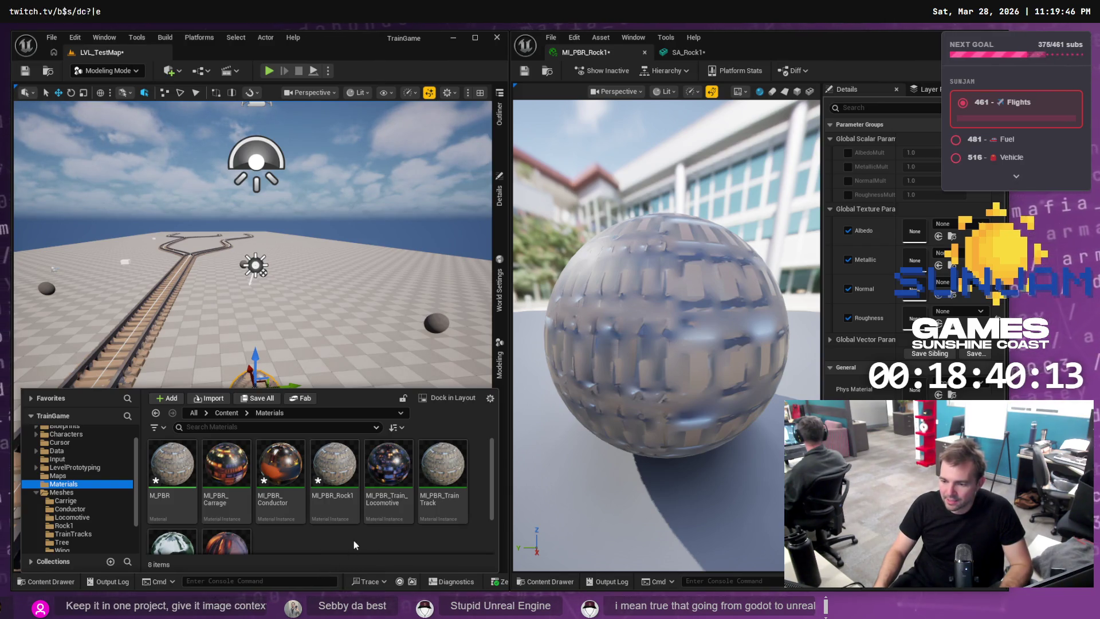
Assign the base, metallic, normal and roughness textures to MI_PBR_Rock1's matching slots.
click(349, 462)
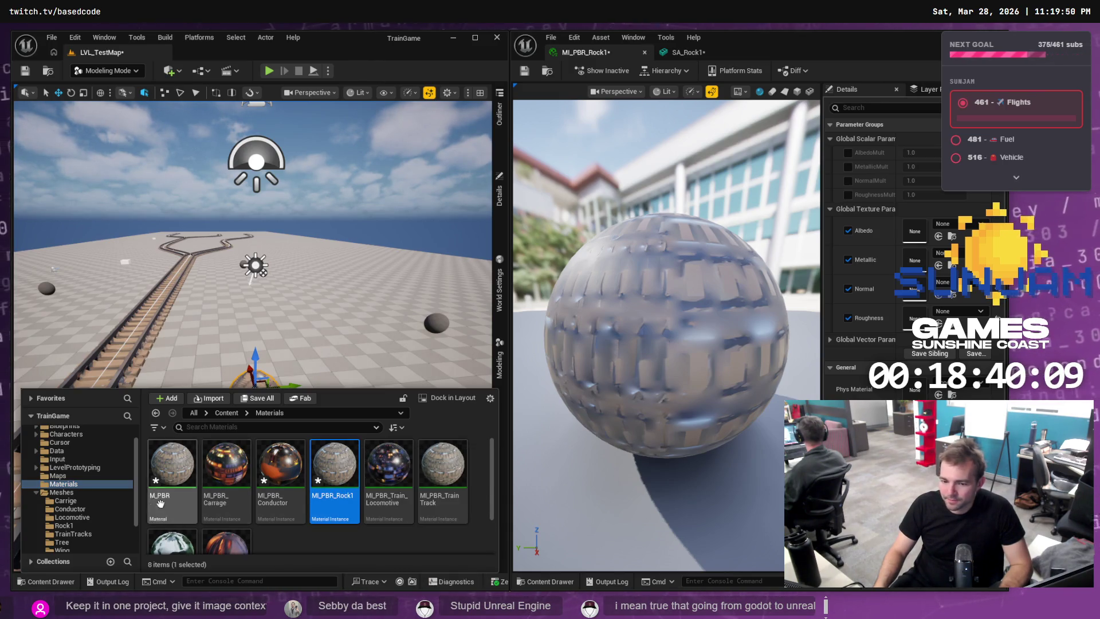
click(76, 525)
mouse_move(233, 464)
mouse_down()
mouse_move(687, 286)
mouse_move(914, 231)
mouse_up()
click(53, 589)
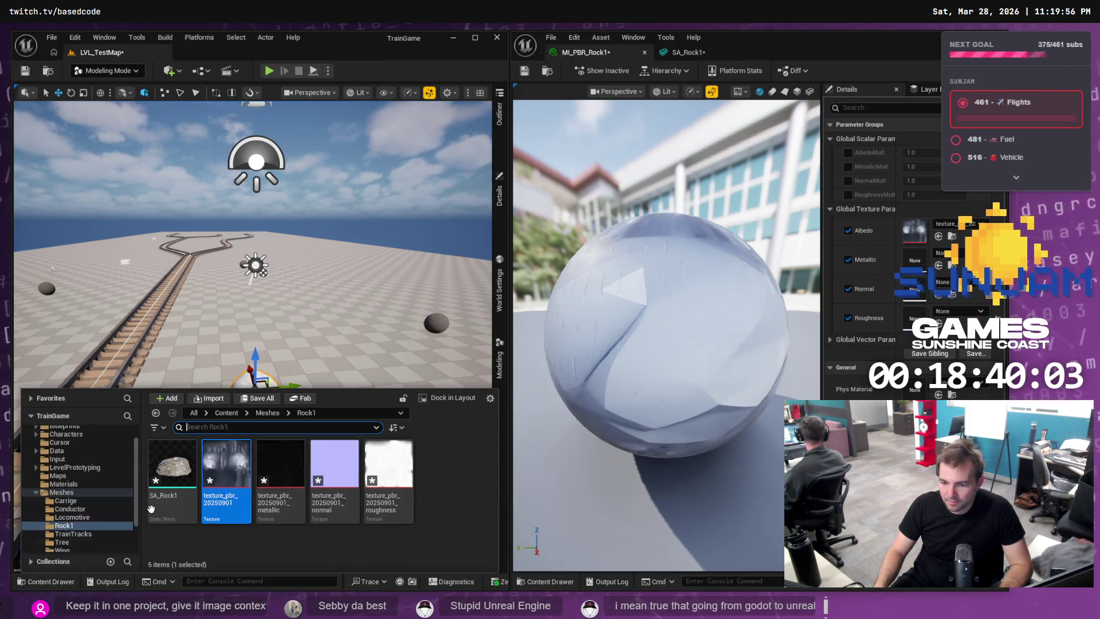
mouse_move(280, 466)
mouse_down()
mouse_move(917, 292)
mouse_move(915, 256)
mouse_up()
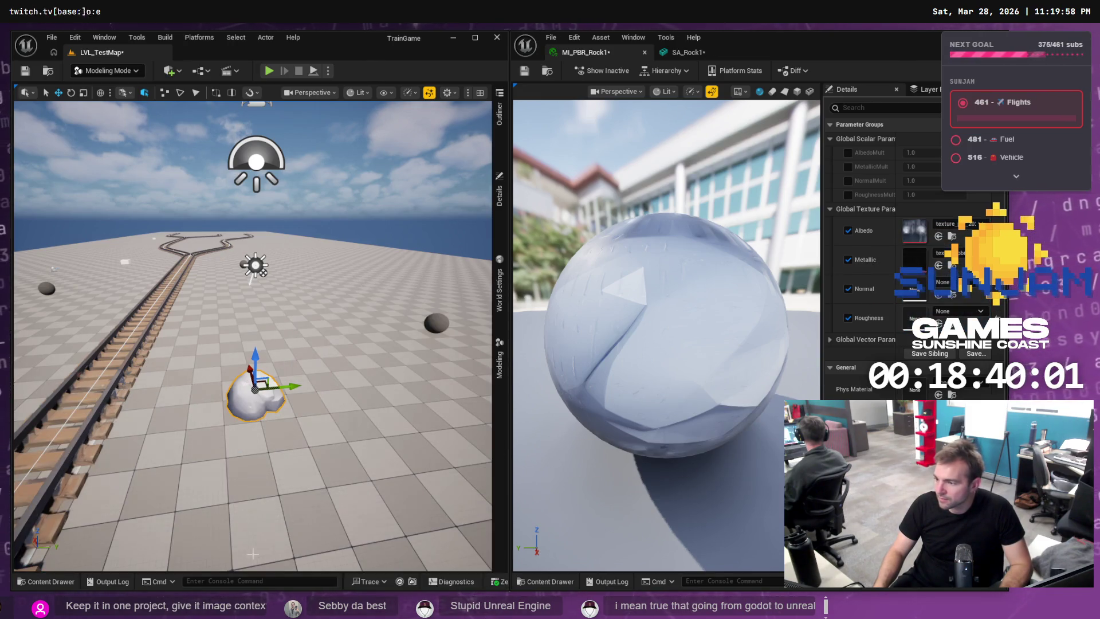
click(42, 582)
mouse_move(339, 469)
mouse_down()
mouse_move(687, 315)
mouse_move(914, 289)
mouse_up()
click(48, 584)
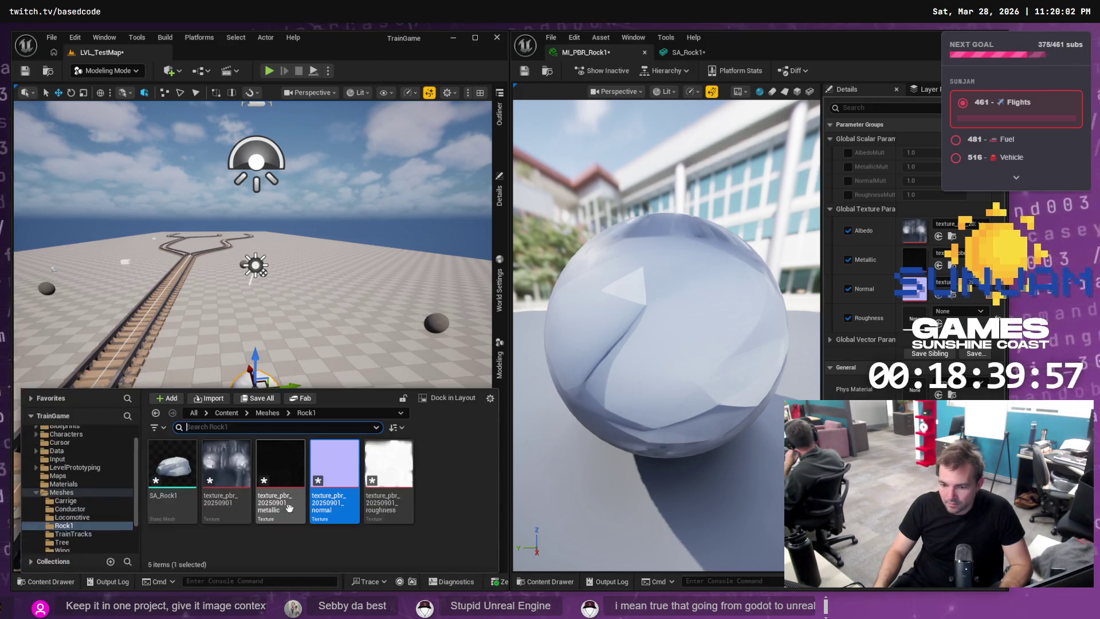
drag(335, 475, 914, 318)
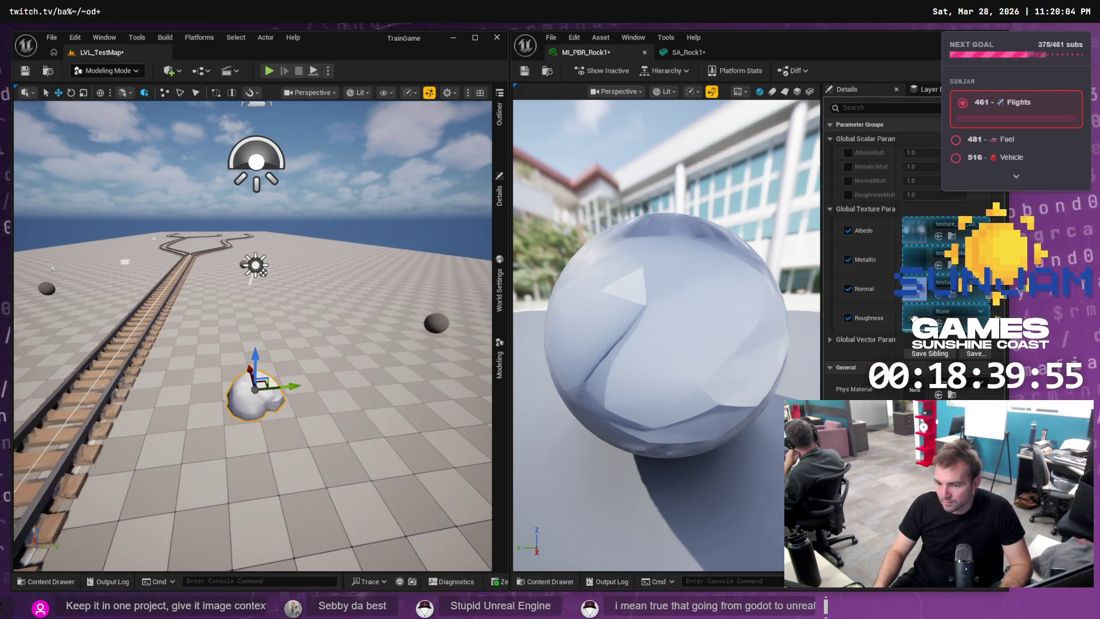
Save the level, check changes in the git client, and save all modified assets.
key(ctrl+s)
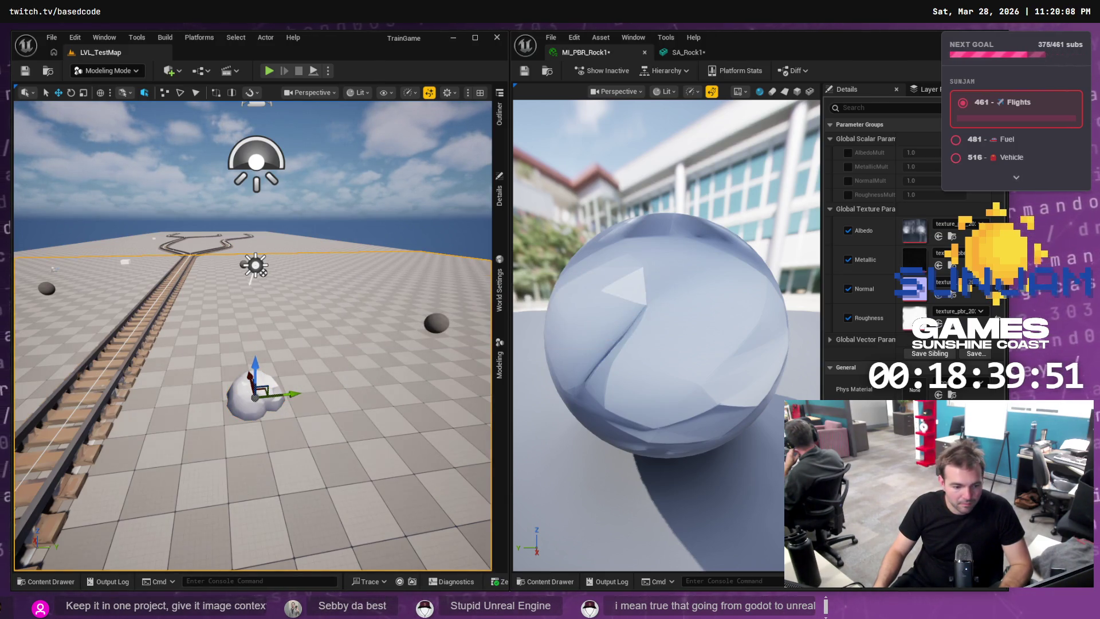
key(alt+Tab)
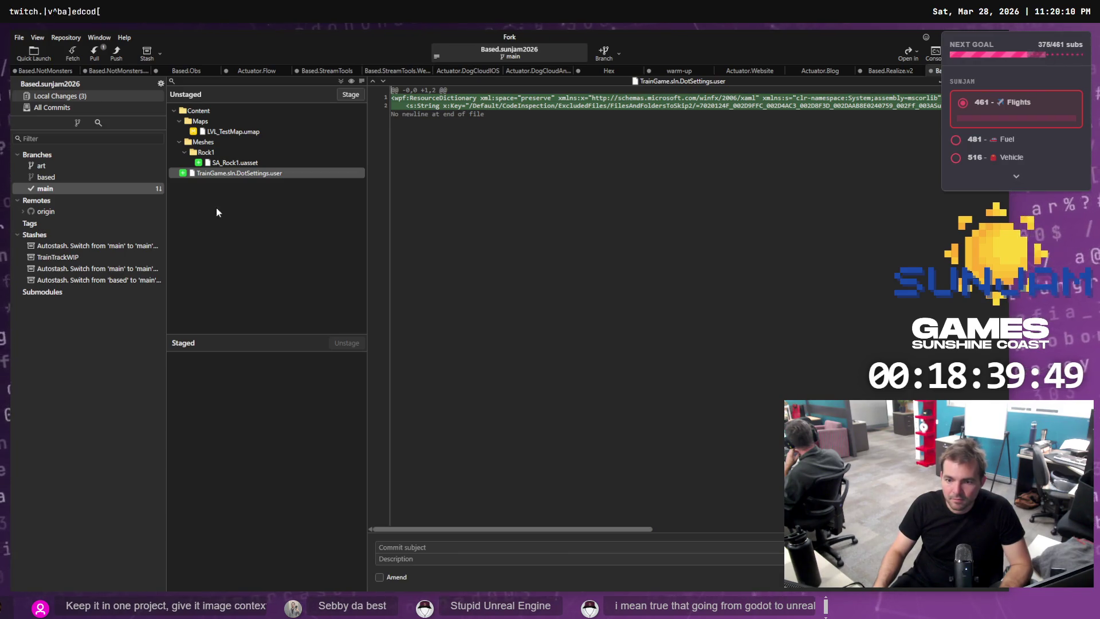
key(alt+Tab)
key(ctrl+shift+s)
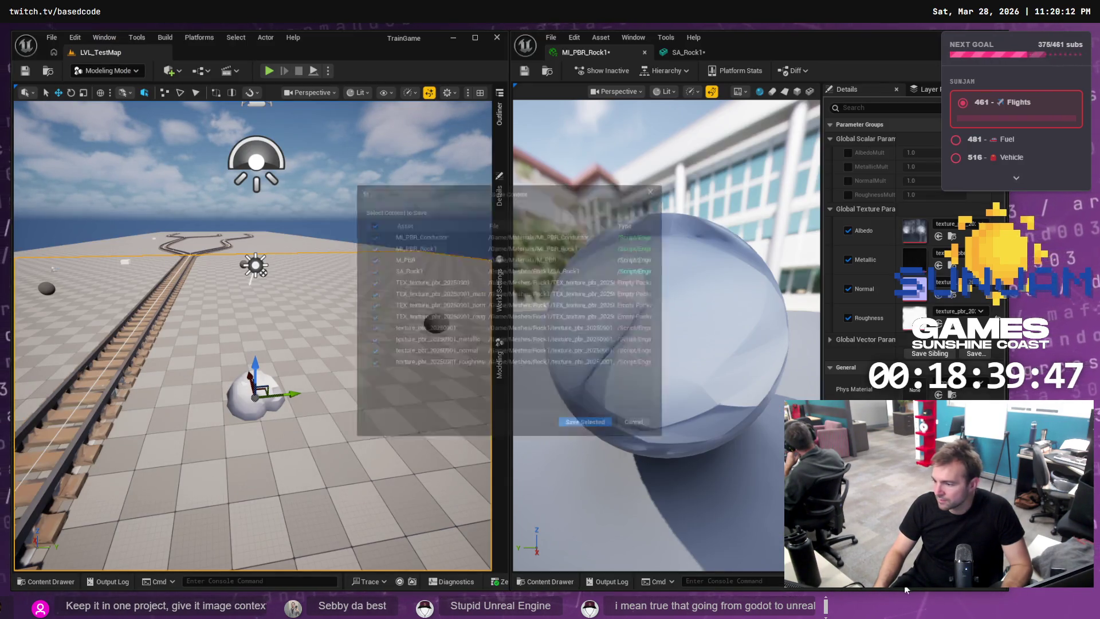
Confirm saving the four texture packages and retry Save All, widening the list.
click(588, 437)
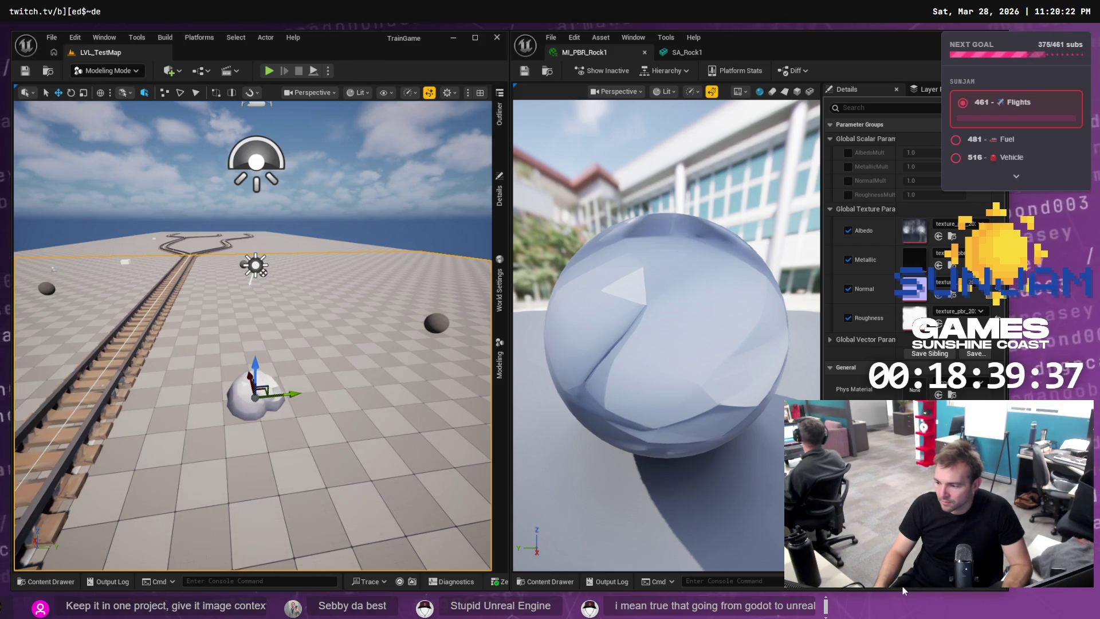
key(ctrl+shift+s)
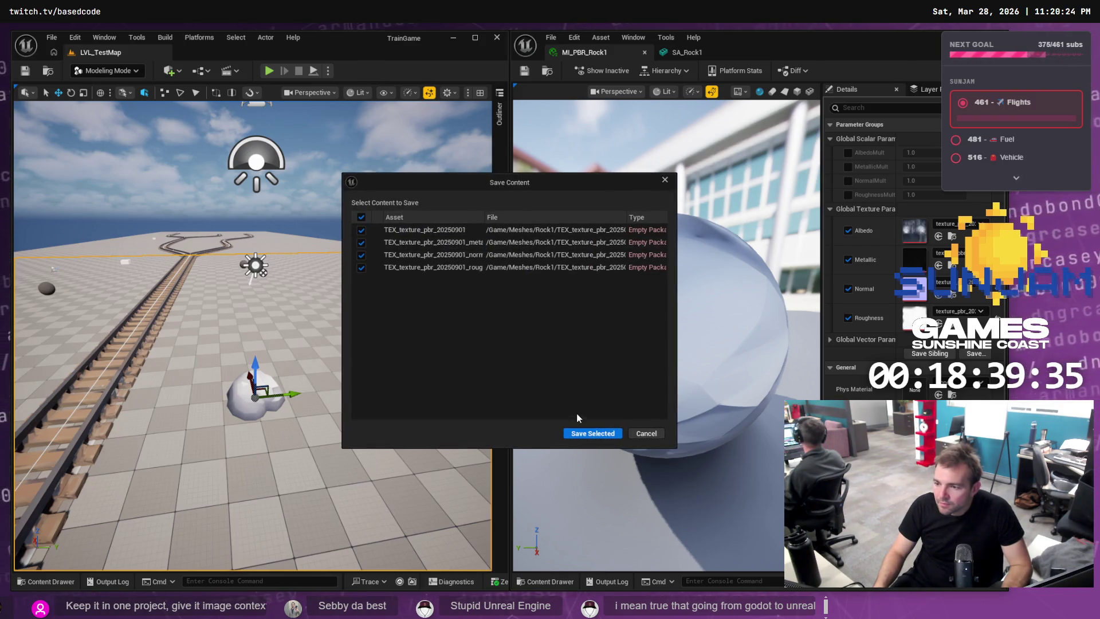
click(585, 433)
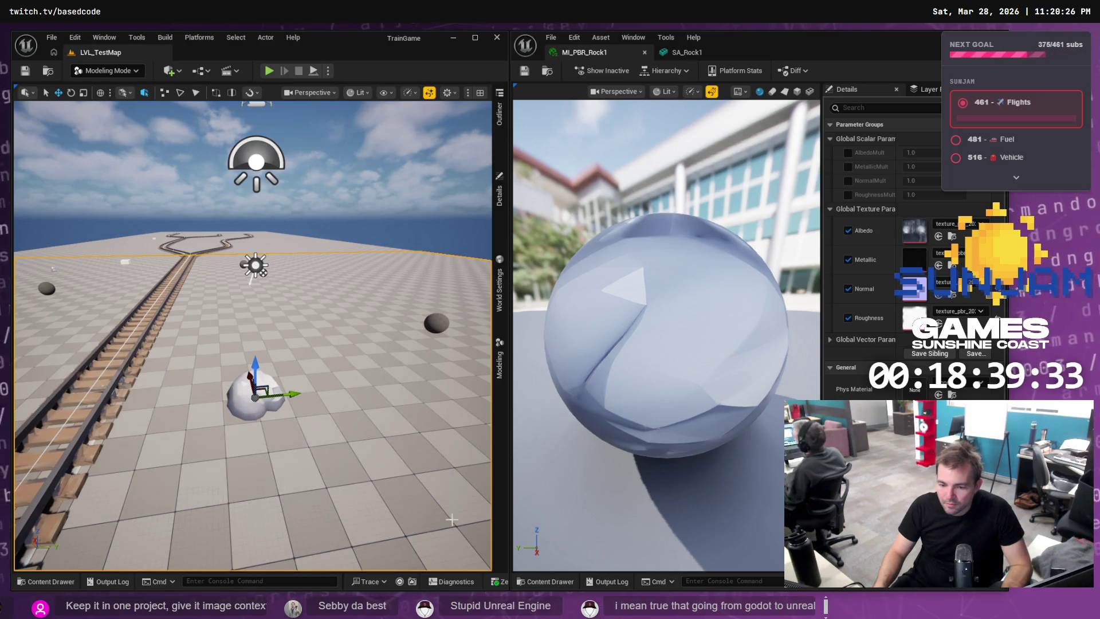
key(ctrl+shift+s)
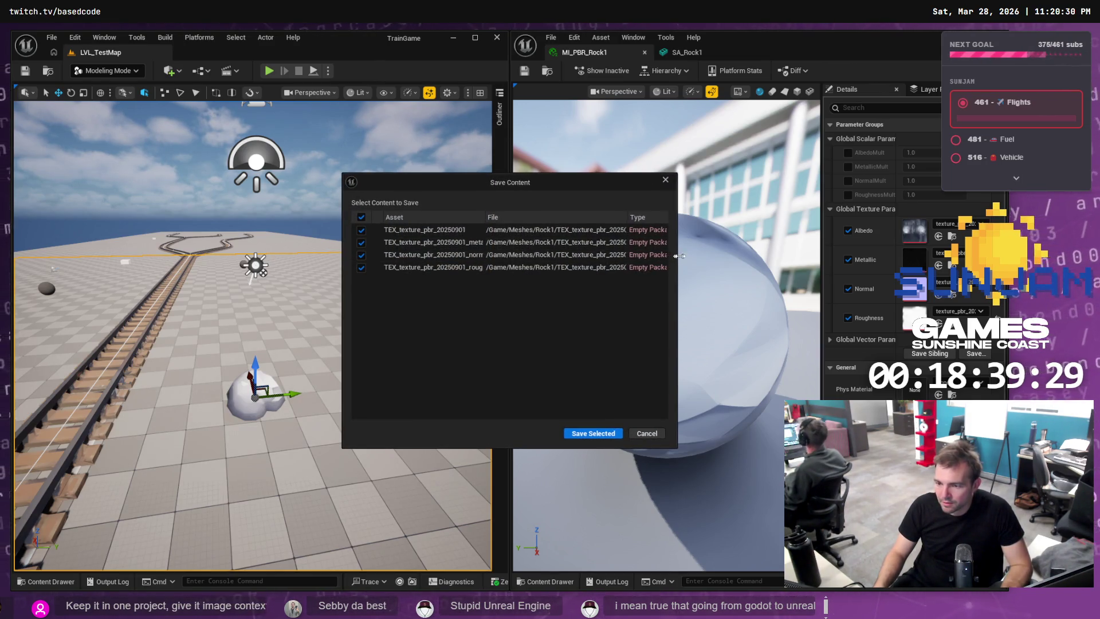
drag(675, 259, 782, 260)
Untick and re-tick the texture packages, then confirm the save with nothing ticked.
click(361, 229)
click(361, 241)
click(361, 254)
click(361, 267)
click(361, 255)
click(361, 241)
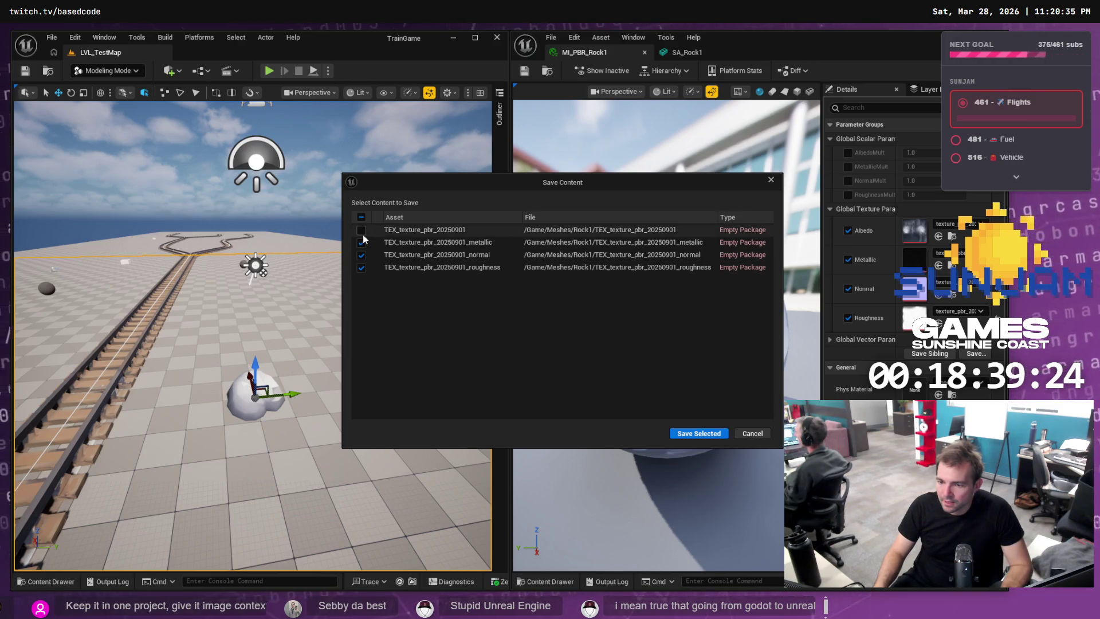
right_click(397, 226)
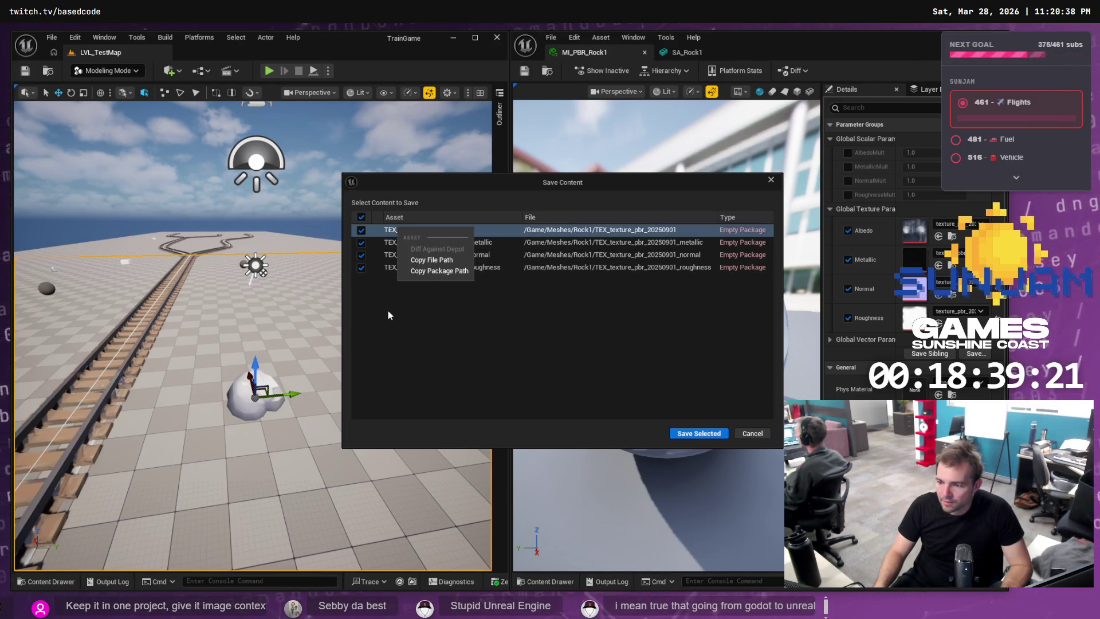
click(387, 315)
right_click(408, 228)
click(361, 230)
click(361, 242)
click(360, 254)
click(361, 267)
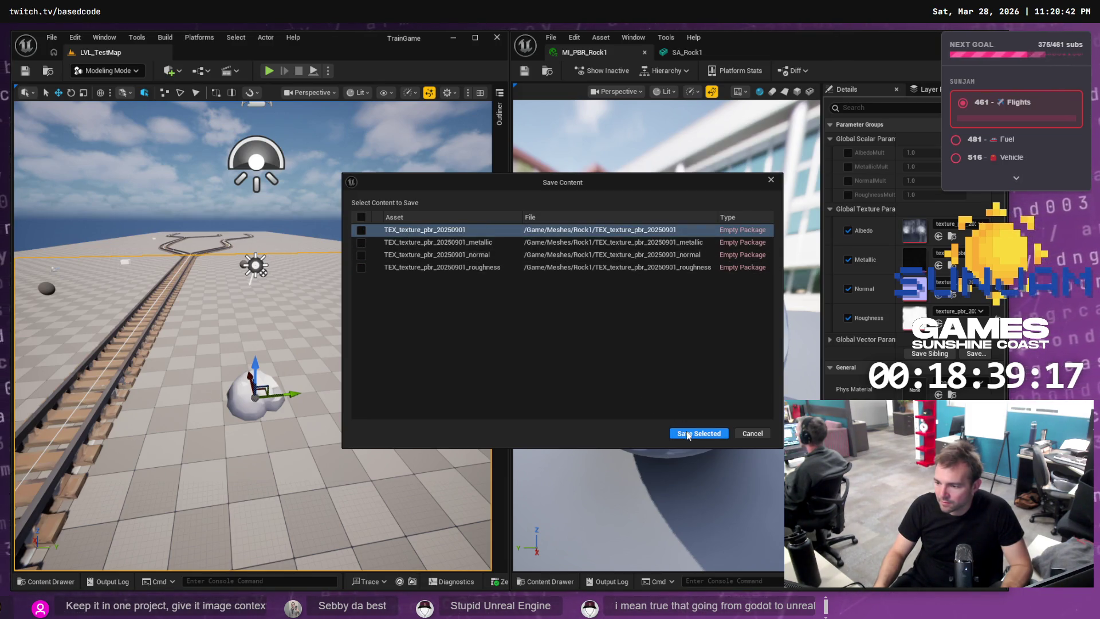
click(687, 434)
Reopen the unsaved-asset list, inspect the texture rows, and cancel saving.
key(ctrl+s)
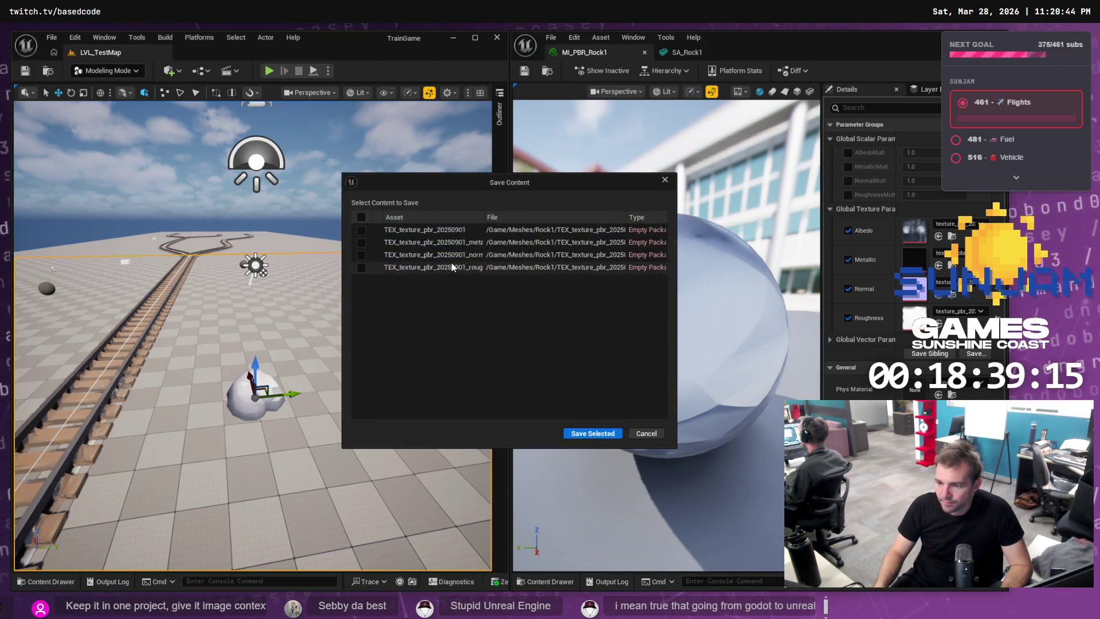
click(452, 267)
shift+click(454, 230)
right_click(458, 255)
click(435, 302)
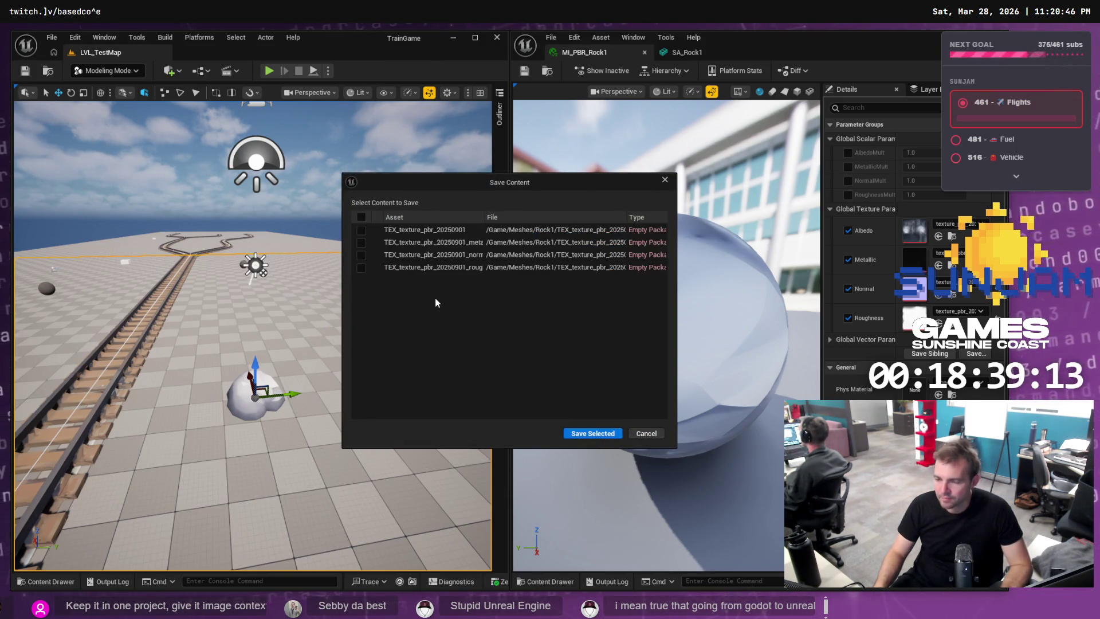
click(647, 433)
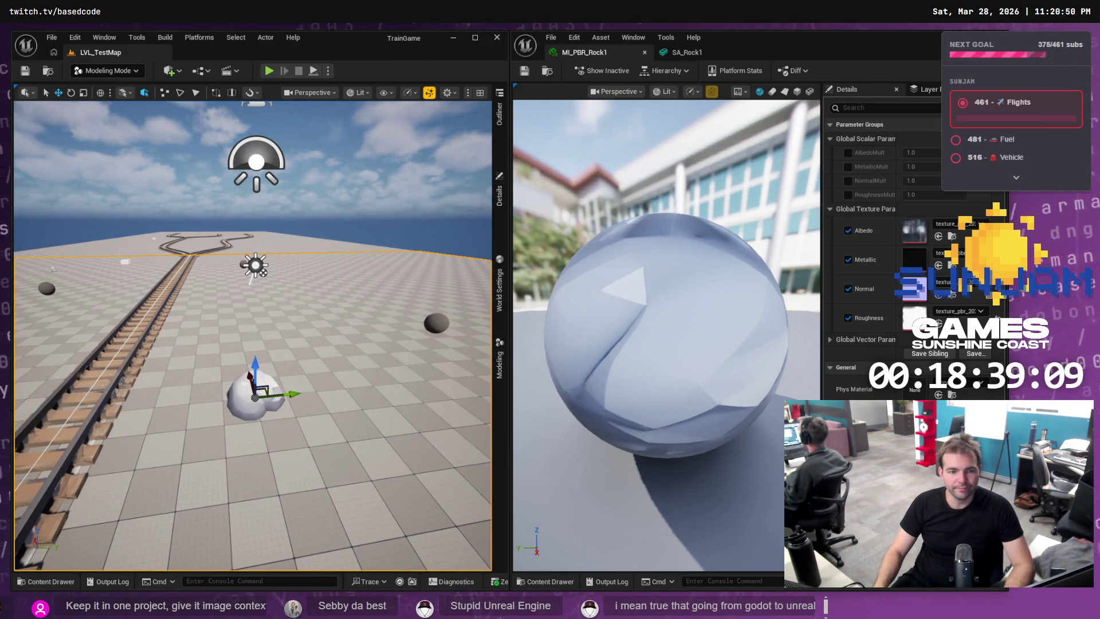
Compare the texture PNGs in File Explorer with the save list, then cancel saving the textures.
key(alt+Tab)
click(565, 428)
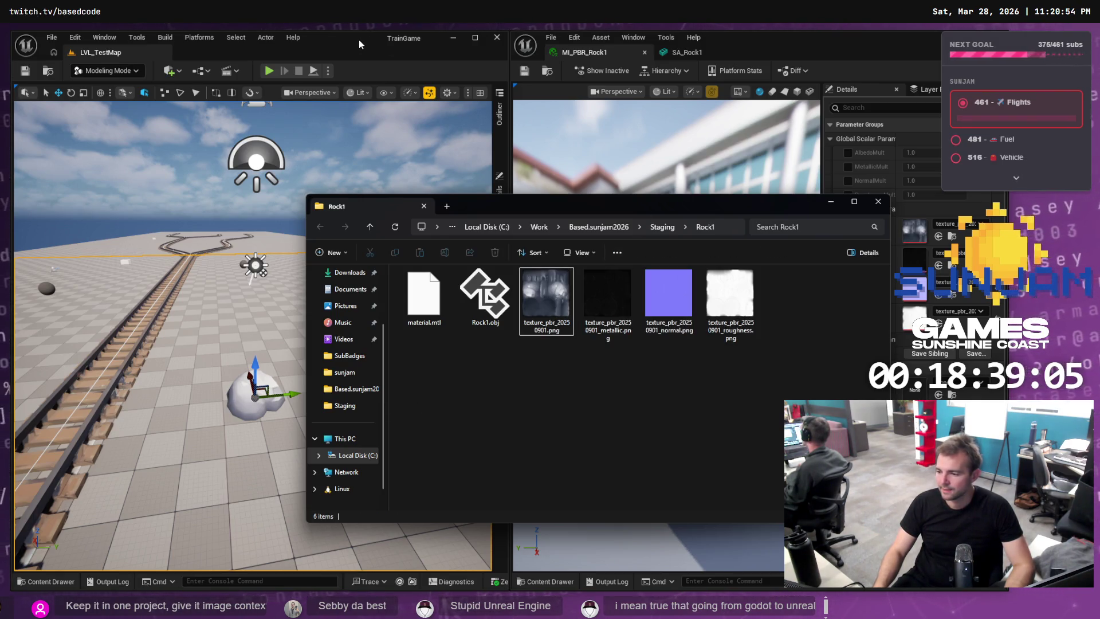
key(alt+Tab)
key(ctrl+shift+s)
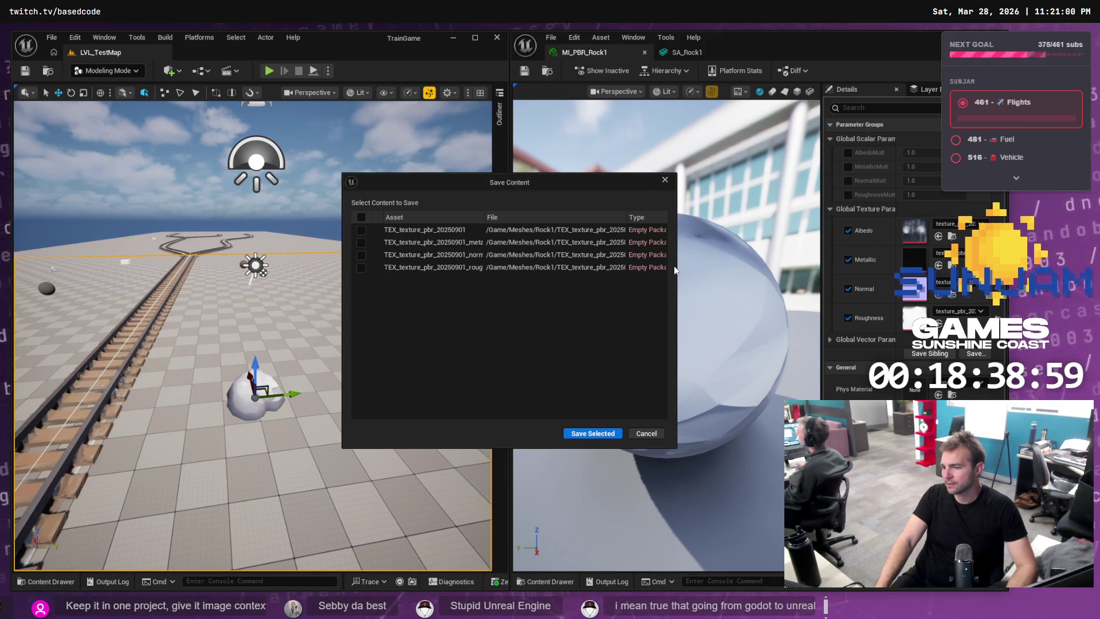
drag(676, 270, 764, 268)
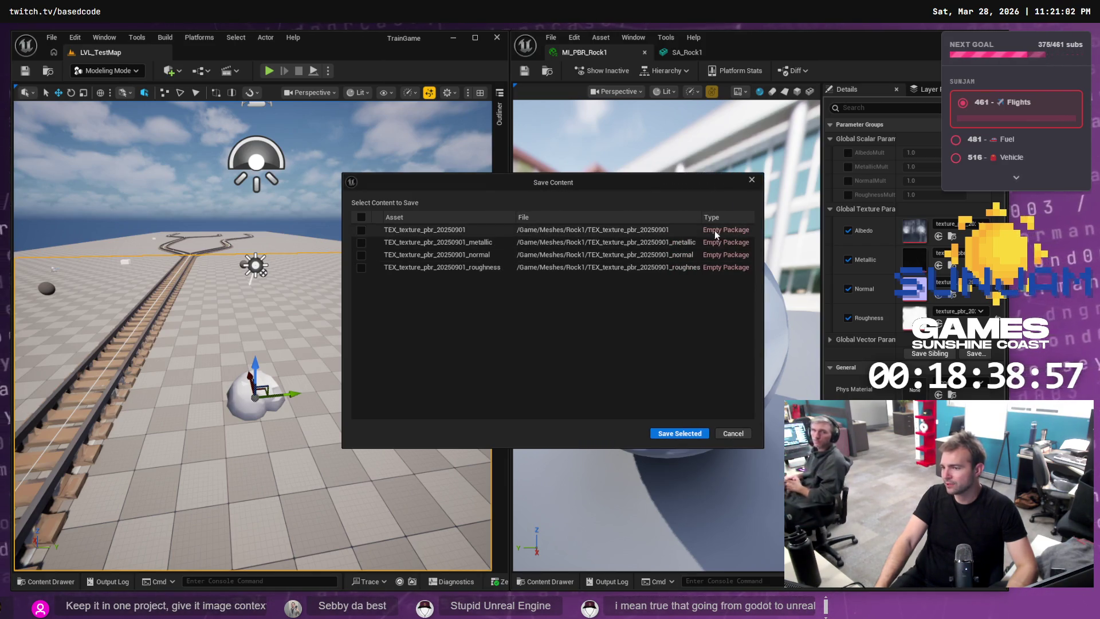
mouse_move(702, 217)
mouse_down()
mouse_move(676, 216)
mouse_move(694, 217)
mouse_up()
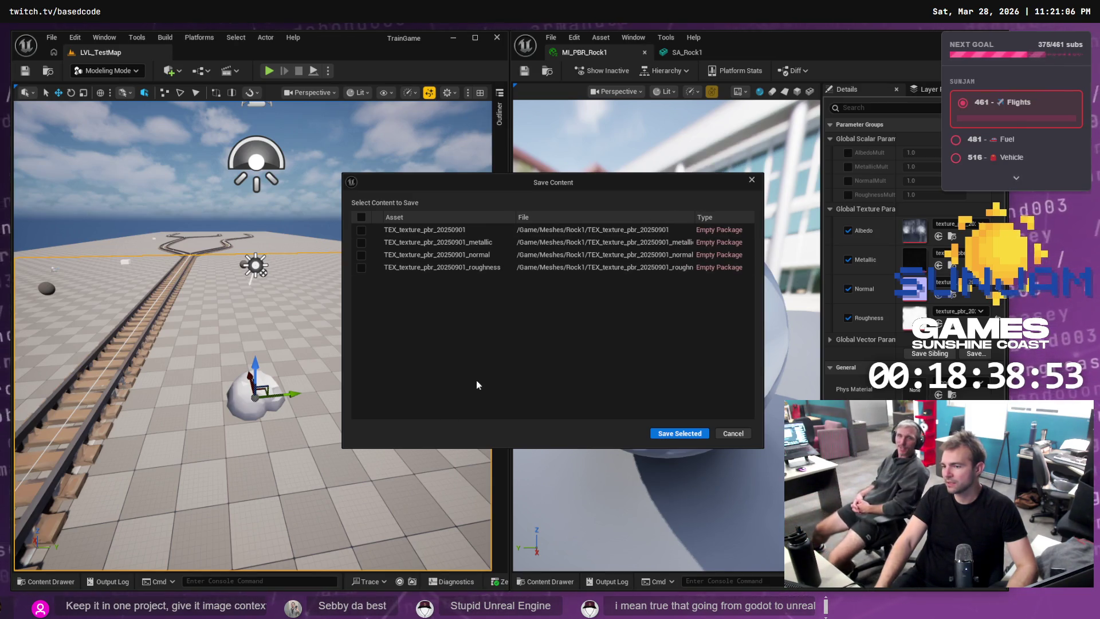
key(alt+Tab)
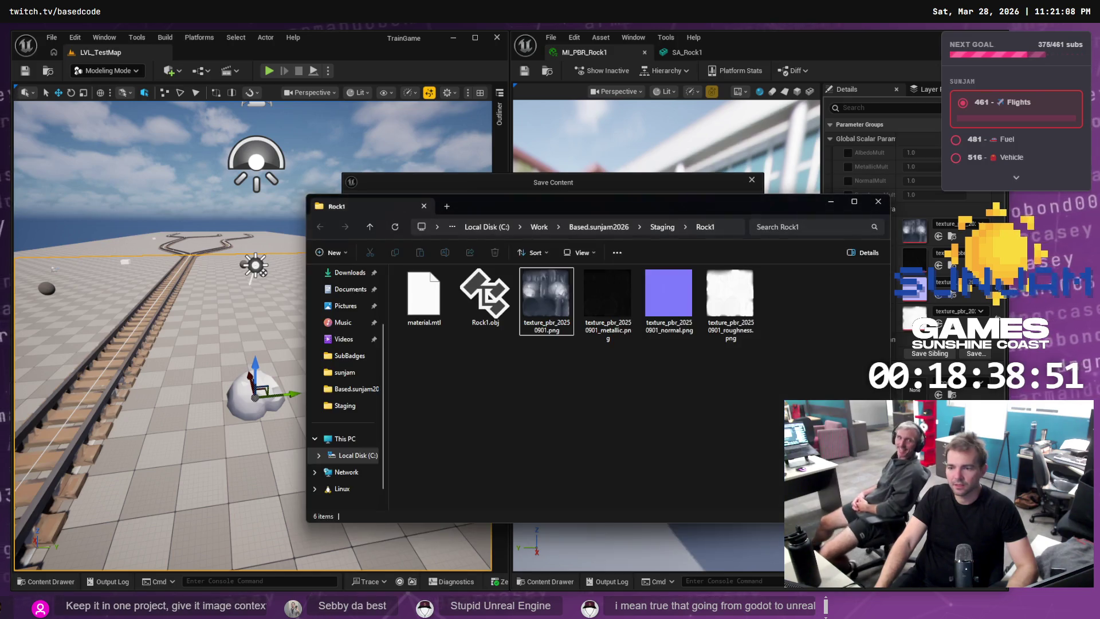
drag(687, 414, 563, 274)
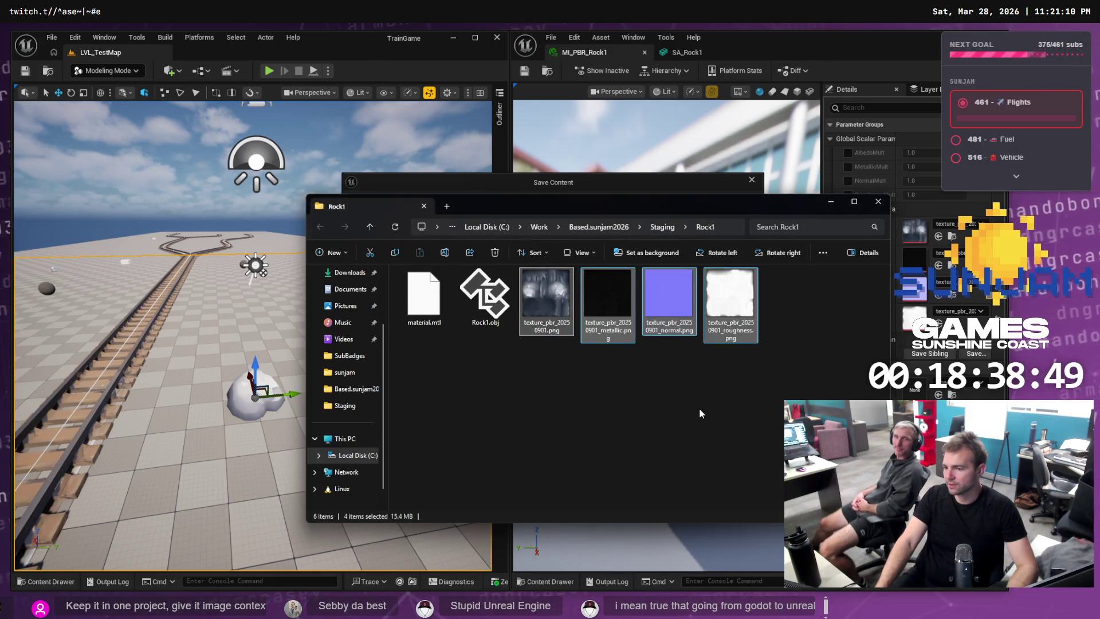
click(516, 183)
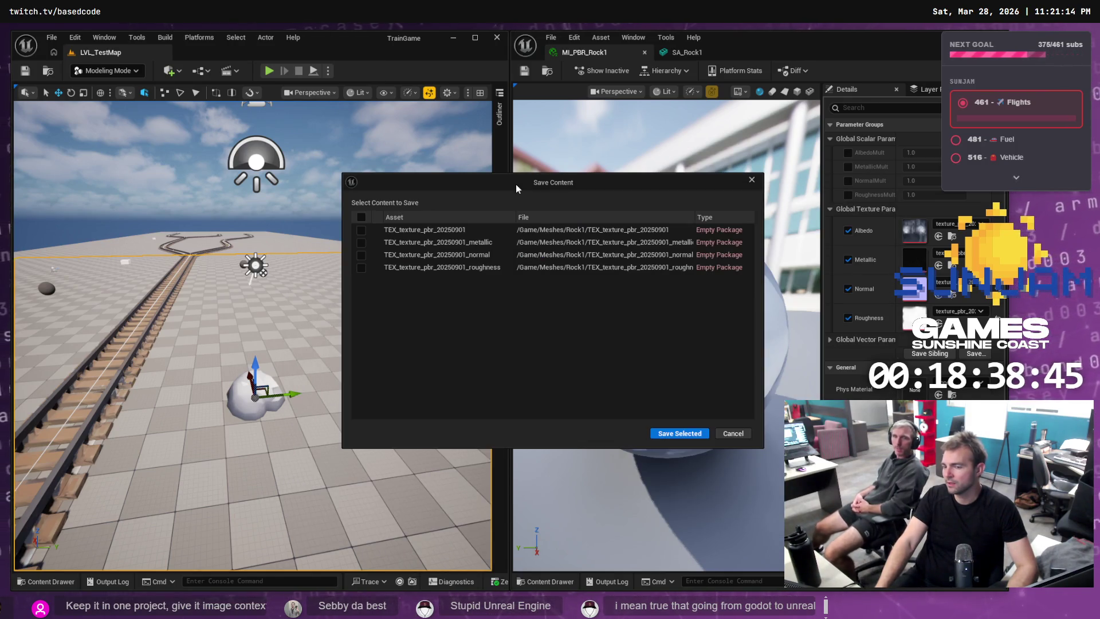
click(726, 434)
Show Rock1 in the Content Drawer and select its four texture assets.
click(40, 580)
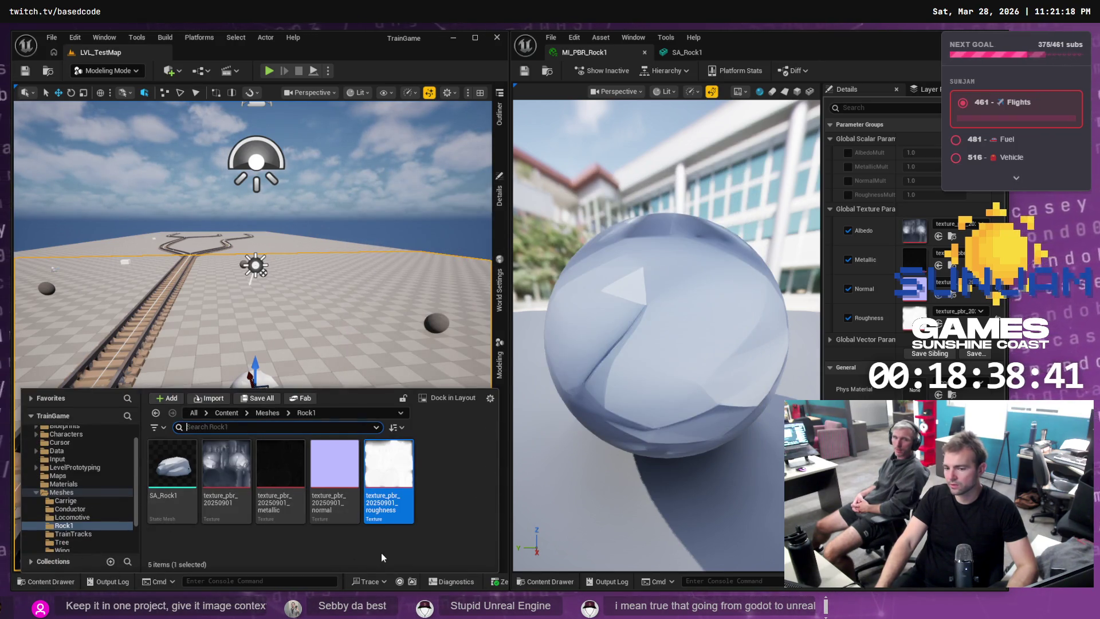
click(416, 474)
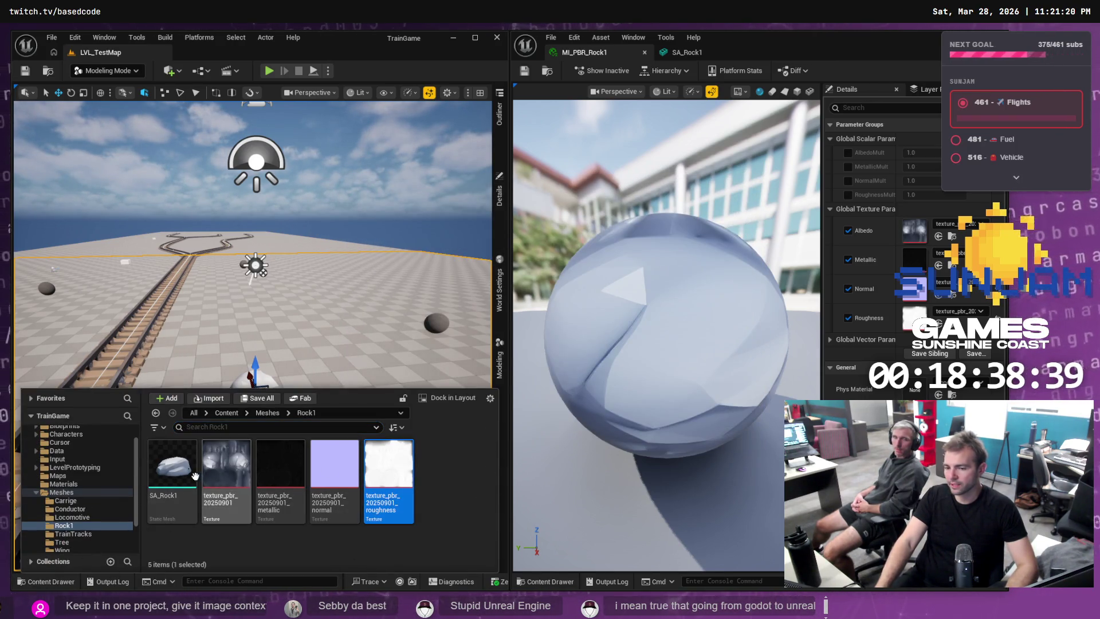
drag(416, 474, 236, 465)
Force delete the four selected rock textures despite their references.
right_click(235, 465)
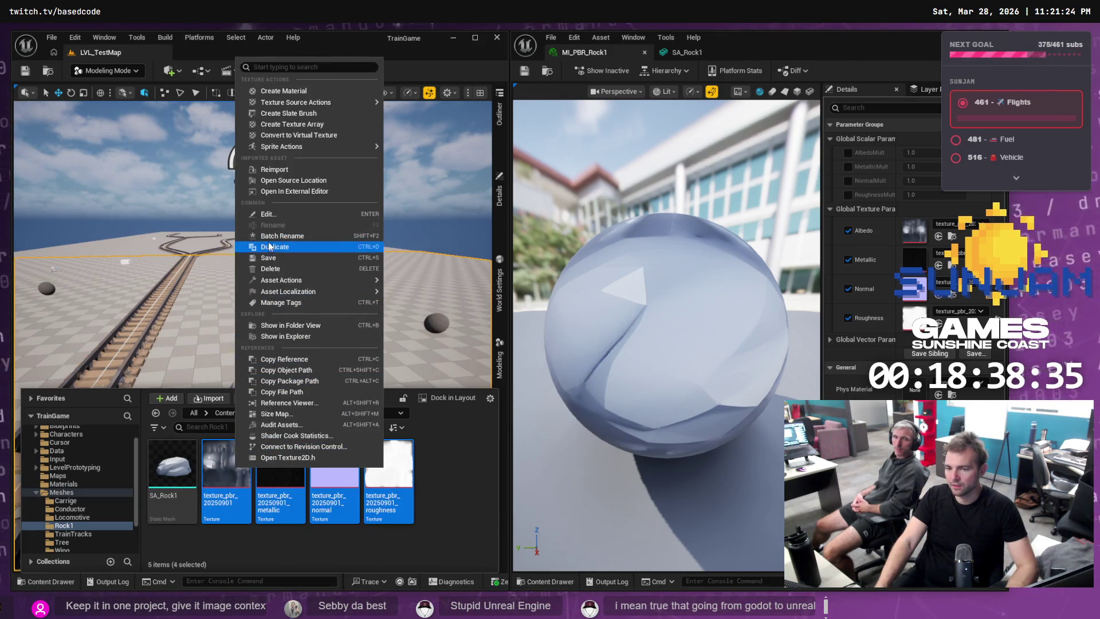
click(272, 268)
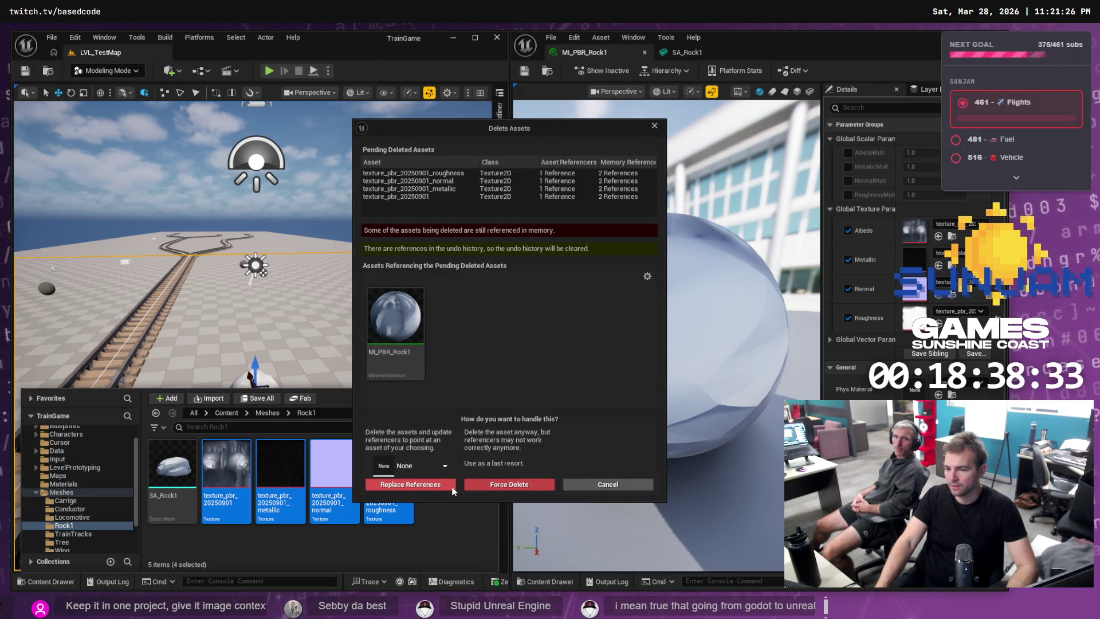
click(490, 484)
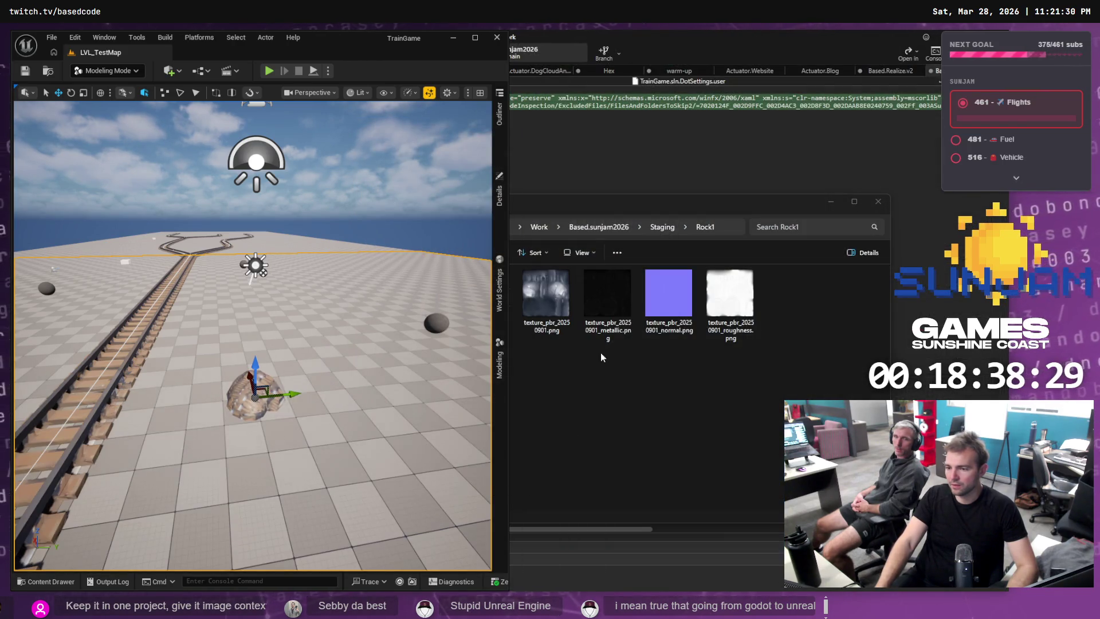
Reimport the texture images from the Rock1 staging folder and maximize the level editor.
click(727, 379)
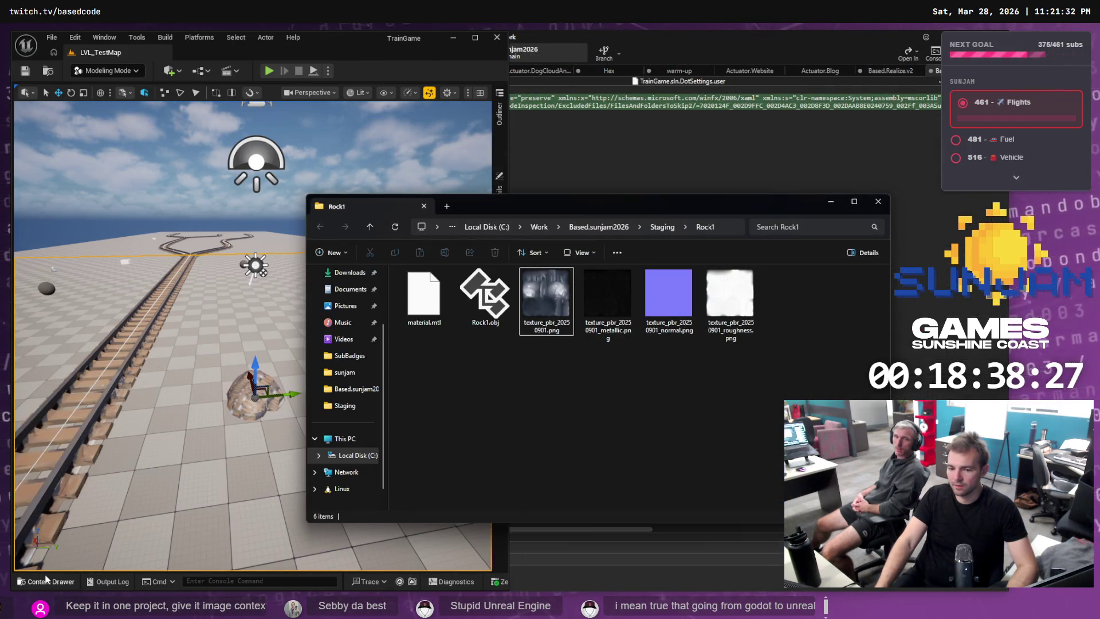
click(47, 581)
mouse_move(796, 310)
mouse_down()
mouse_move(601, 338)
mouse_move(561, 332)
mouse_move(243, 494)
mouse_up()
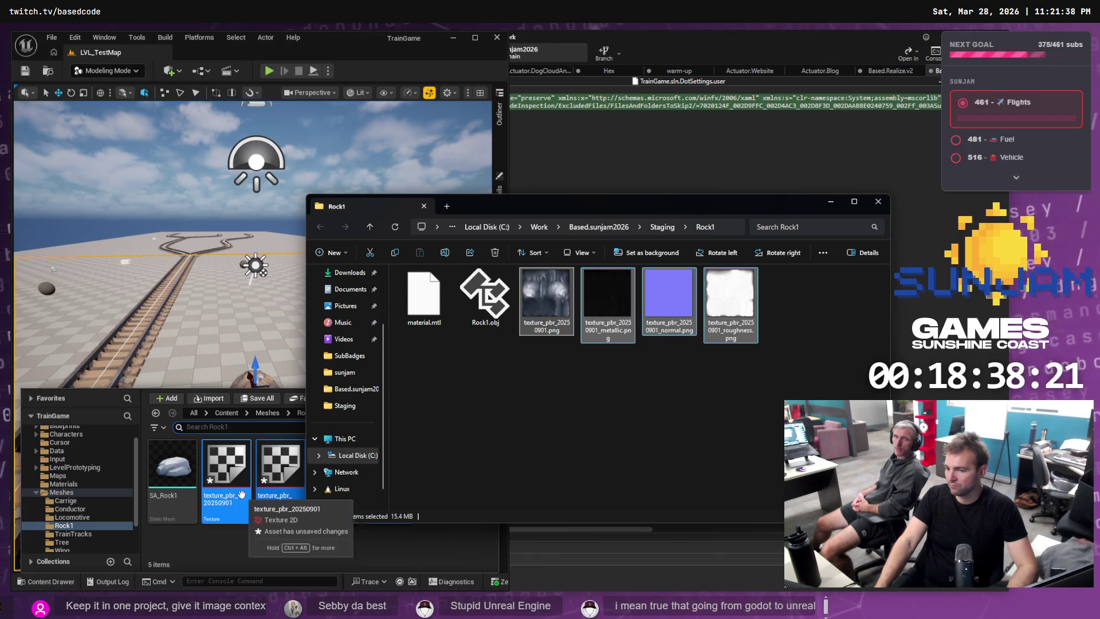
click(351, 564)
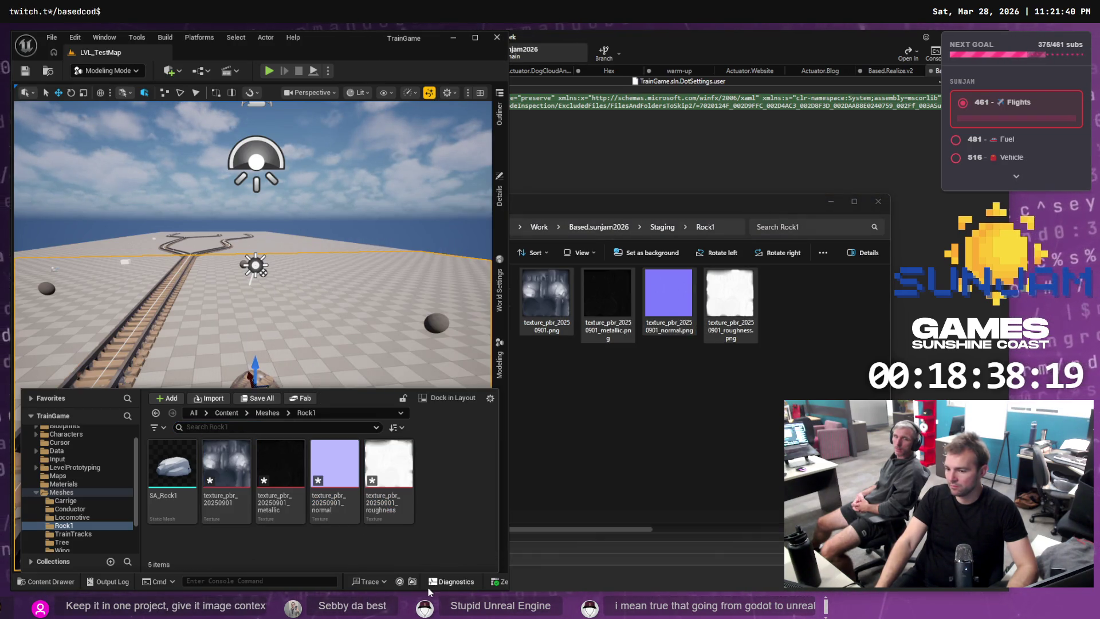
click(481, 38)
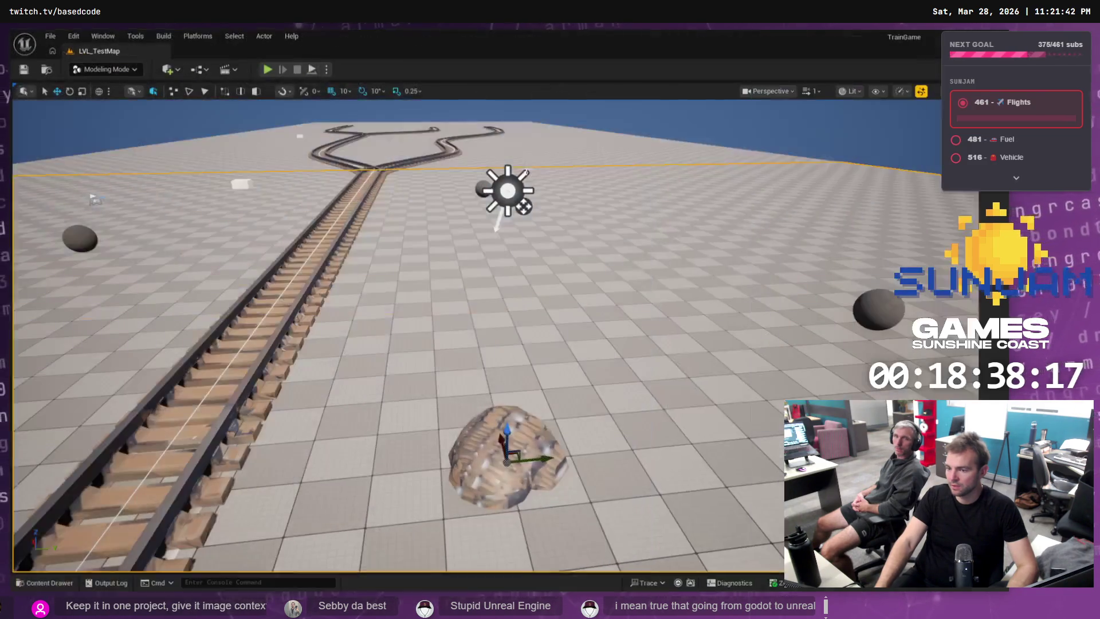
Save MI_PBR_Rock1 and the four re-imported textures, then show the Rock1 folder.
key(ctrl+shift+s)
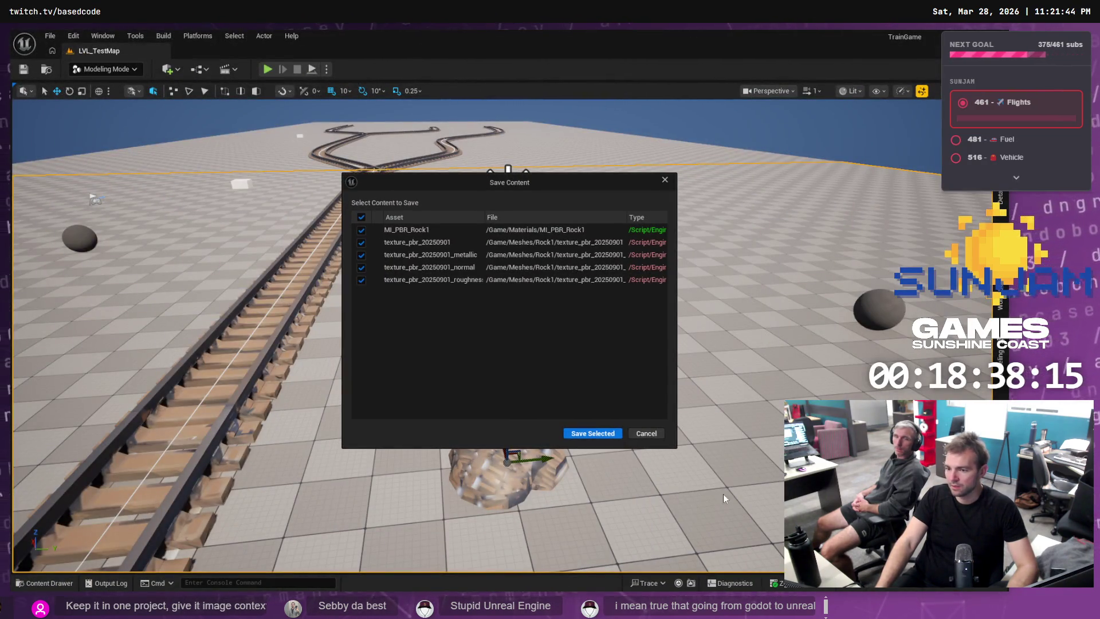
drag(677, 230, 891, 243)
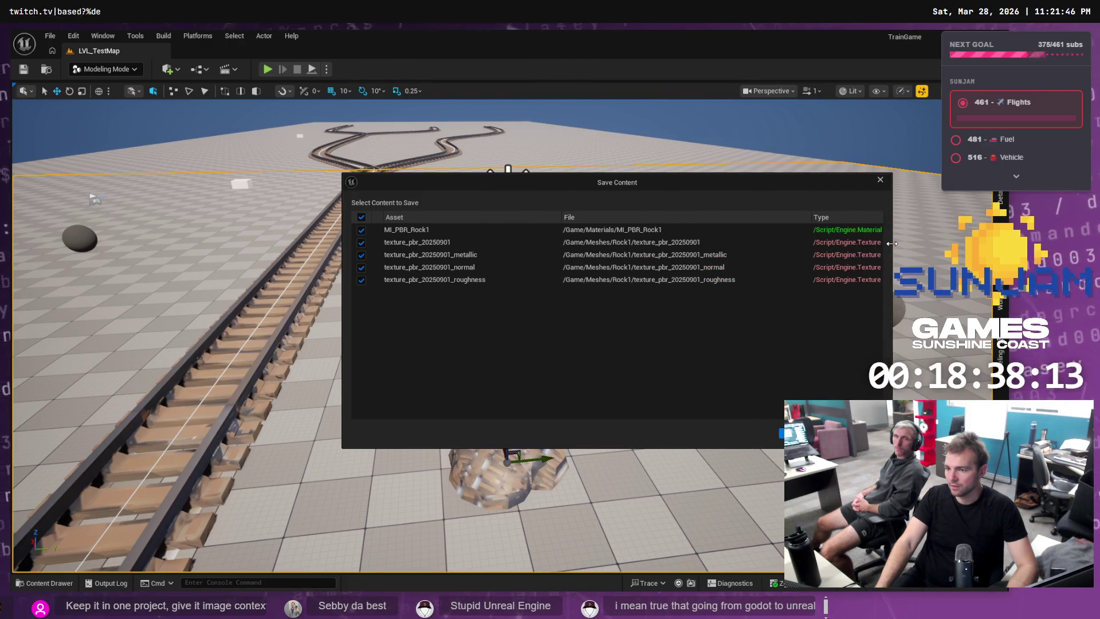
mouse_move(811, 214)
mouse_down()
mouse_move(728, 226)
mouse_move(755, 230)
mouse_up()
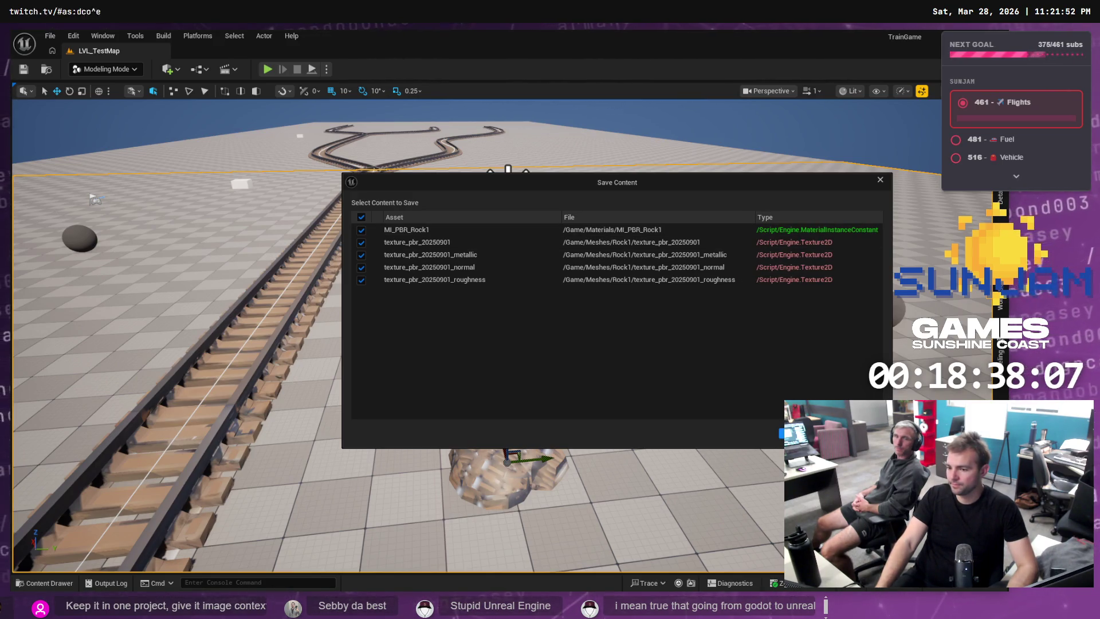
key(Return)
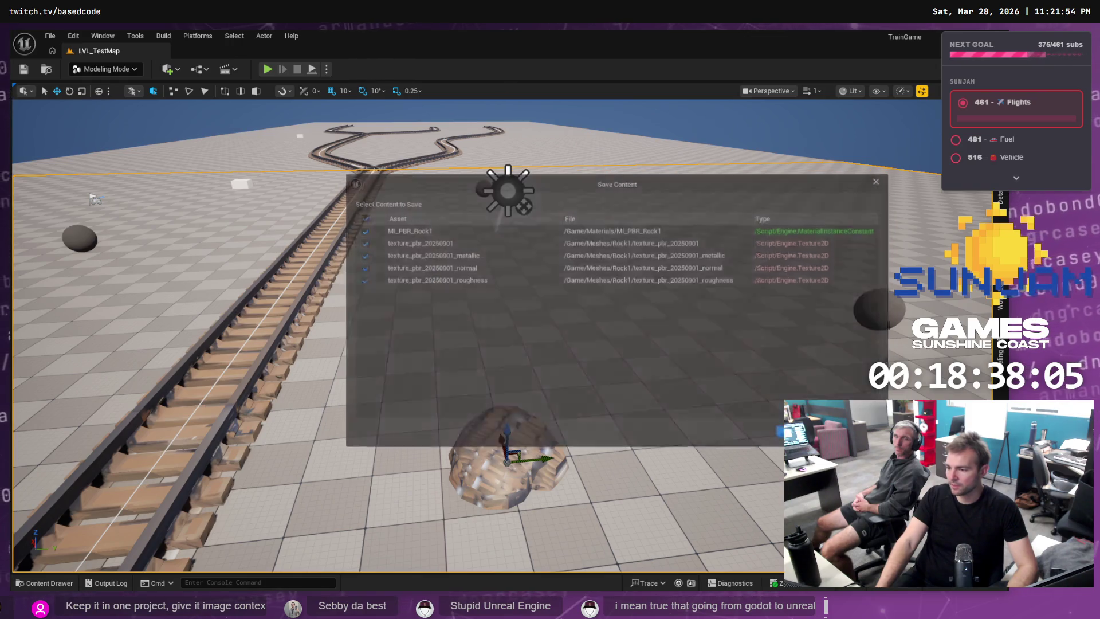
click(63, 583)
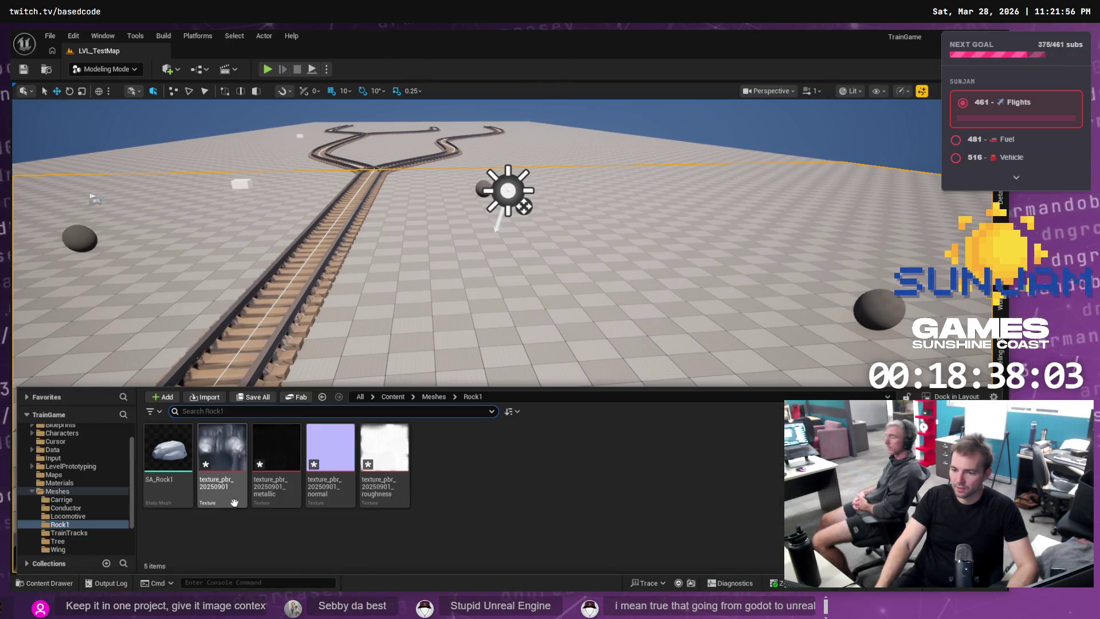
Drop MI_PBR_Rock1 onto SA_Rock1's material slot in its mesh editor, then open the material instance.
double_click(155, 465)
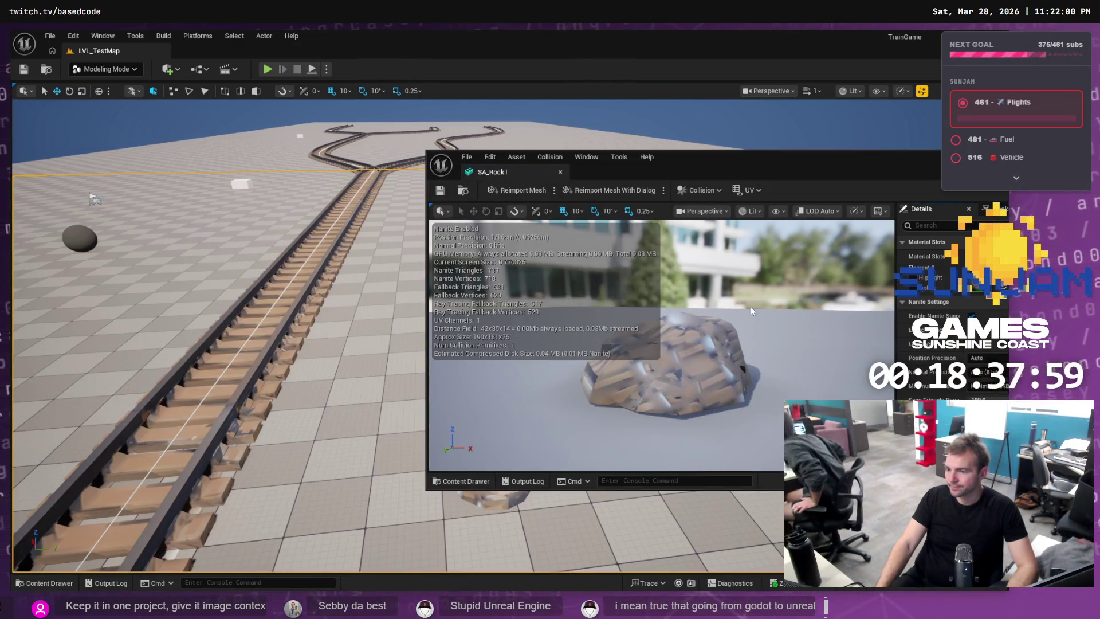
drag(853, 174, 725, 167)
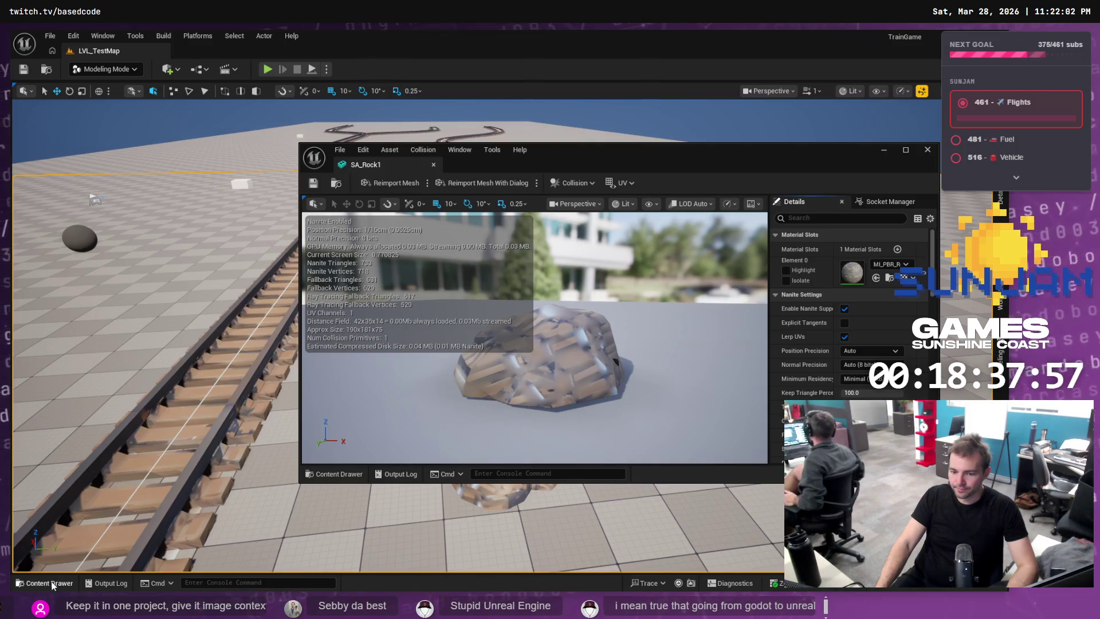
click(51, 583)
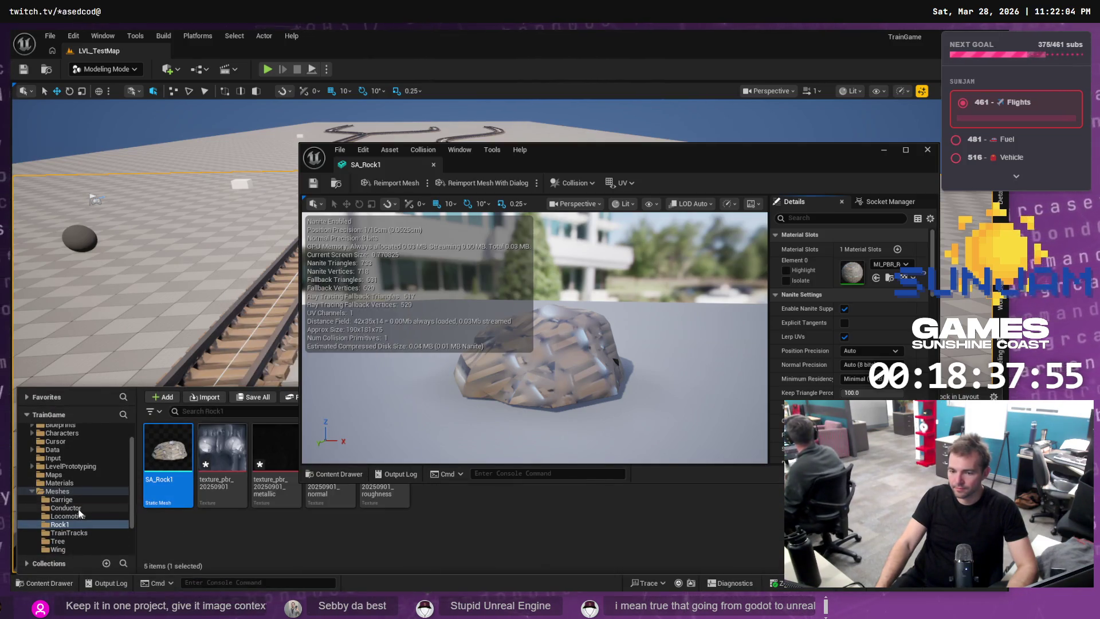
click(66, 482)
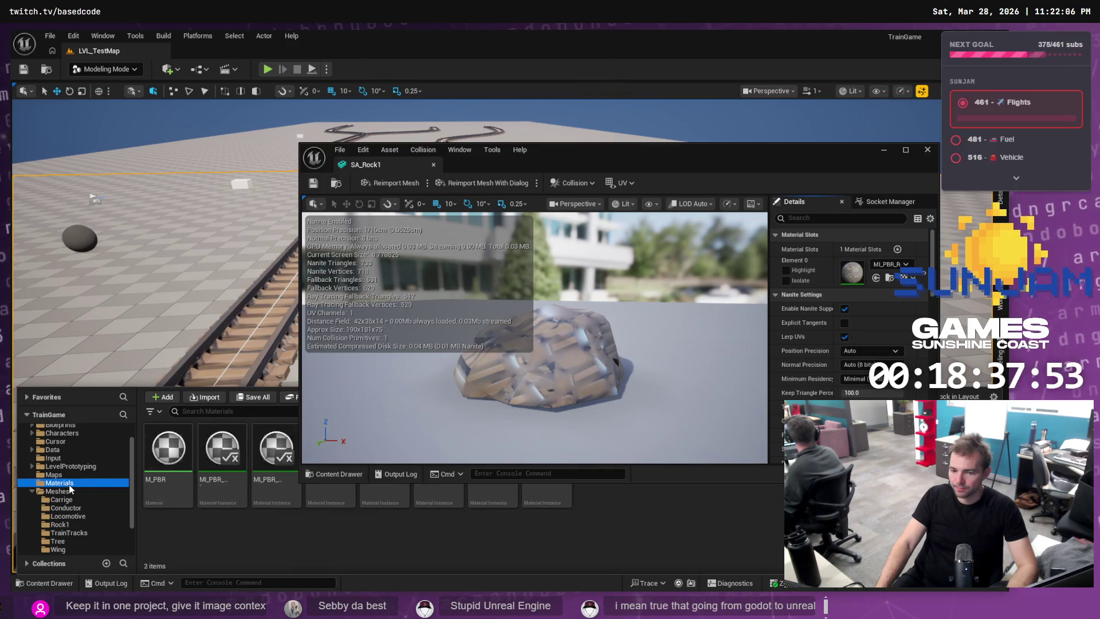
mouse_move(557, 153)
mouse_down()
mouse_move(502, 60)
mouse_move(493, 75)
mouse_up()
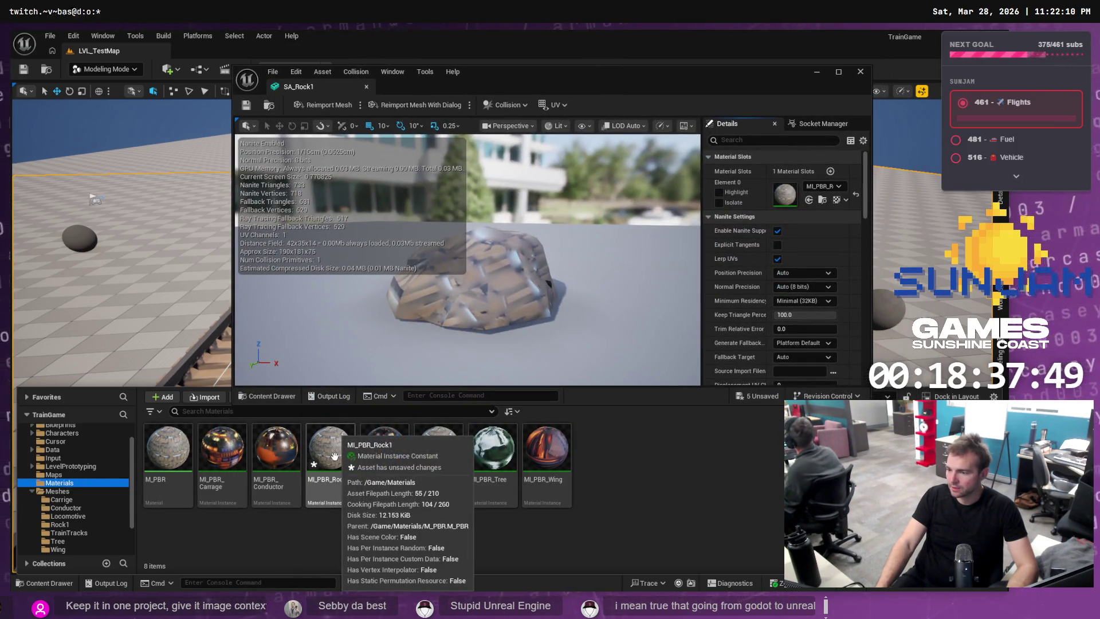
mouse_move(334, 457)
mouse_down()
mouse_move(804, 189)
mouse_move(793, 194)
mouse_up()
click(50, 583)
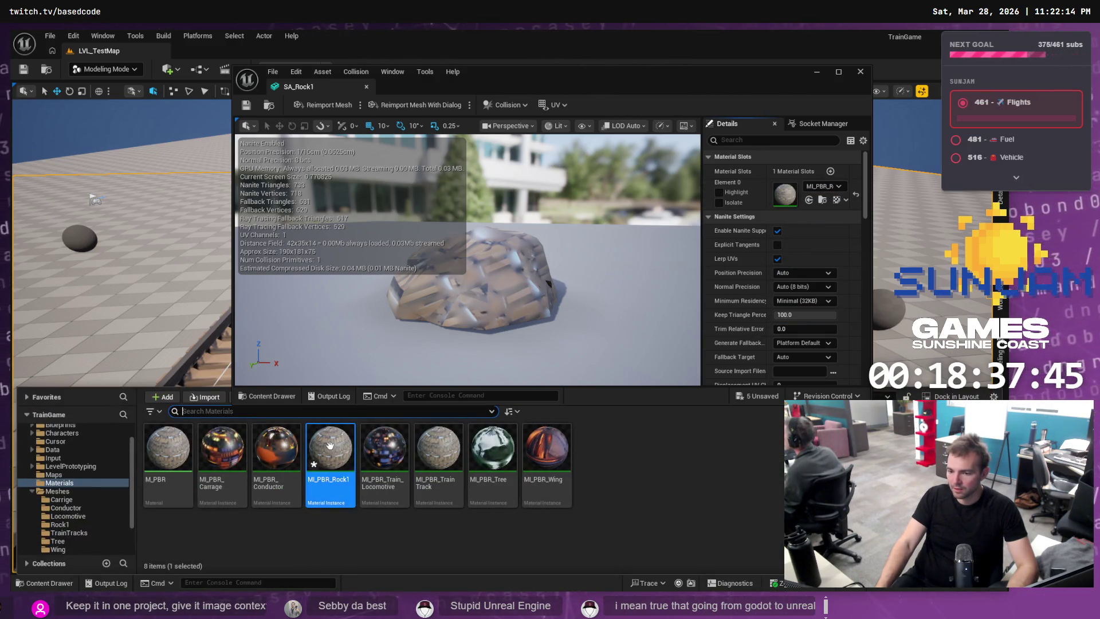
double_click(331, 458)
Enable the AlbedoMult, MetallicMult, NormalMult and RoughnessMult overrides.
click(660, 187)
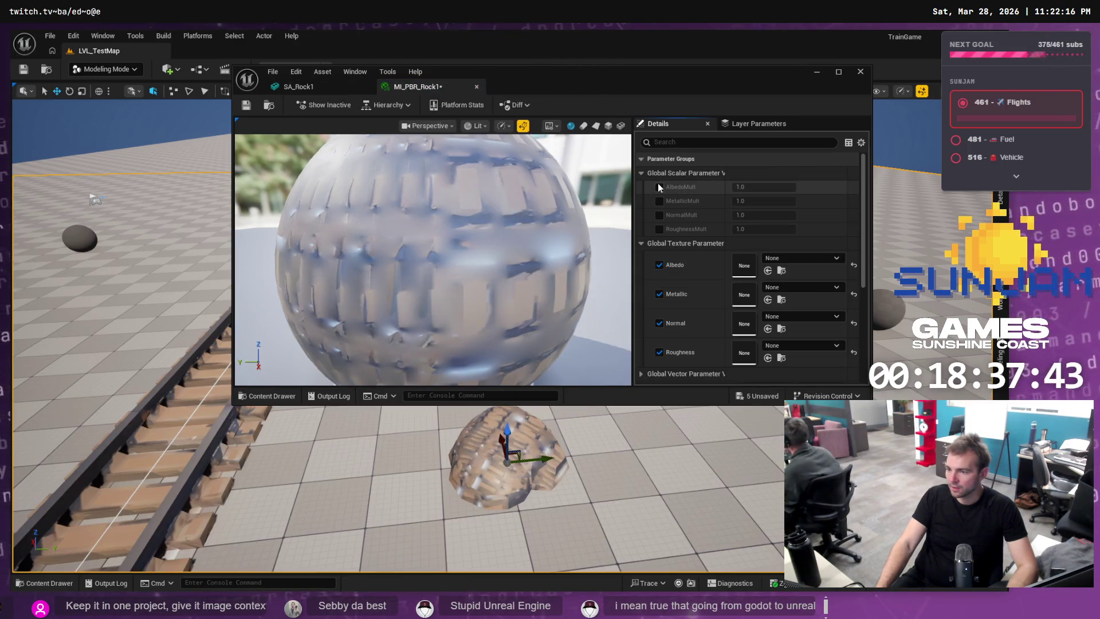
click(659, 200)
click(659, 215)
click(659, 229)
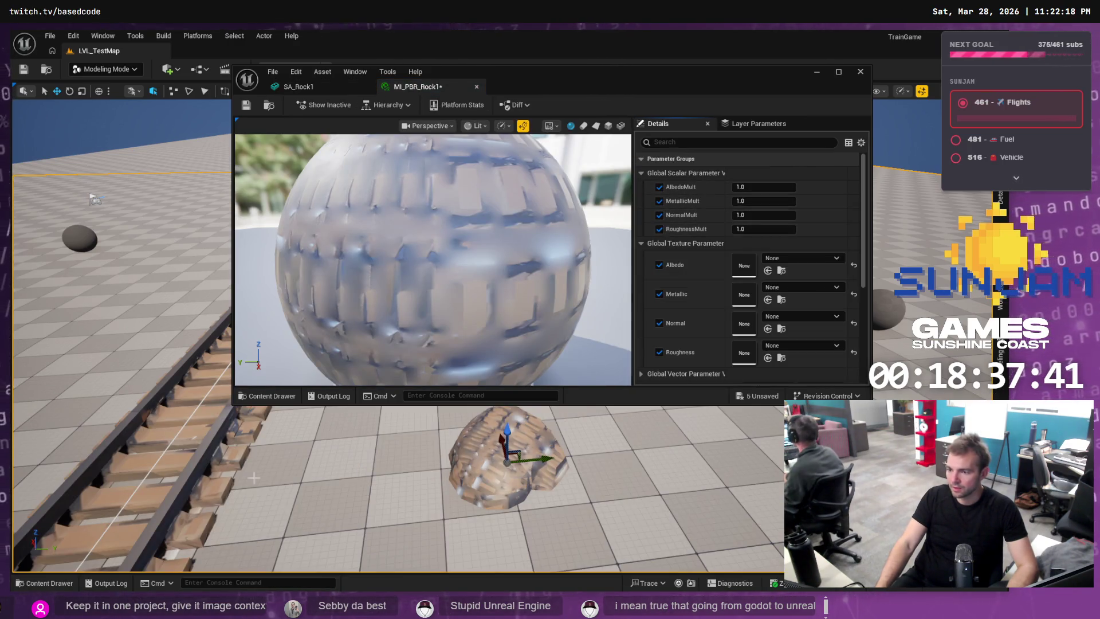
Set the base rock texture as Albedo and the metallic texture as Metallic.
click(48, 583)
click(60, 524)
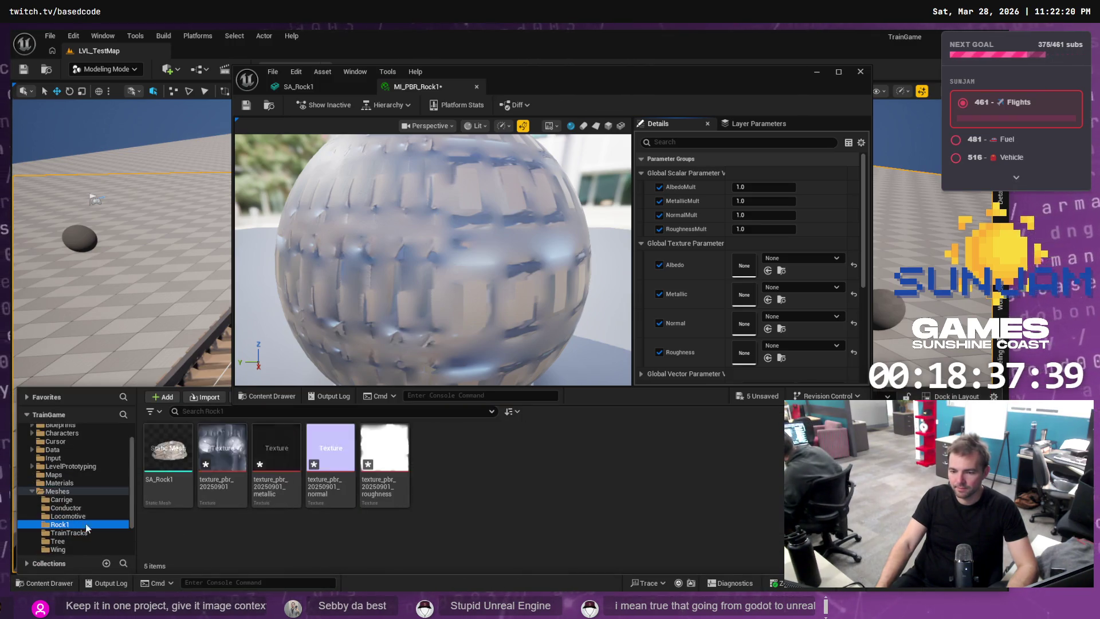
mouse_move(211, 443)
mouse_down()
mouse_move(747, 281)
mouse_move(779, 252)
mouse_move(768, 272)
mouse_move(743, 265)
mouse_up()
click(48, 582)
mouse_move(277, 458)
mouse_down()
mouse_move(790, 275)
mouse_move(744, 294)
mouse_up()
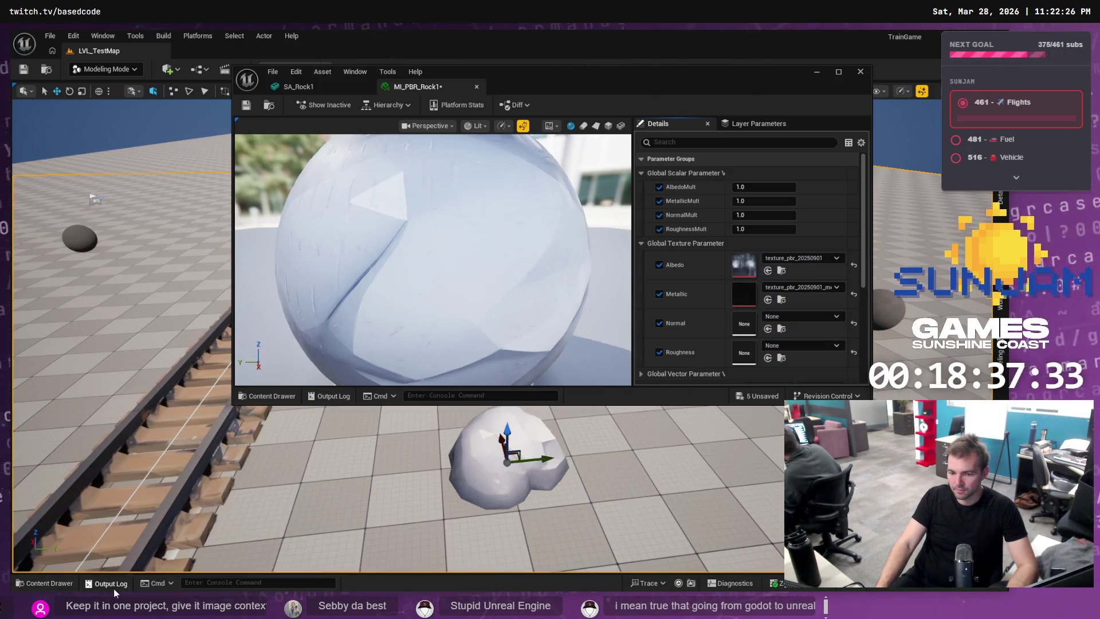
click(106, 584)
Set the normal and roughness textures in their slots, save, and close the editors.
click(57, 583)
click(339, 452)
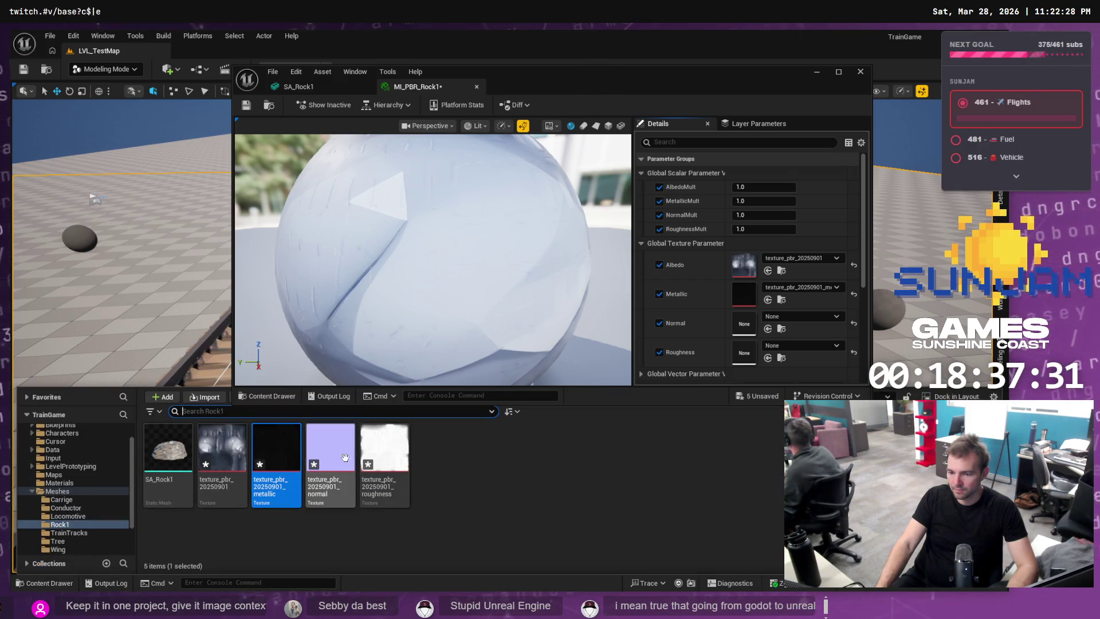
mouse_move(339, 452)
mouse_down()
mouse_move(801, 341)
mouse_move(744, 323)
mouse_up()
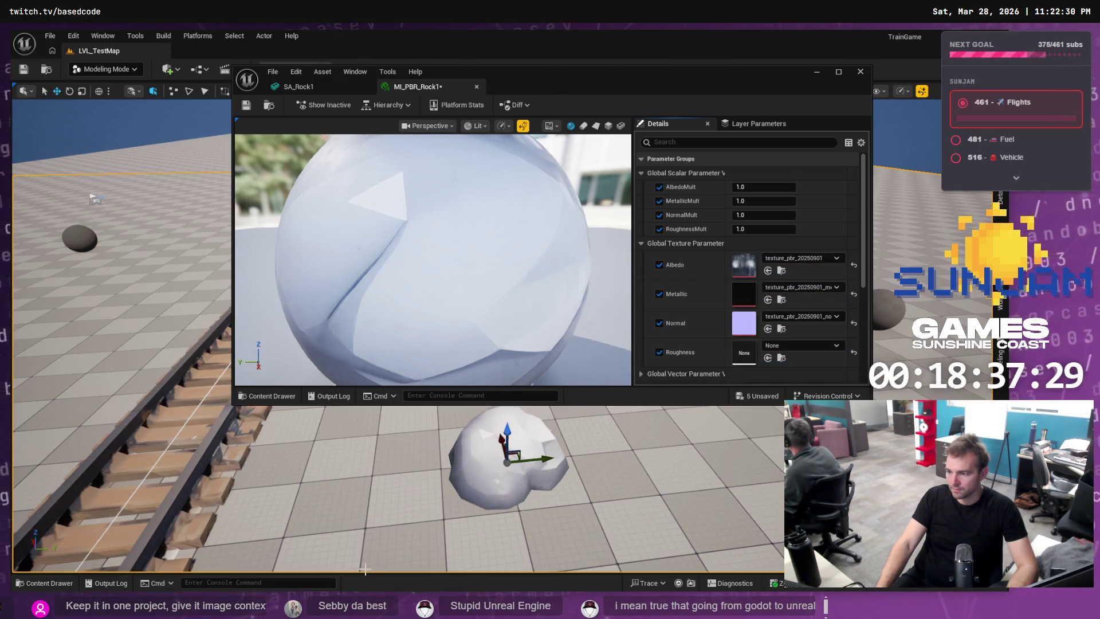
click(71, 587)
click(384, 464)
mouse_move(384, 464)
mouse_down()
mouse_move(722, 348)
mouse_move(744, 351)
mouse_up()
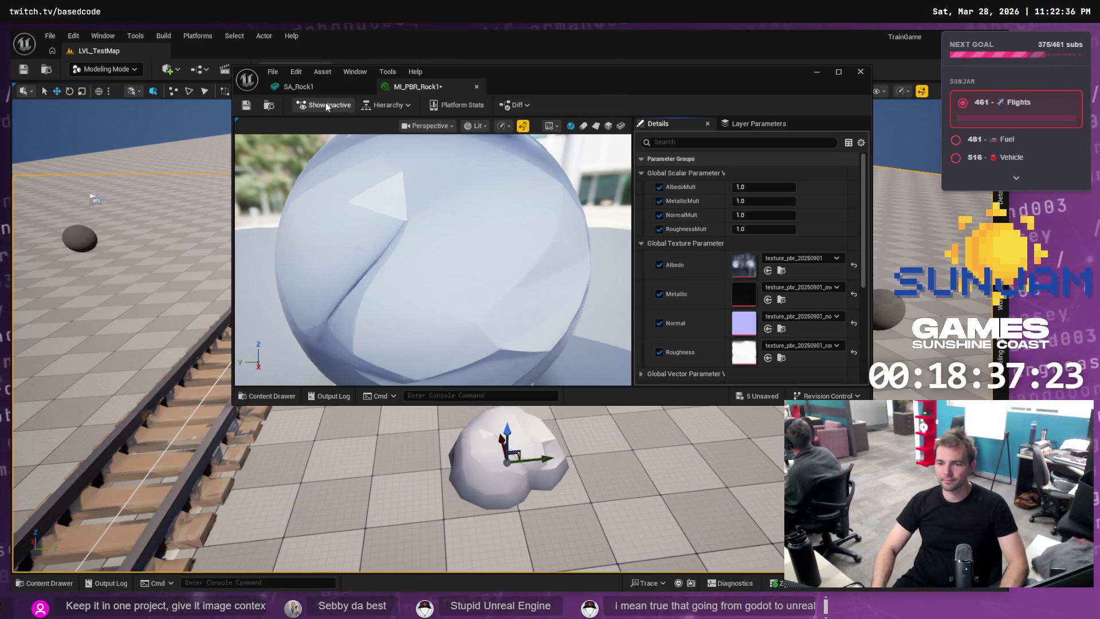
key(ctrl+s)
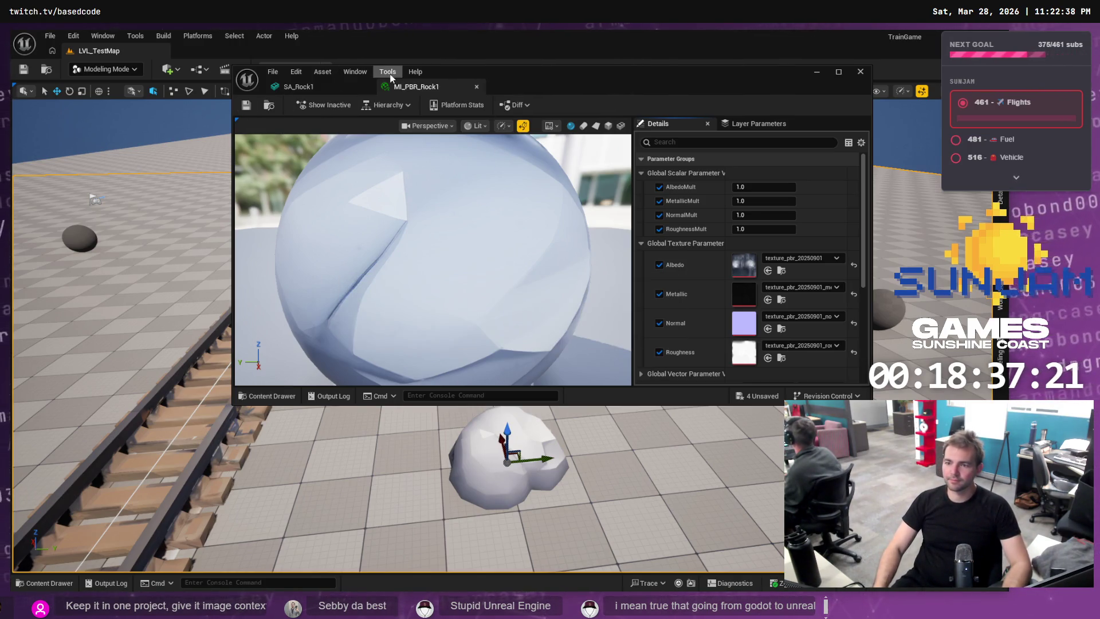
click(352, 86)
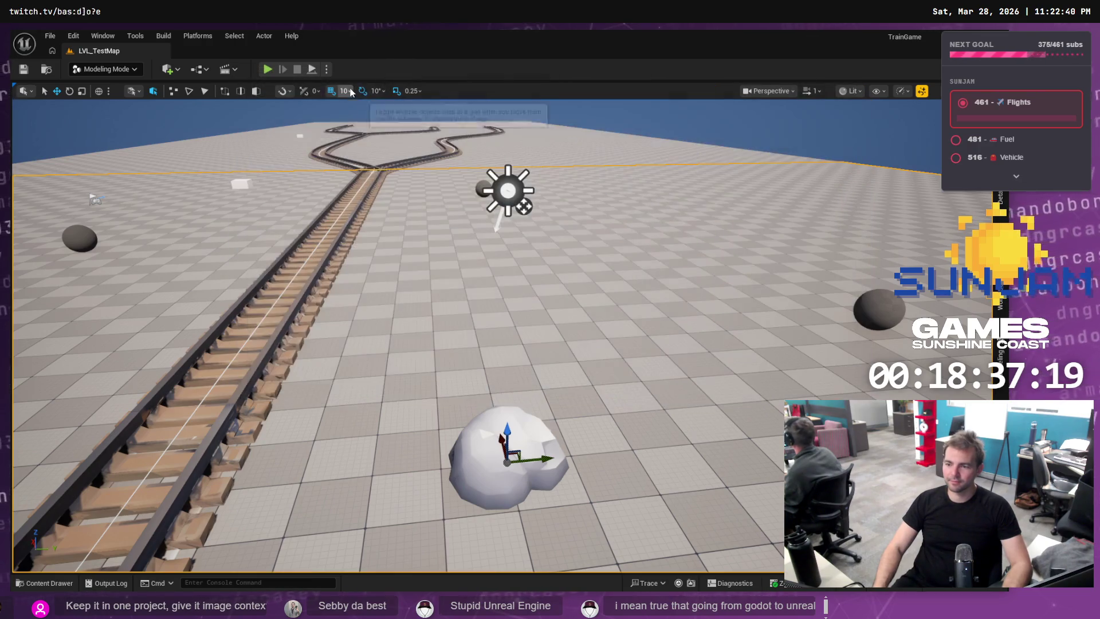
Save the four unsaved rock textures with Save Selected, then check the git client.
drag(560, 277, 167, 419)
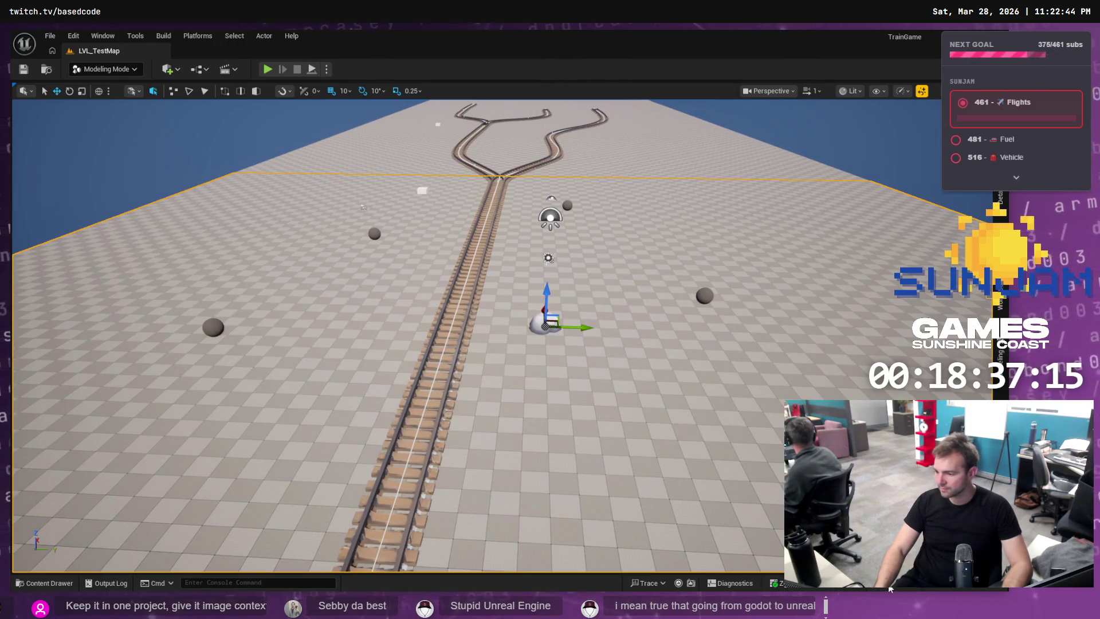
key(ctrl+shift+s)
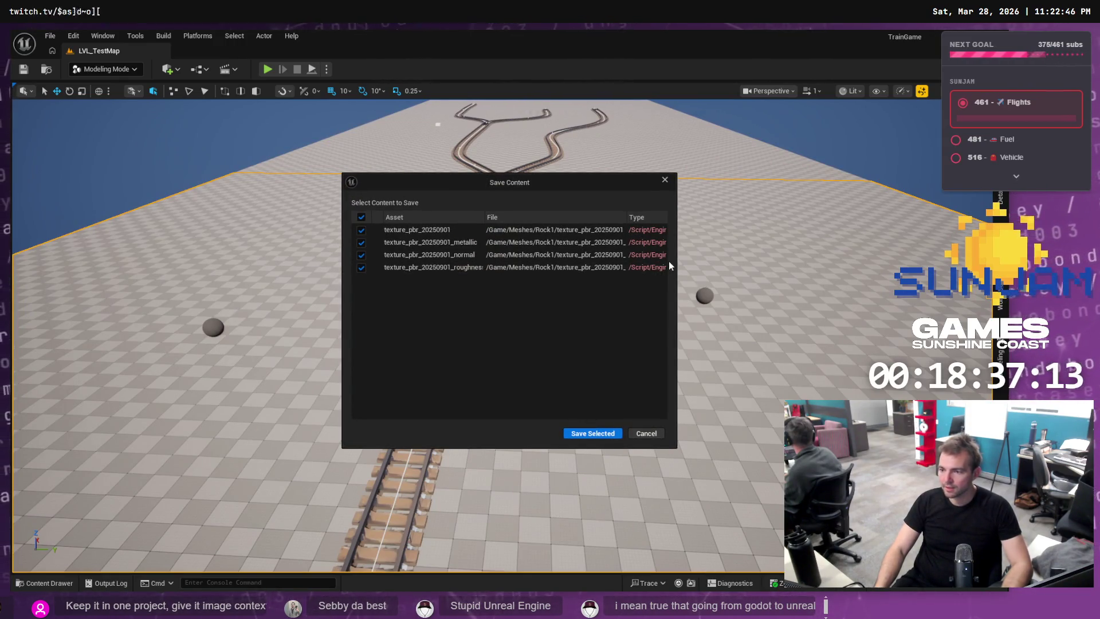
drag(676, 261, 826, 261)
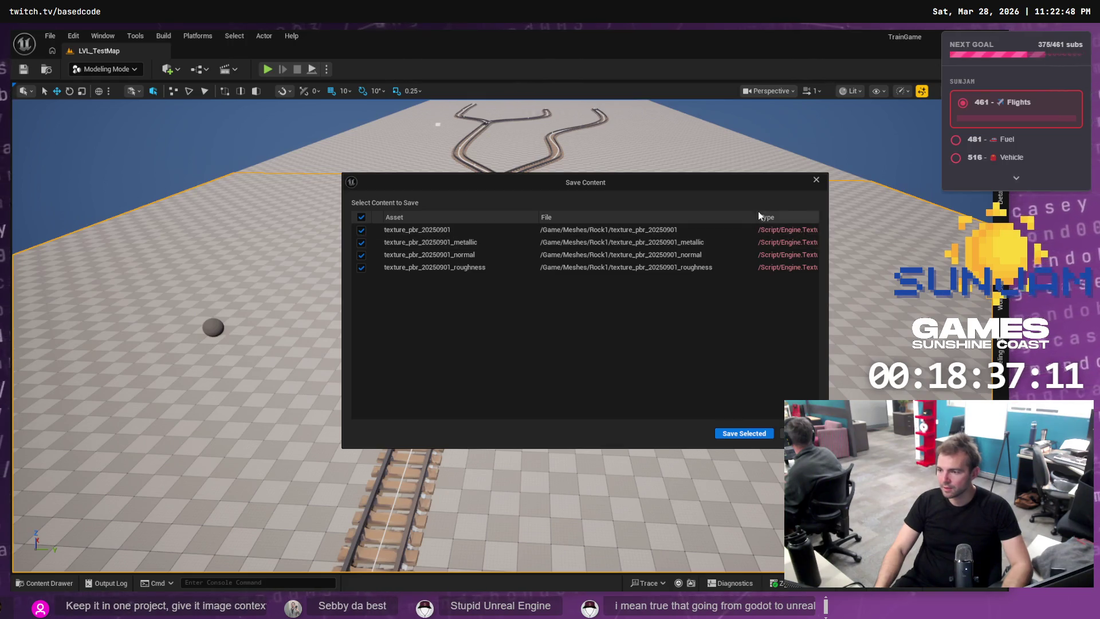
mouse_move(757, 216)
mouse_down()
mouse_move(630, 216)
mouse_move(689, 216)
mouse_up()
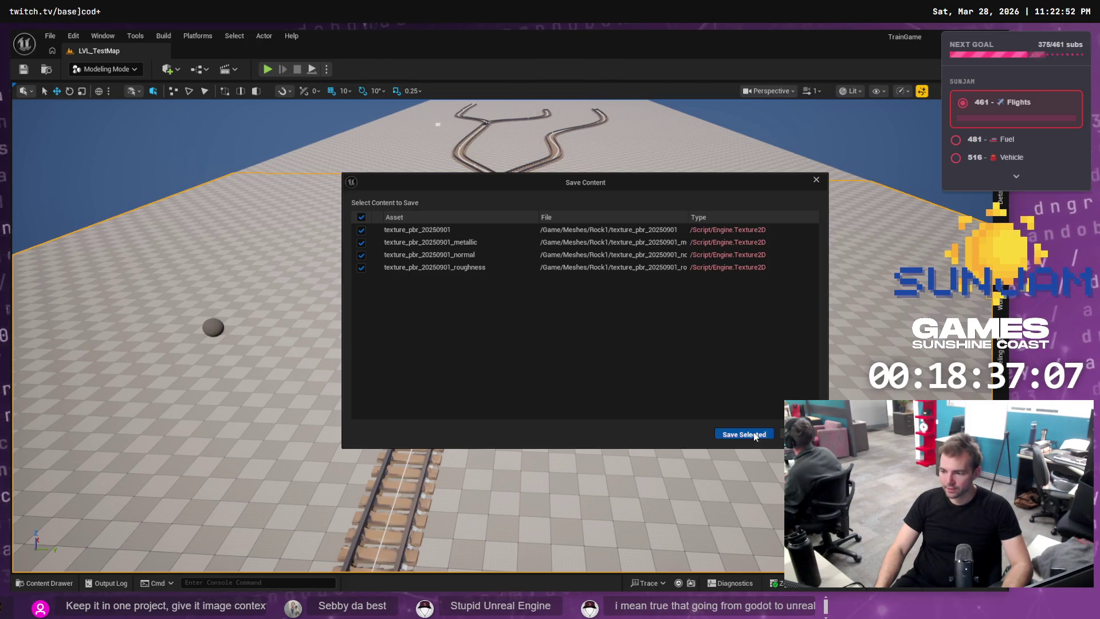
click(751, 432)
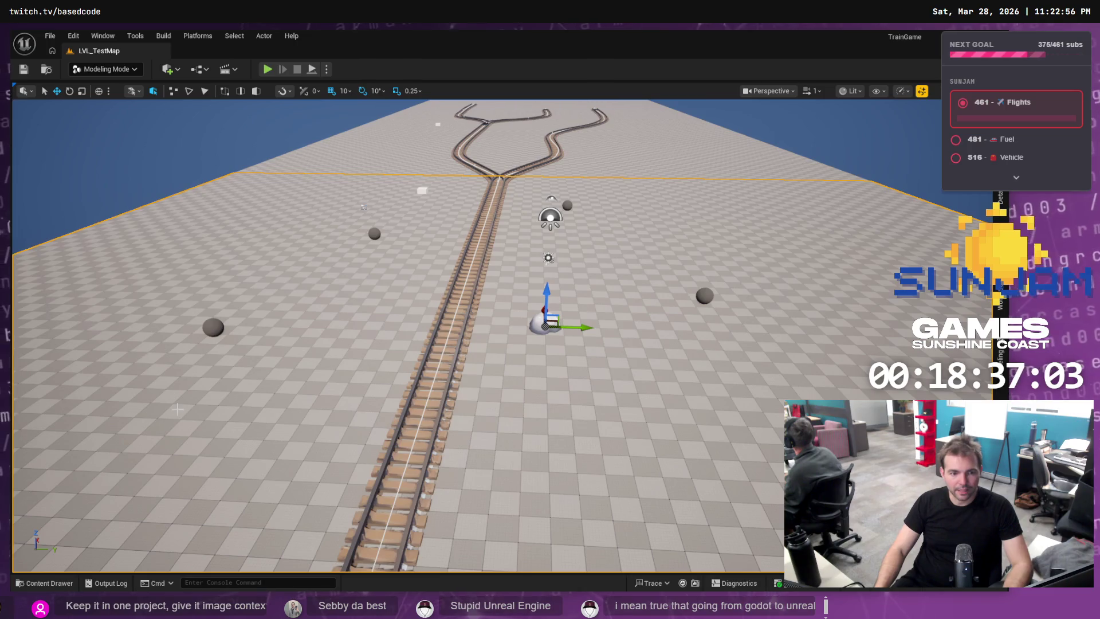
key(alt+Tab)
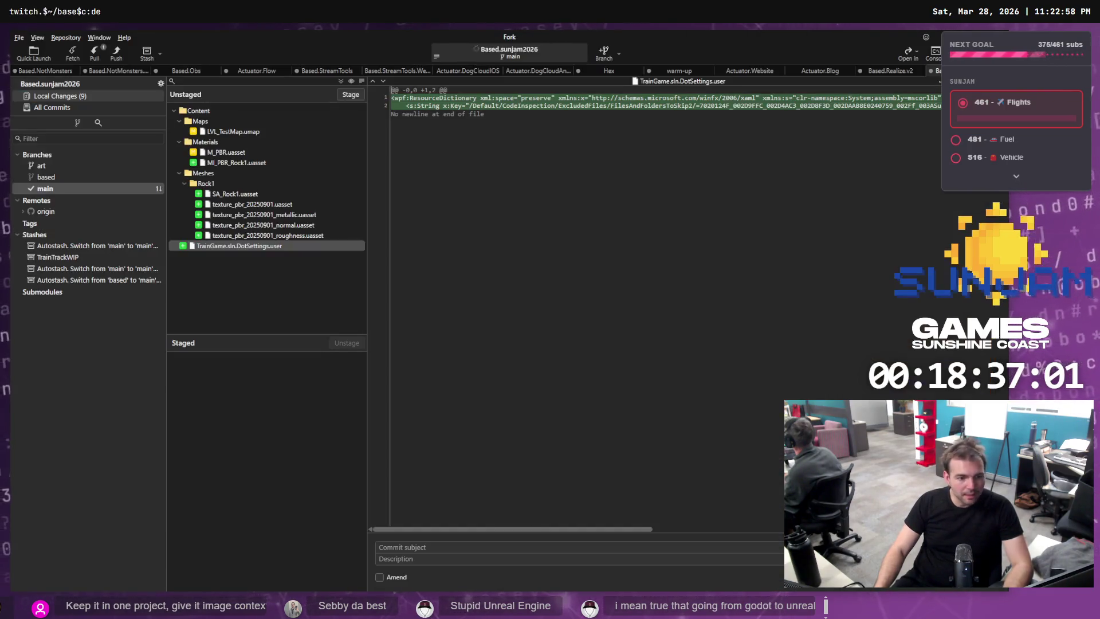
Stage the Rock1 folder and MI_PBR_Rock1.uasset, and begin the commit subject 'Added Rock Asset to'.
click(206, 183)
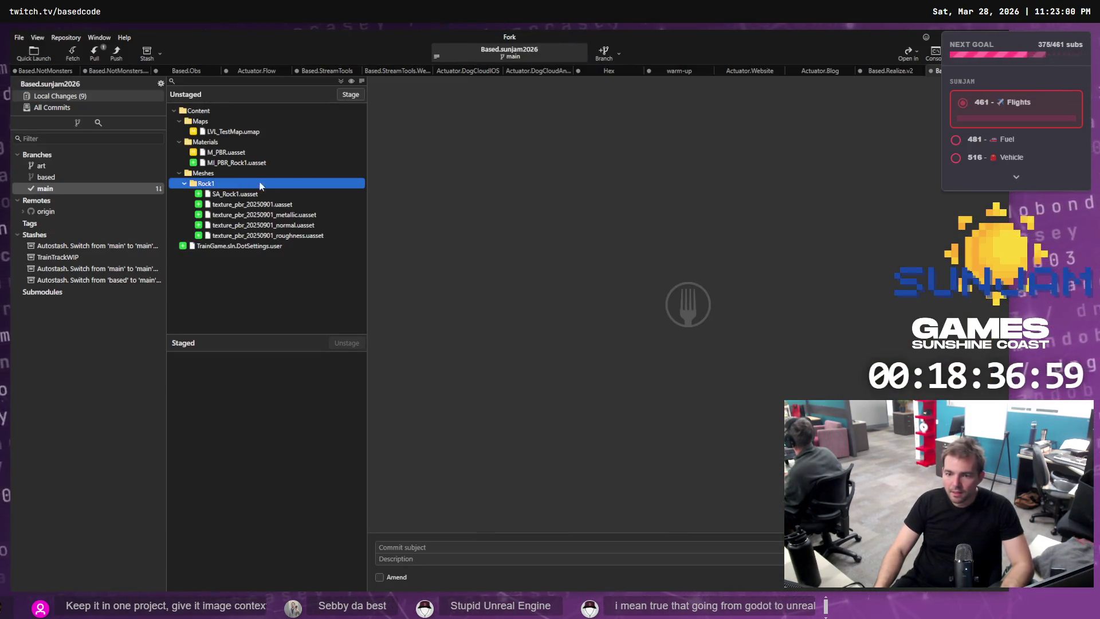
click(353, 96)
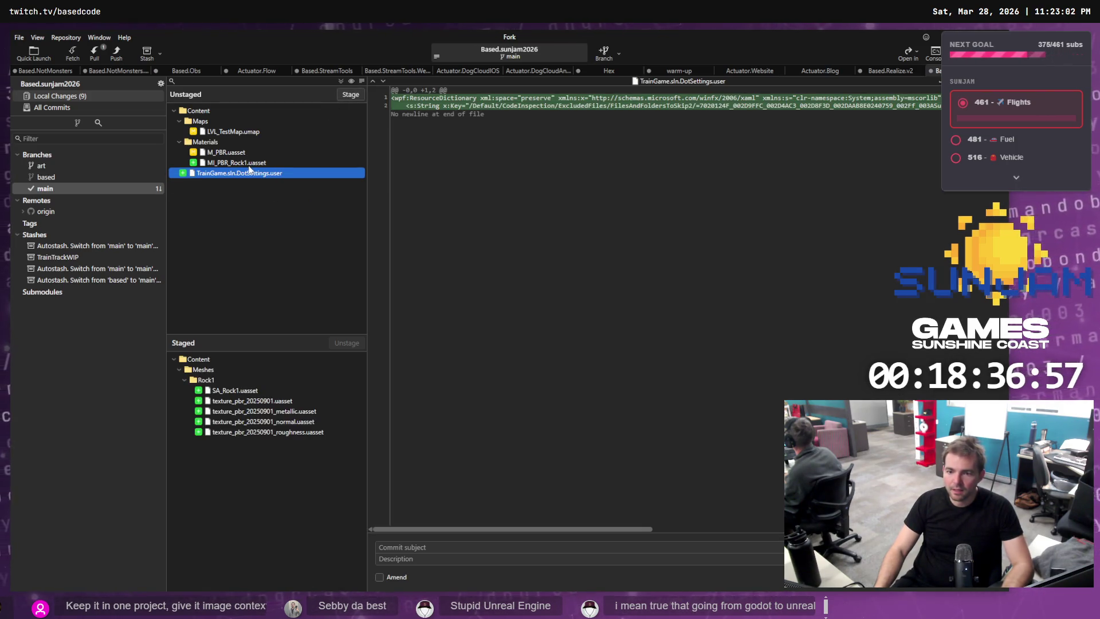
click(250, 163)
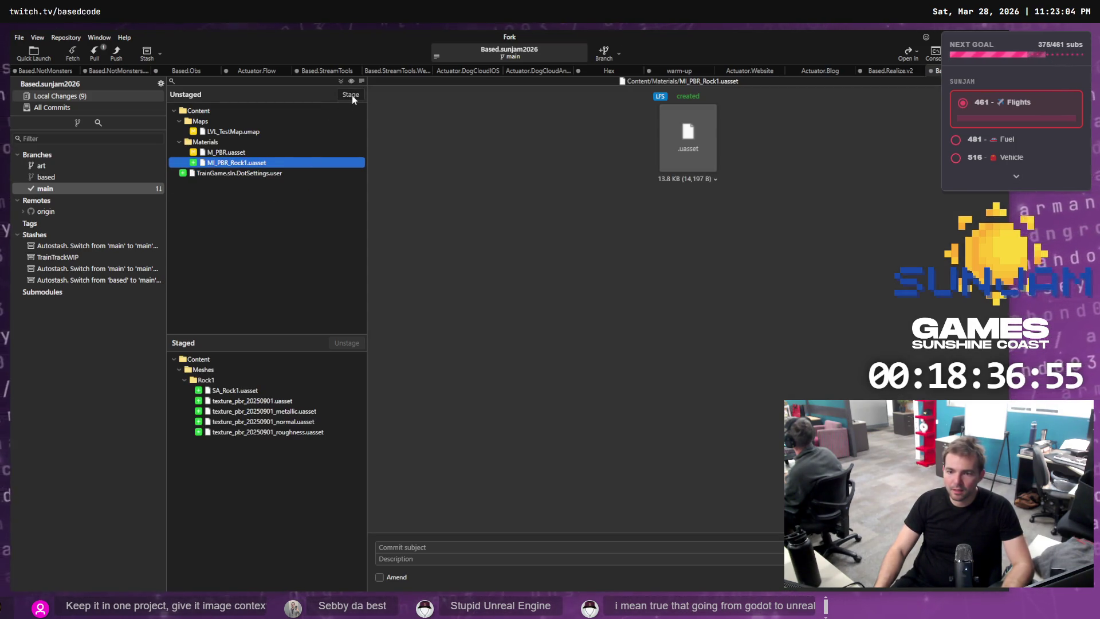
click(352, 95)
click(381, 547)
text(Added Rock Asset to)
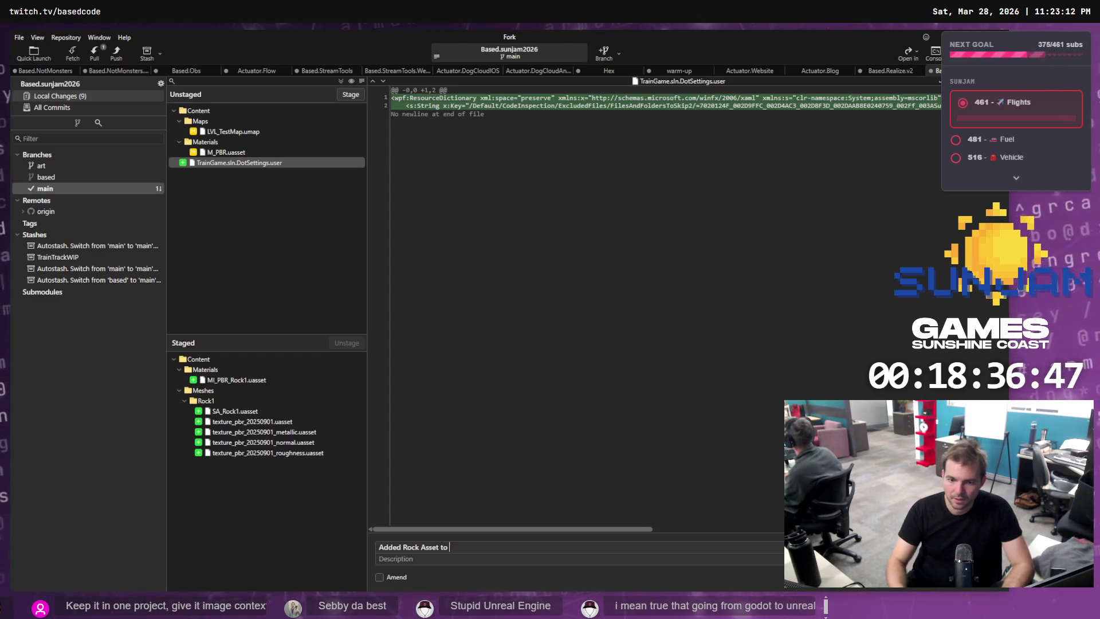
Stash the six staged rock material, mesh and texture files as a saved stash.
click(235, 379)
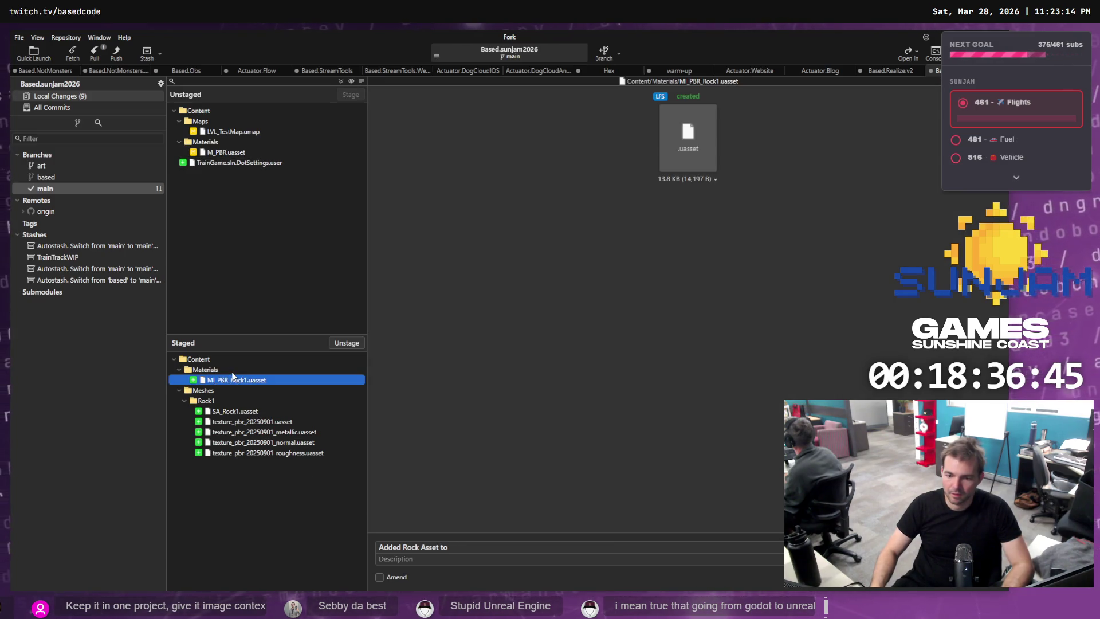
click(205, 369)
shift+click(228, 449)
right_click(229, 449)
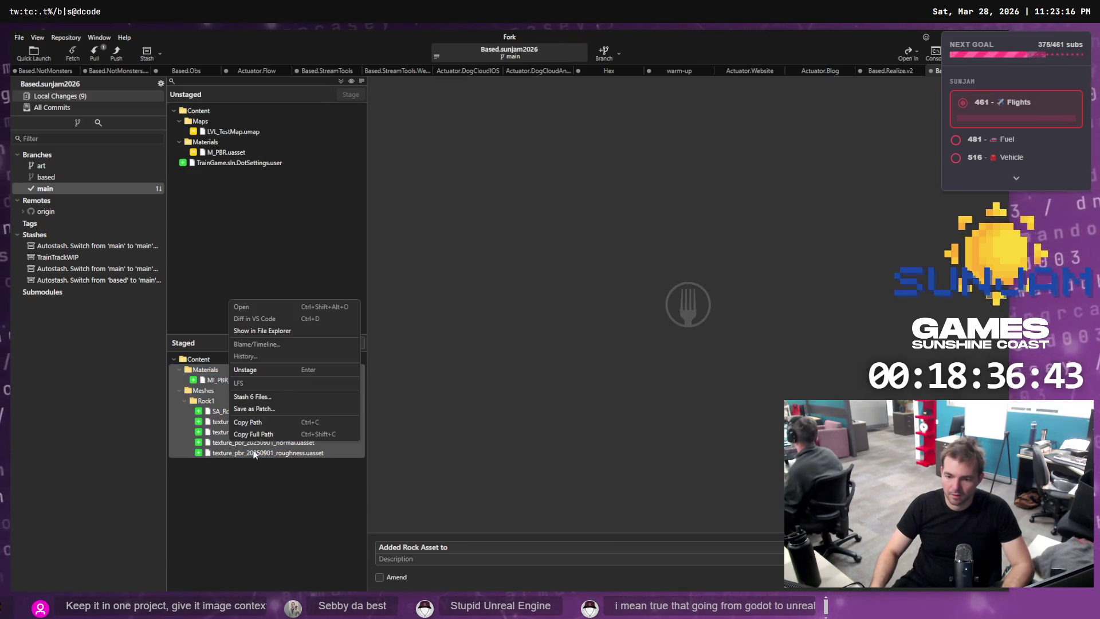
click(273, 396)
click(594, 389)
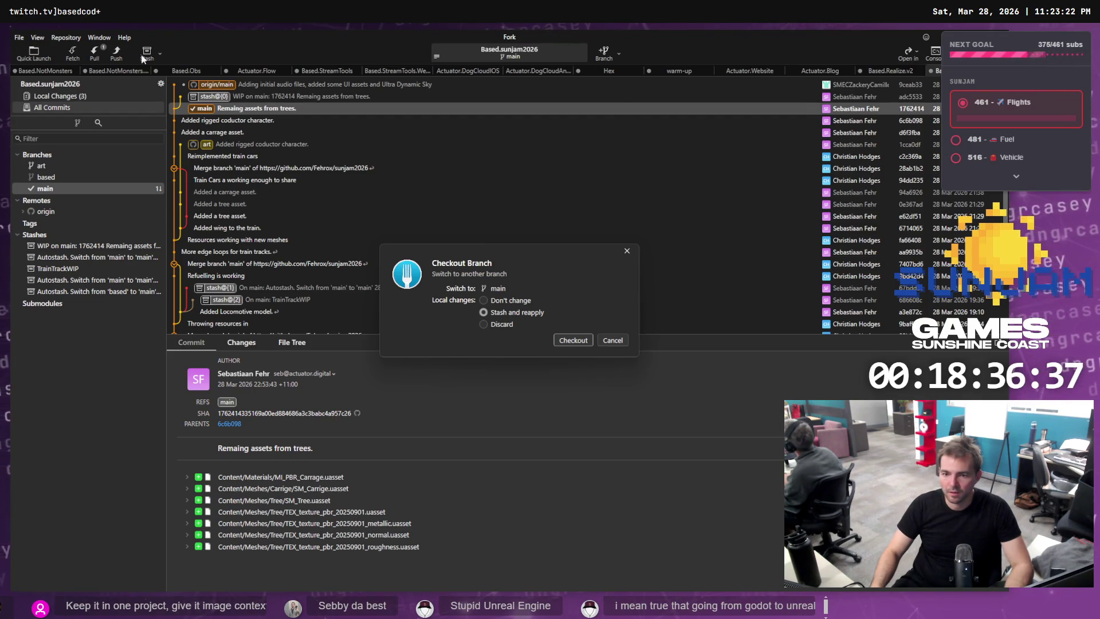
Switch to main, pull origin/main, then check out and fast-forward main to origin/main.
click(573, 341)
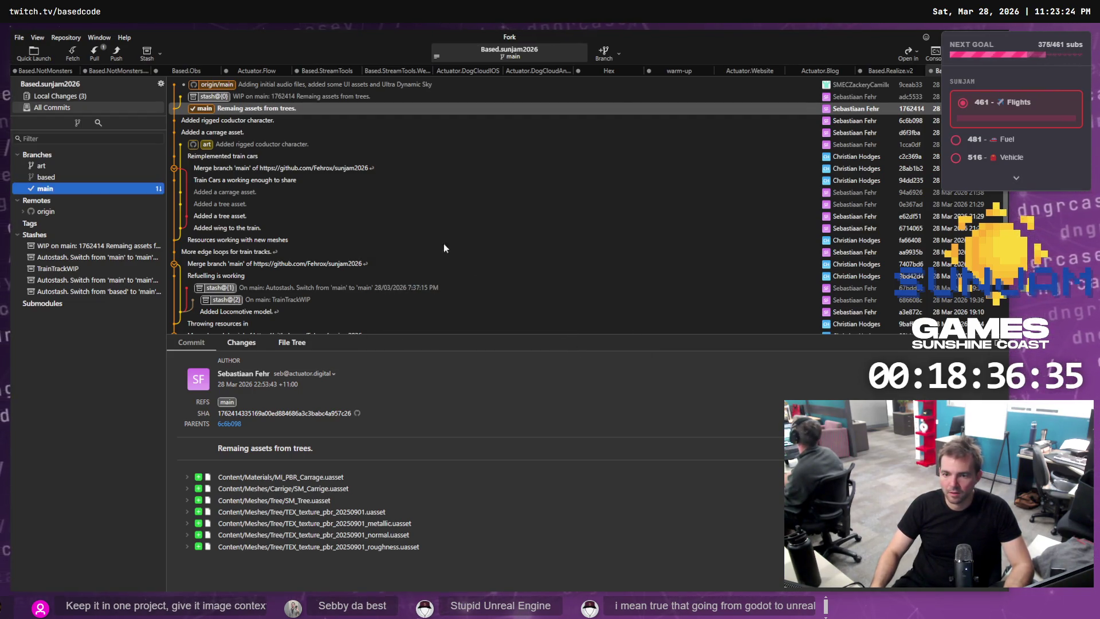
click(94, 52)
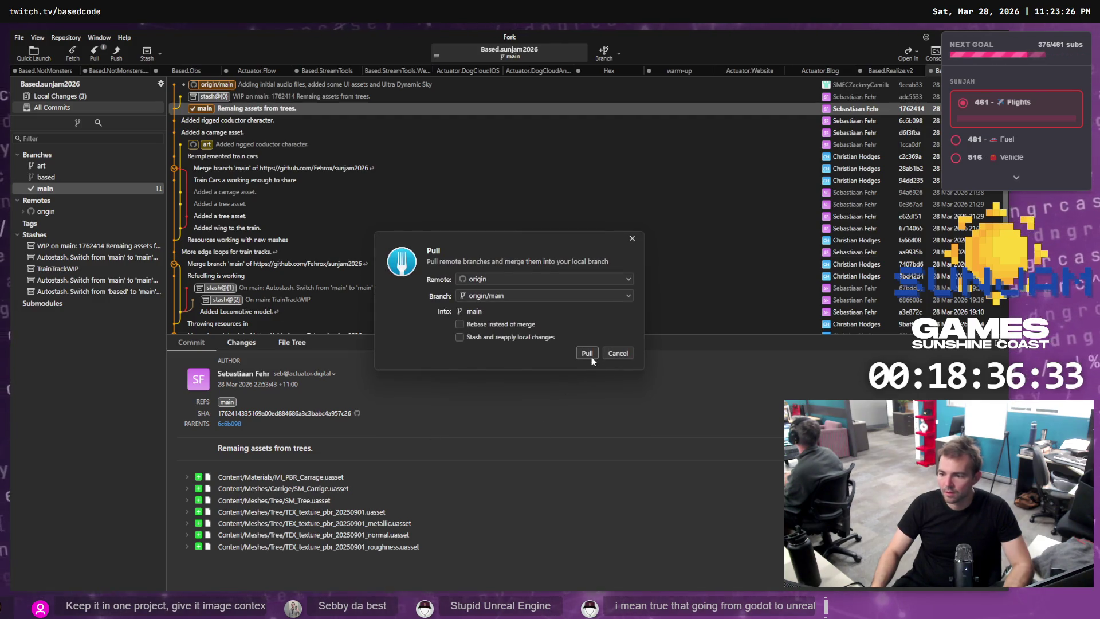
click(586, 352)
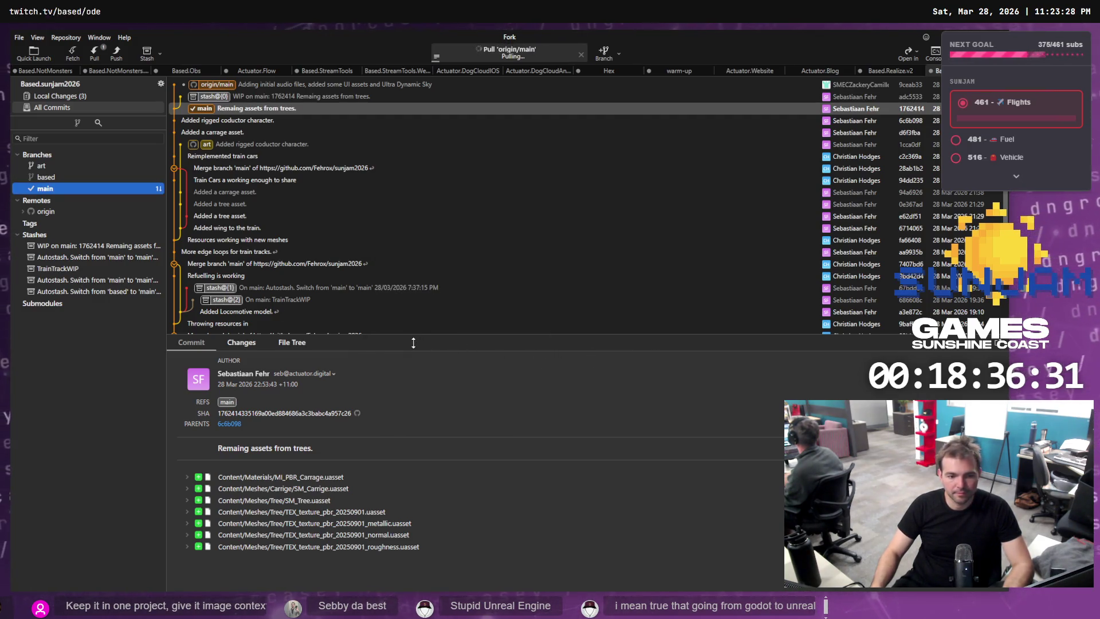
double_click(215, 85)
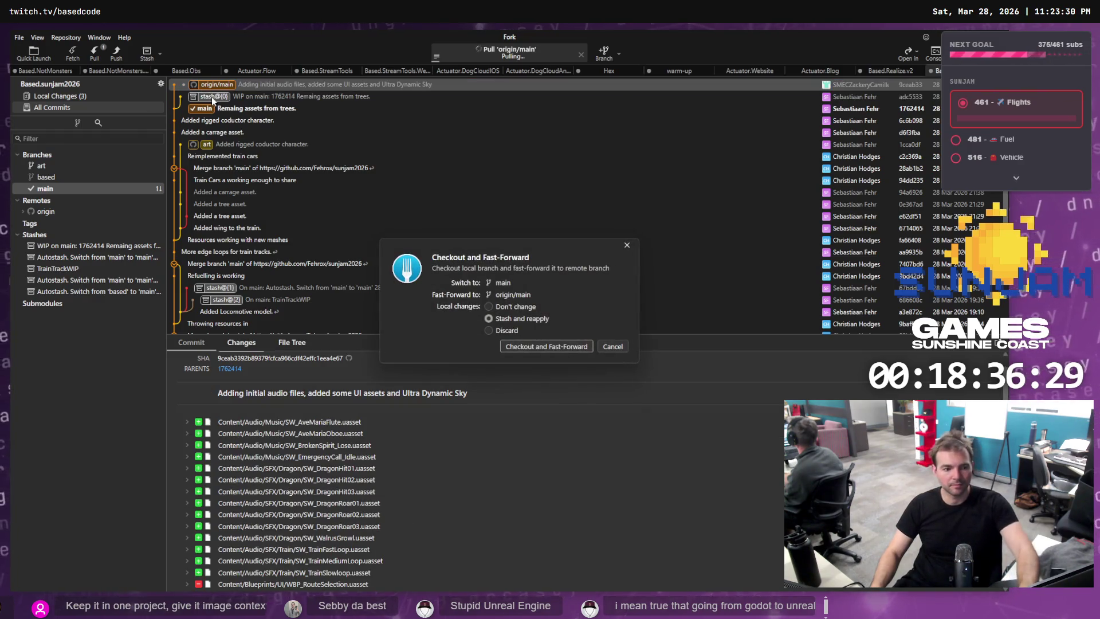
click(560, 347)
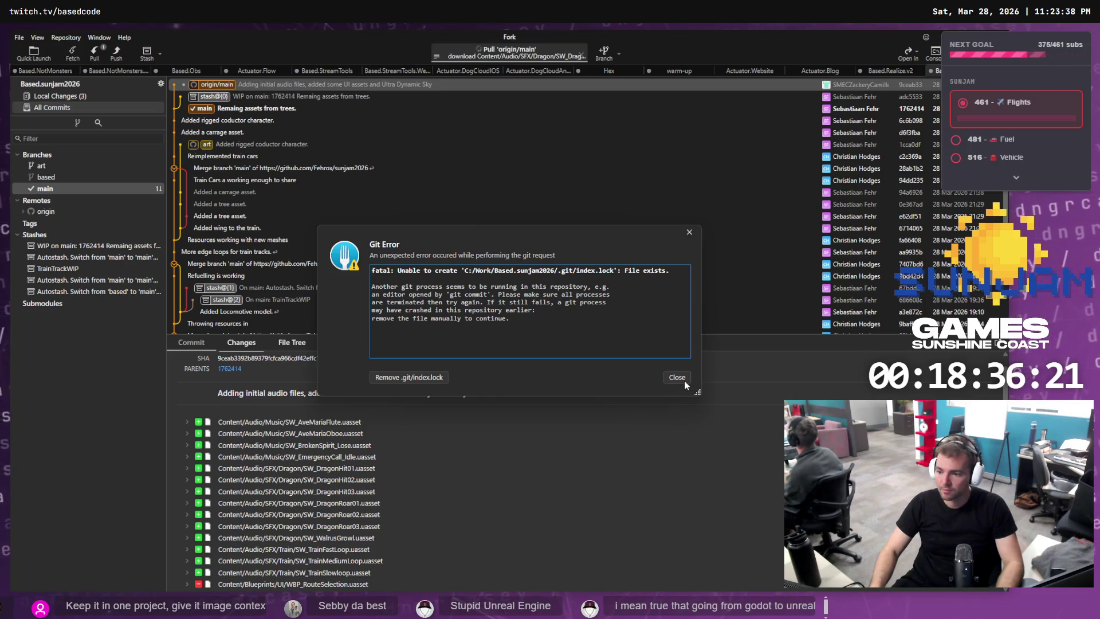
Dismiss the index.lock error and review local changes, including the removed WBP_RouteSelection asset.
click(680, 378)
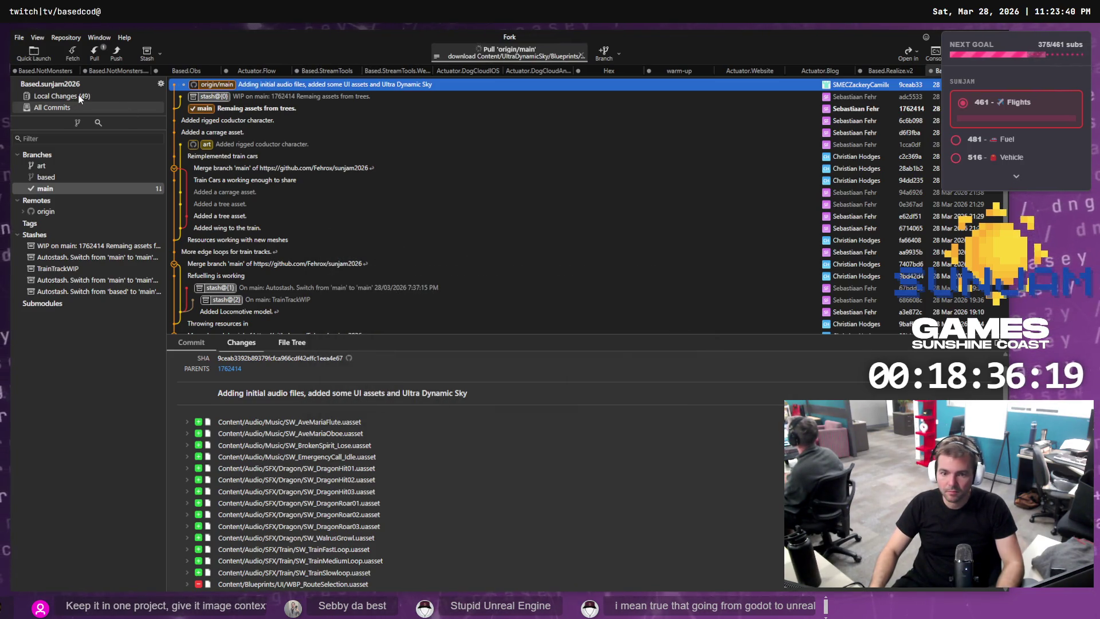
click(61, 96)
click(251, 298)
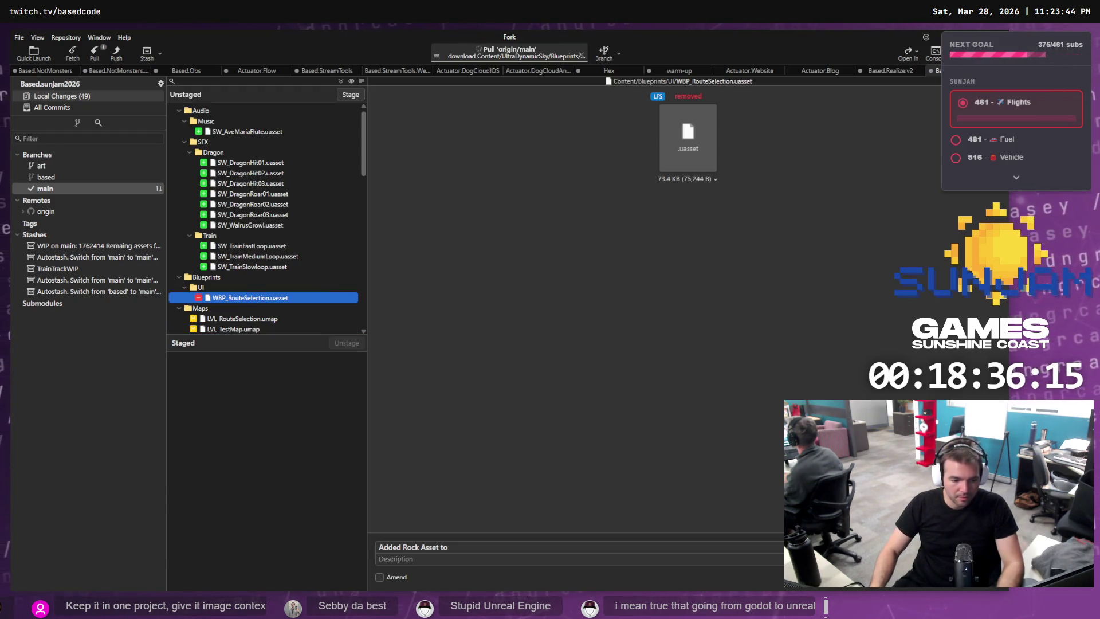
key(alt+Tab)
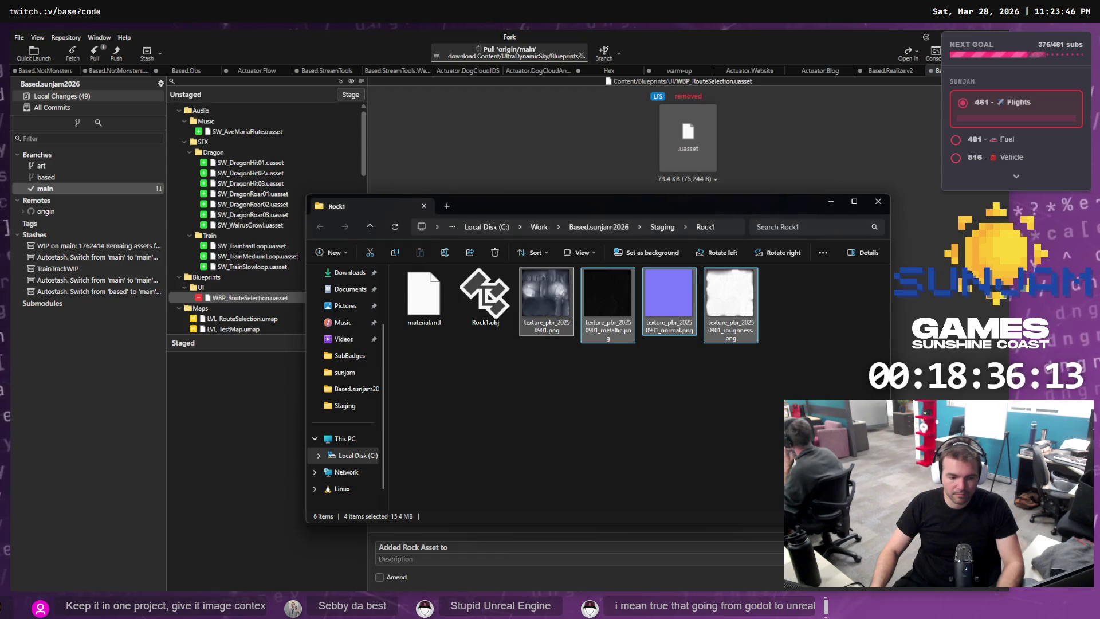
click(270, 418)
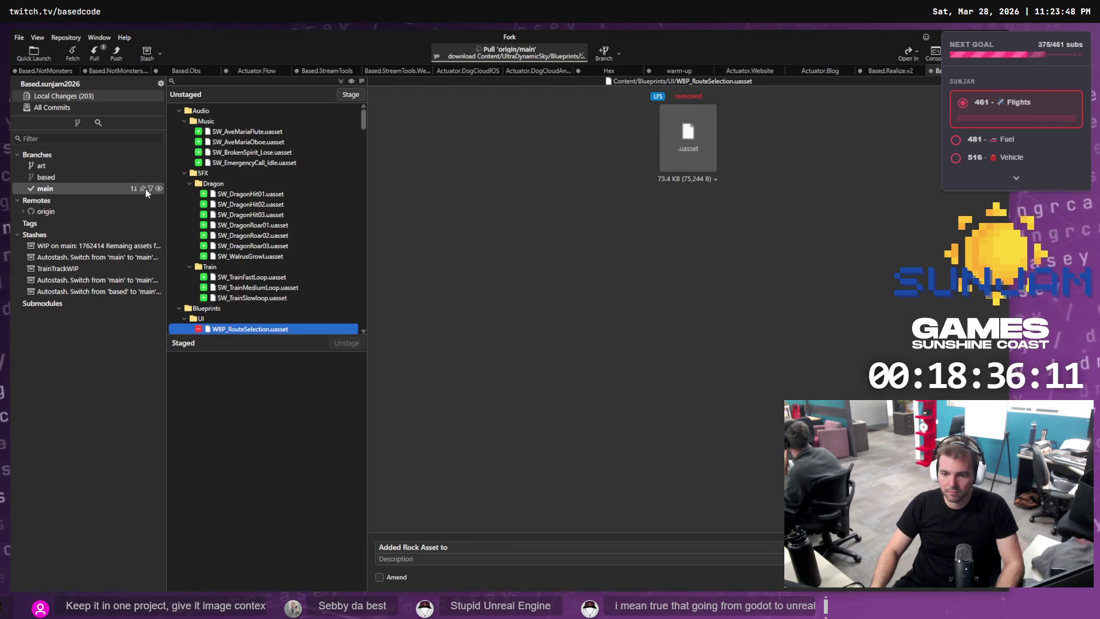
Retry pulling origin/main into main, dismiss the failure, and view the 521 local changes.
click(63, 200)
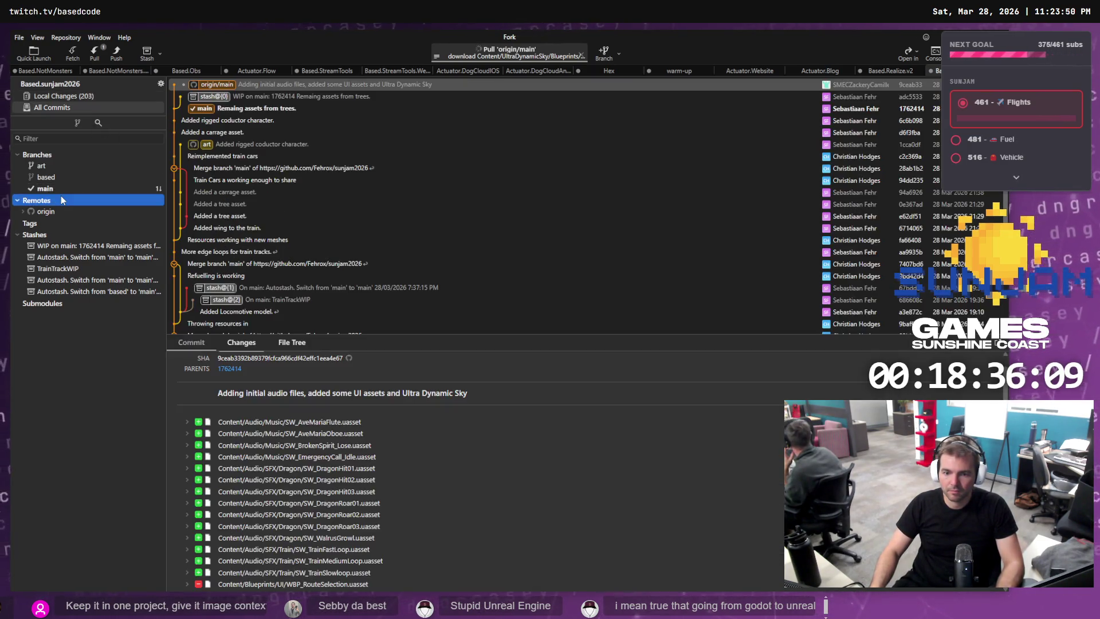
click(57, 188)
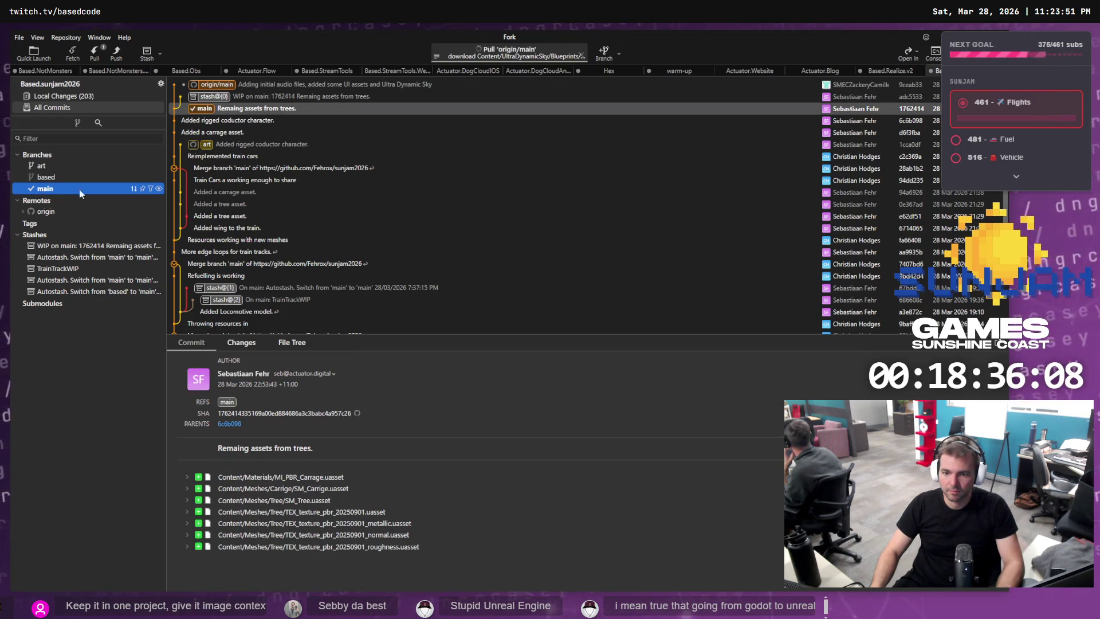
click(94, 53)
click(585, 354)
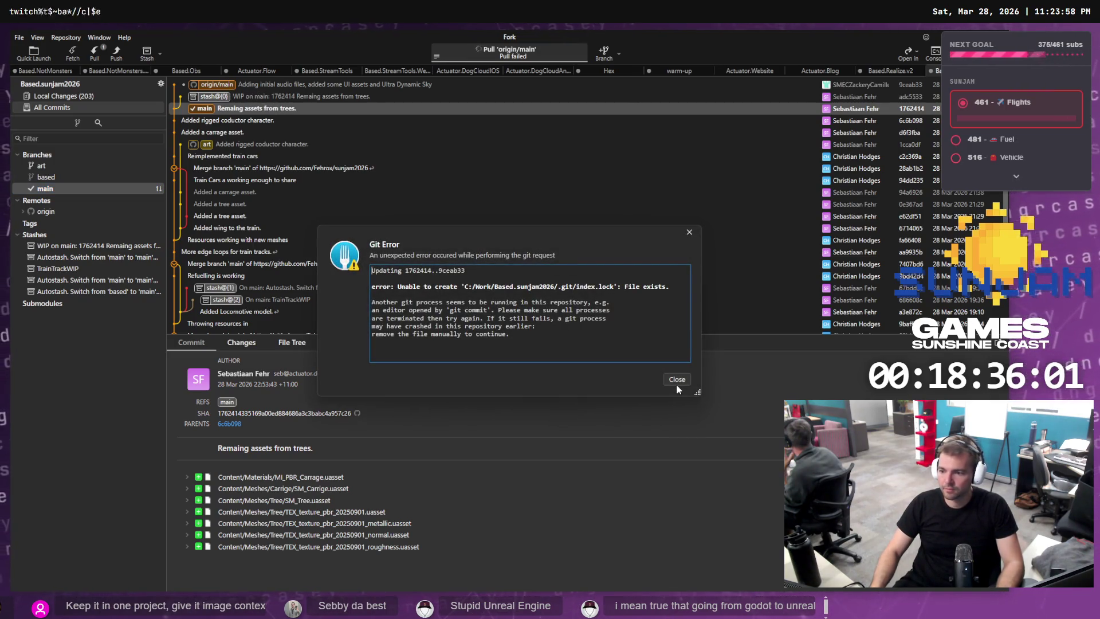
click(676, 381)
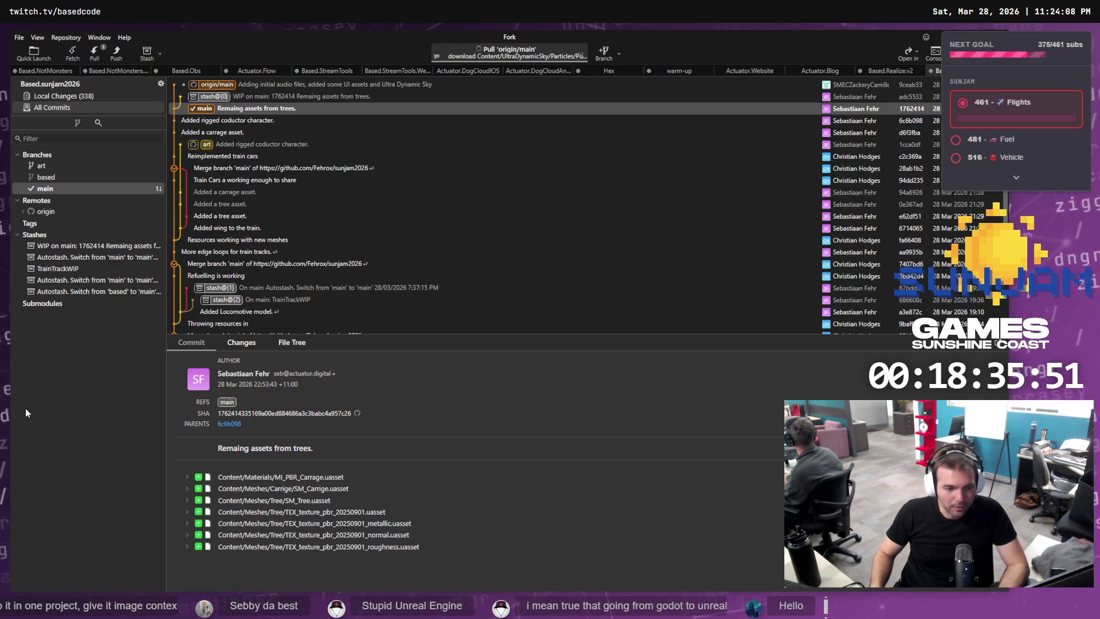
click(94, 97)
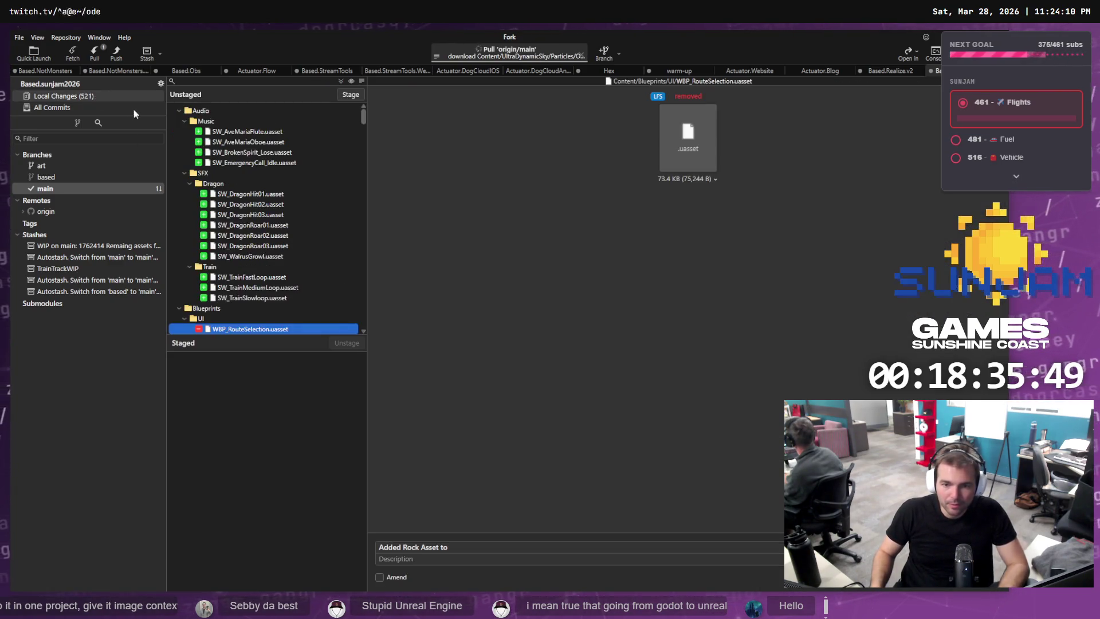
Discard all 521 unstaged changes and remove the stale .git/index.lock file.
scroll(246, 275, down, 5)
scroll(247, 306, down, 4)
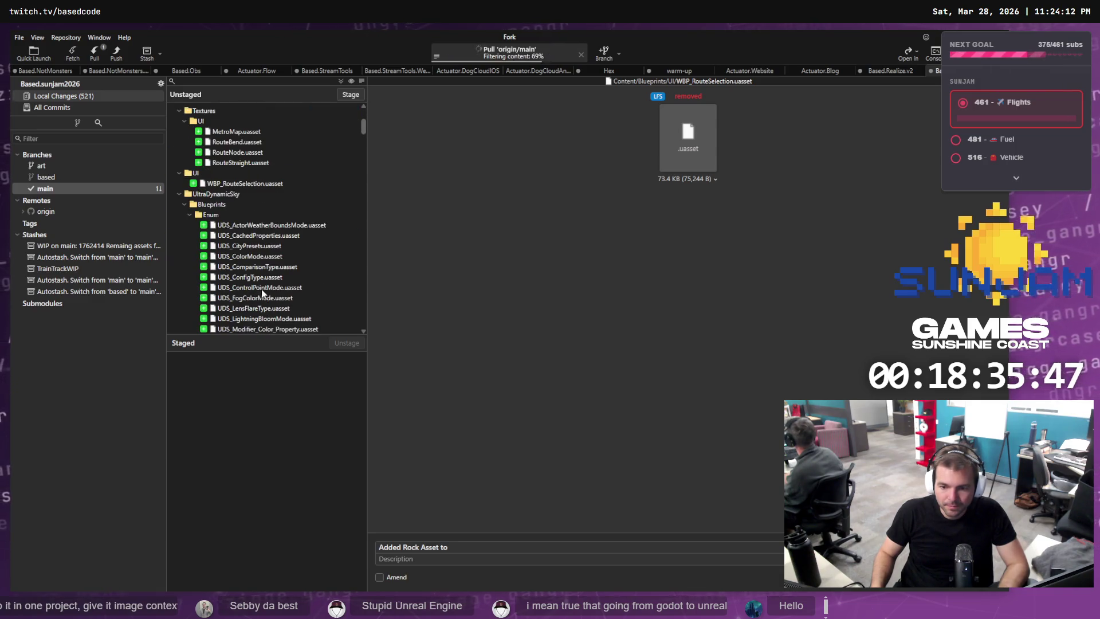
scroll(290, 236, up, 5)
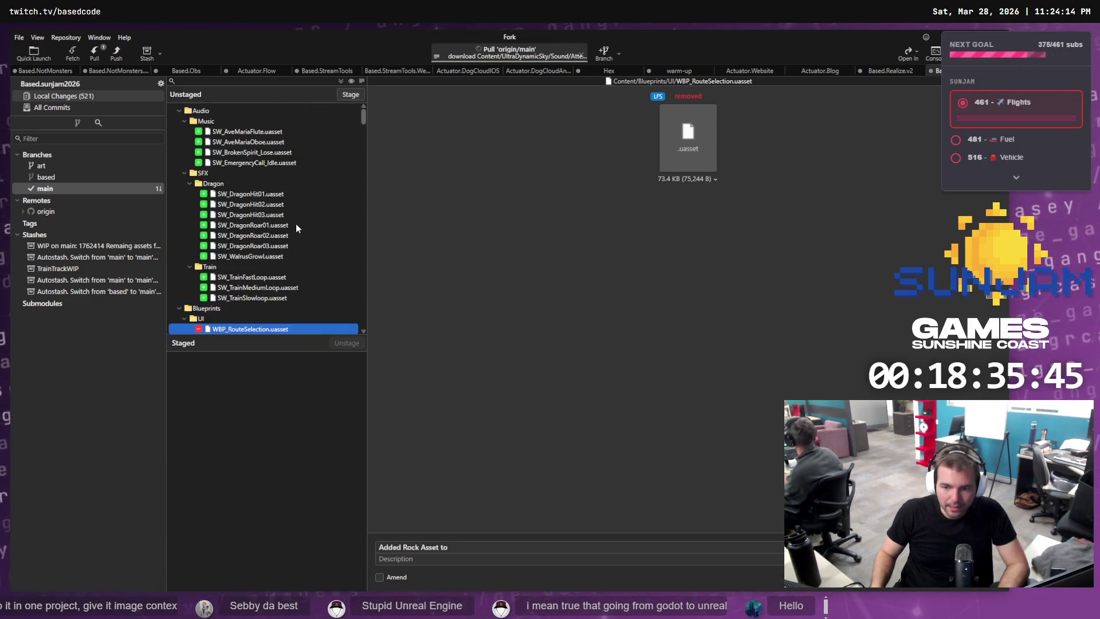
key(ctrl+a)
right_click(284, 184)
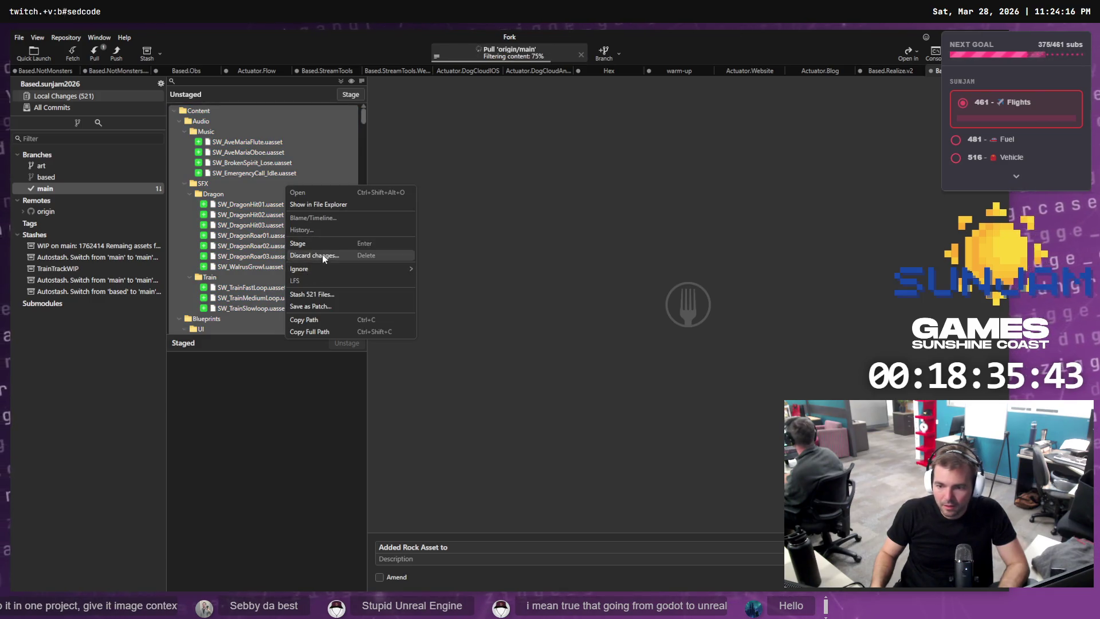
click(314, 255)
click(562, 323)
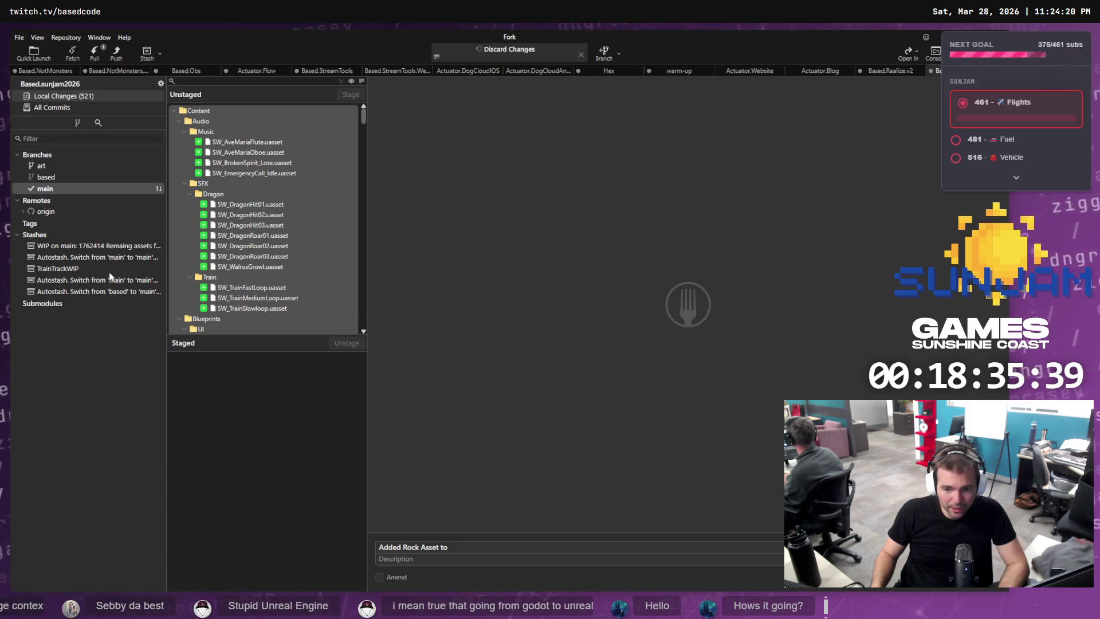
click(435, 378)
Review the remaining removed audio files like SW_AveMariaFlute and select them all for discarding.
scroll(298, 274, down, 7)
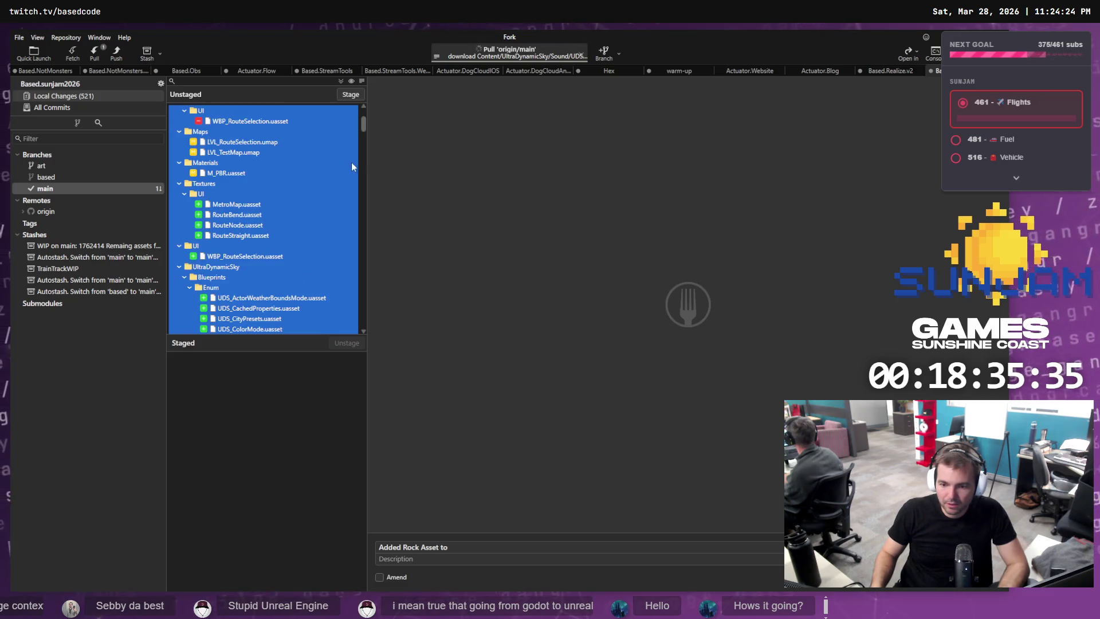
drag(363, 124, 366, 350)
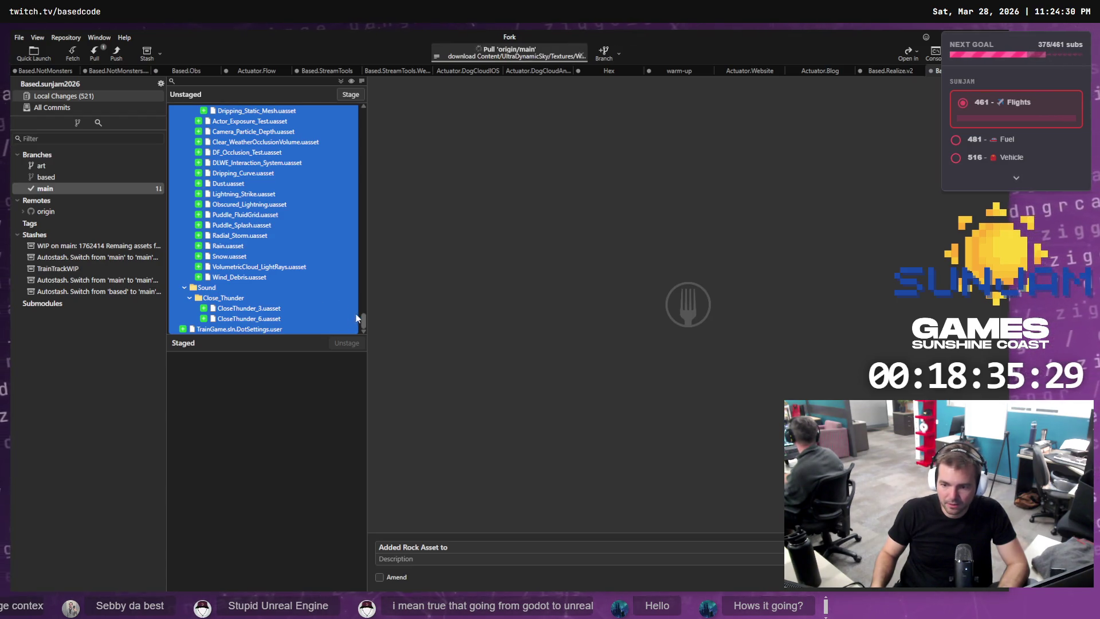
drag(363, 320, 363, 102)
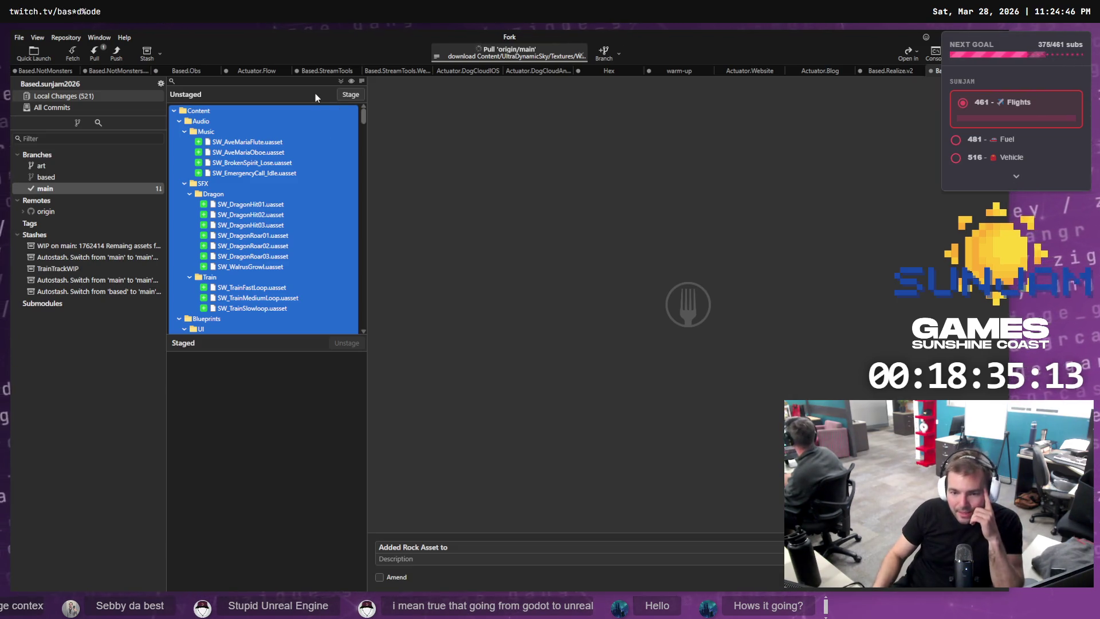
click(226, 165)
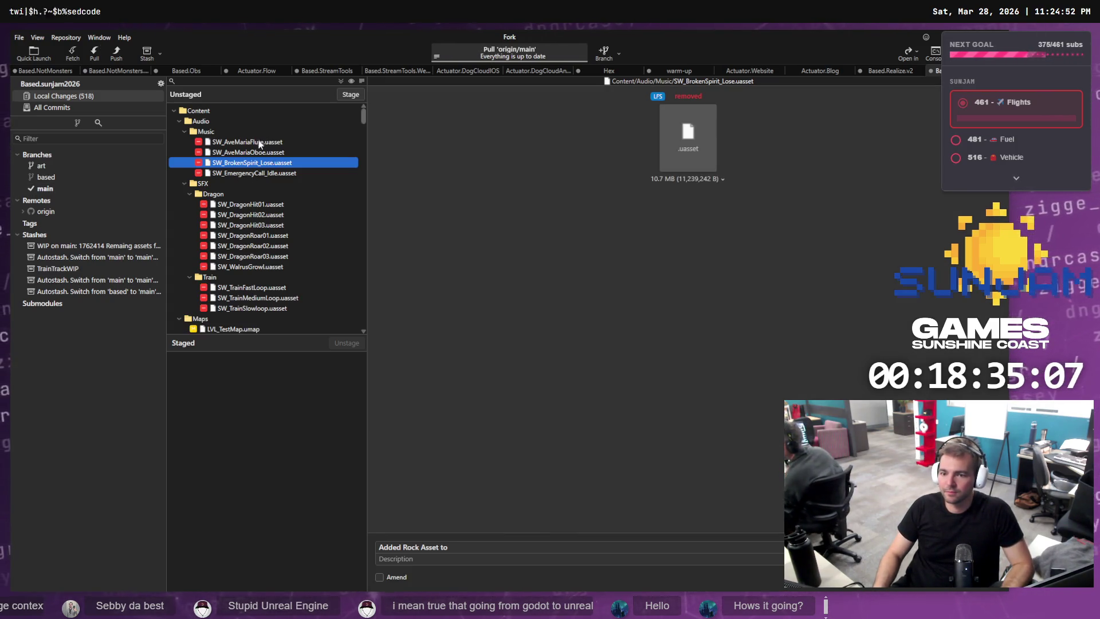
click(259, 143)
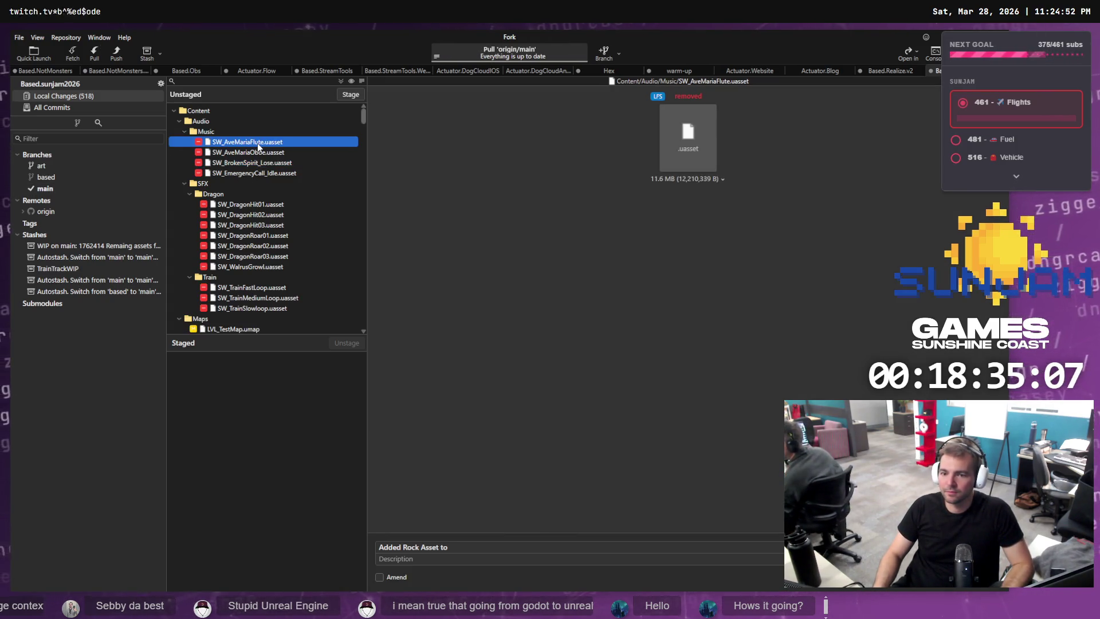
key(ctrl+a)
right_click(258, 144)
Discard the remaining 518 changes and verify main matches origin in All Commits and Local Changes.
click(304, 224)
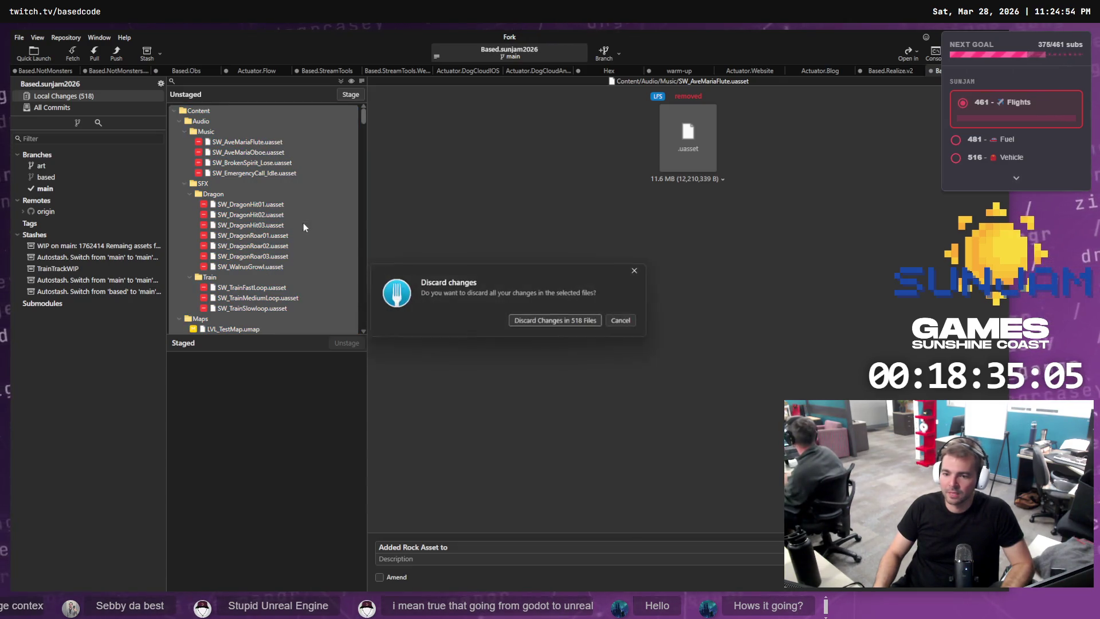
click(527, 320)
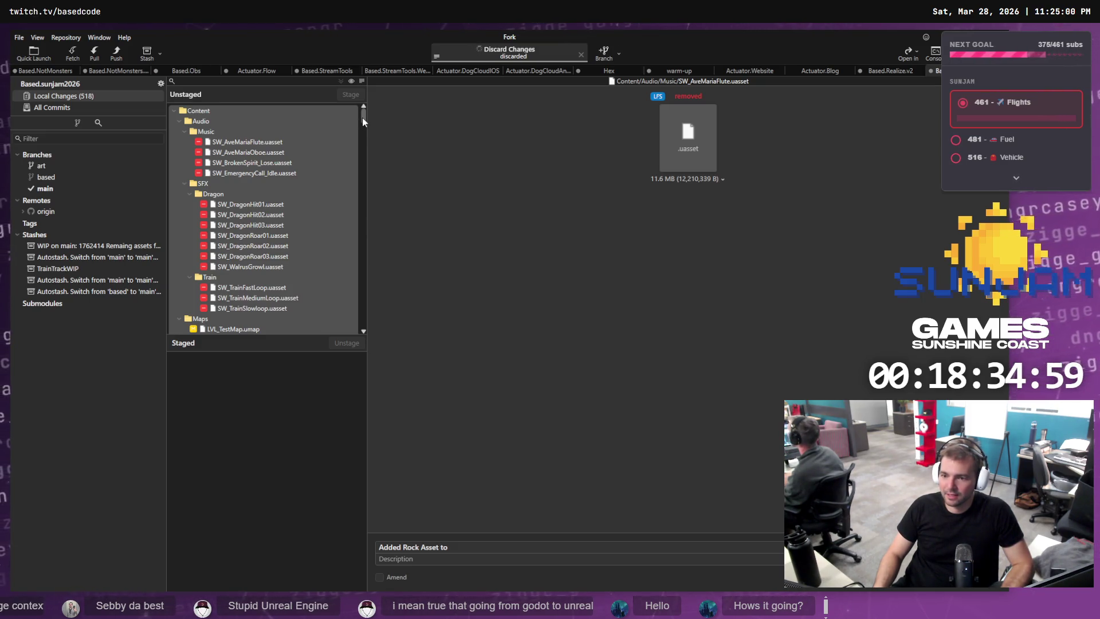
click(64, 107)
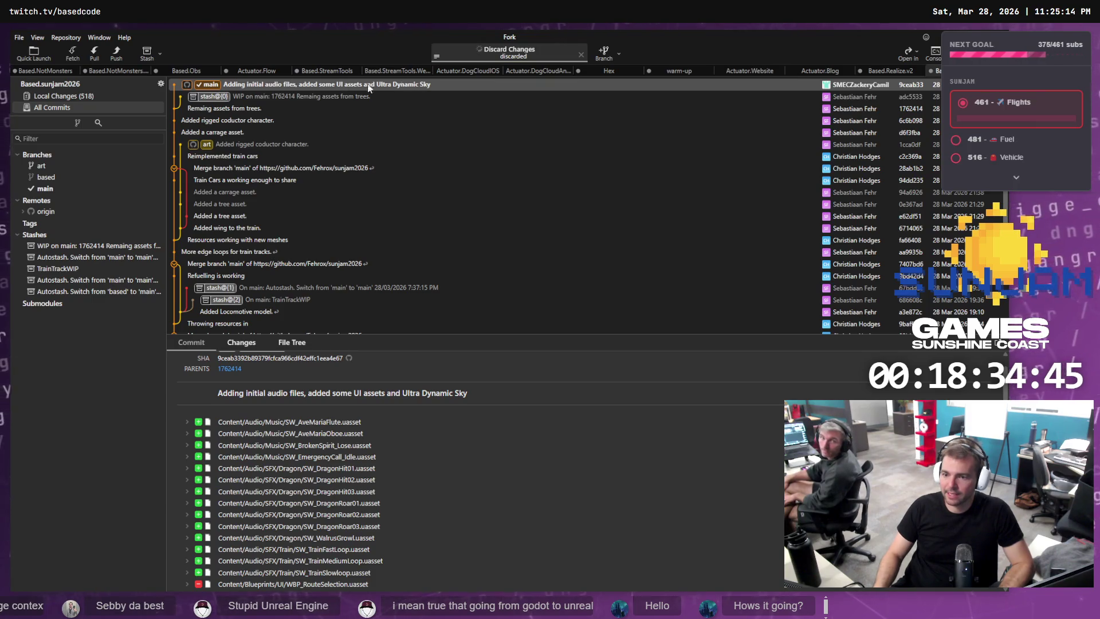
click(84, 95)
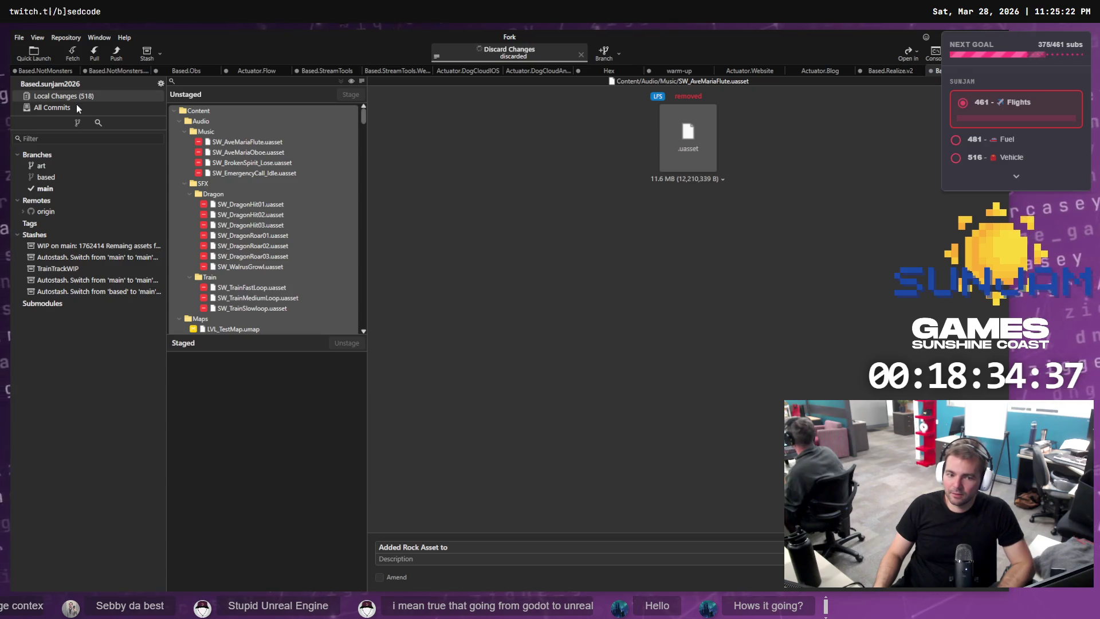
click(77, 105)
click(89, 97)
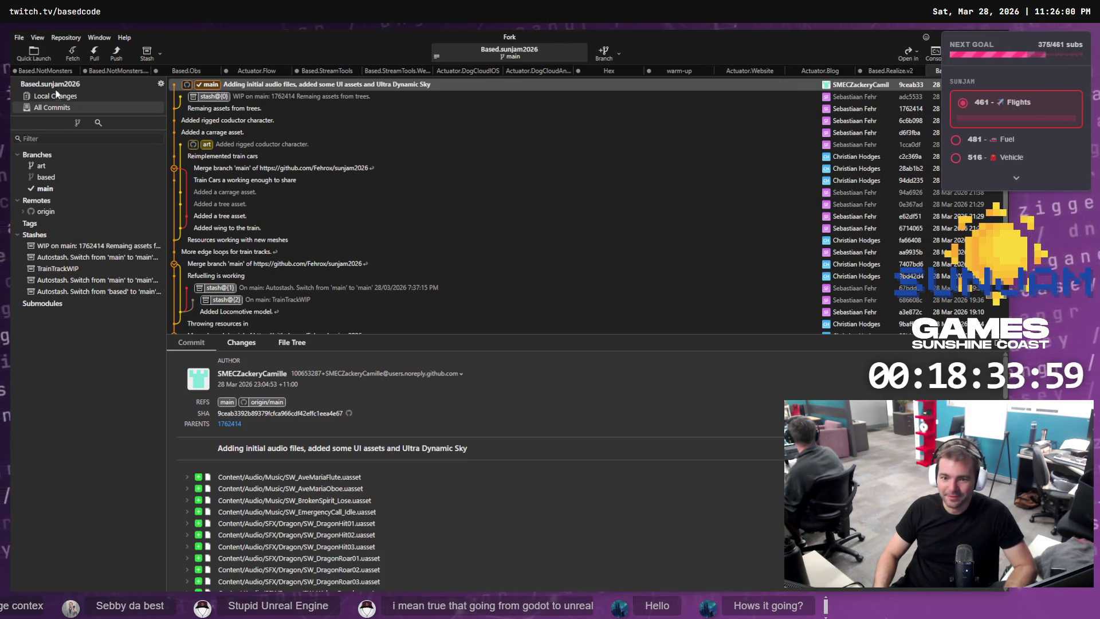
Recheck Fork's local changes, then open TrainGame.uproject from the Based.sunjam2026 folder.
click(58, 96)
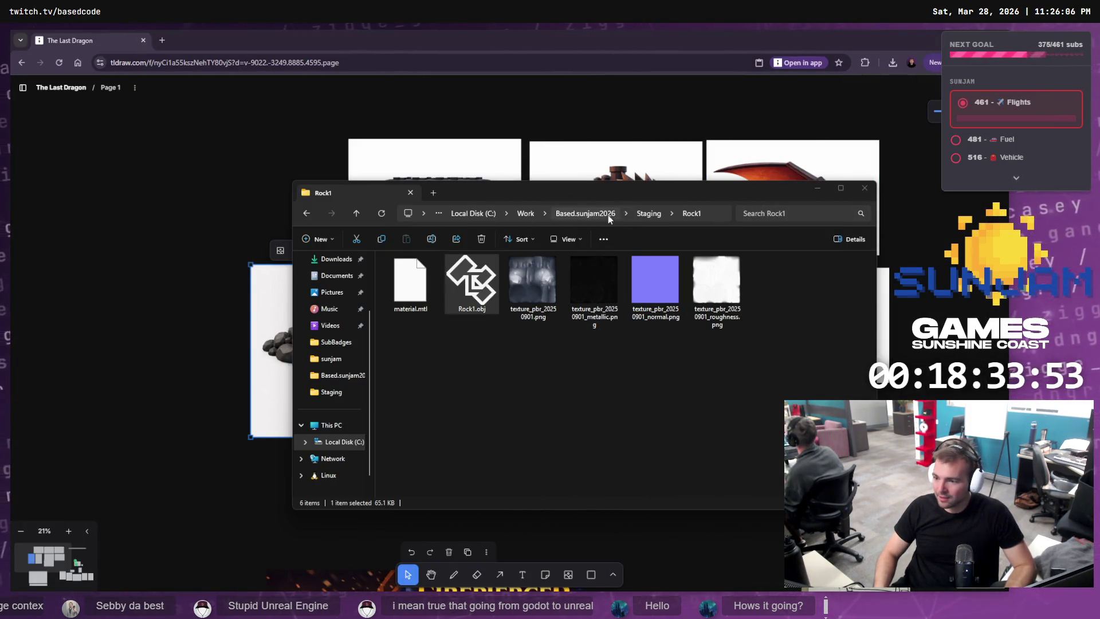
click(590, 214)
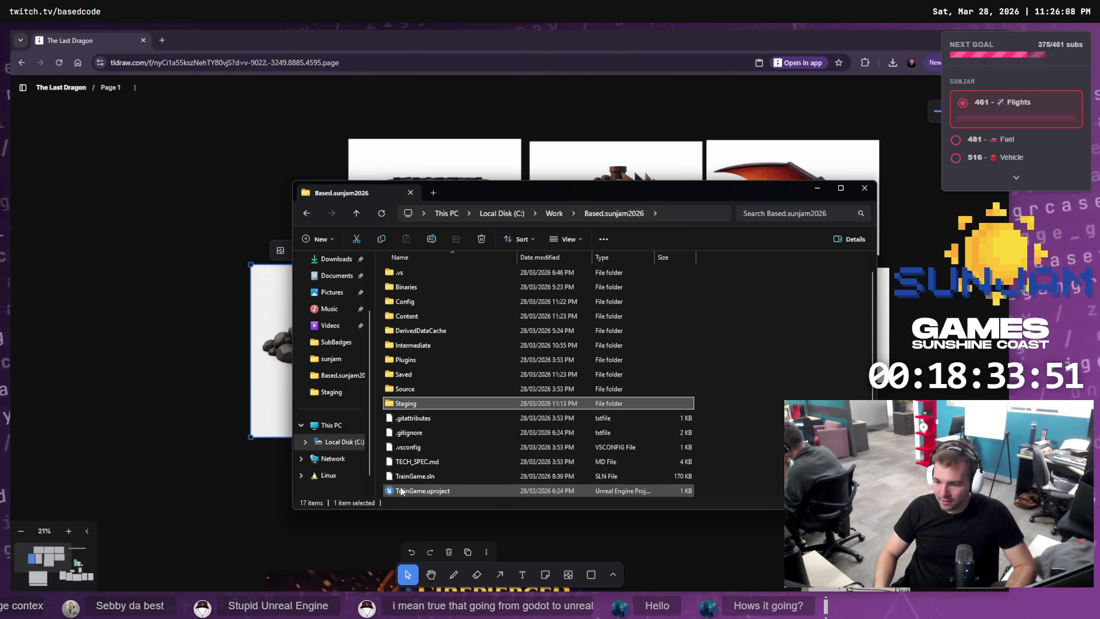
double_click(401, 490)
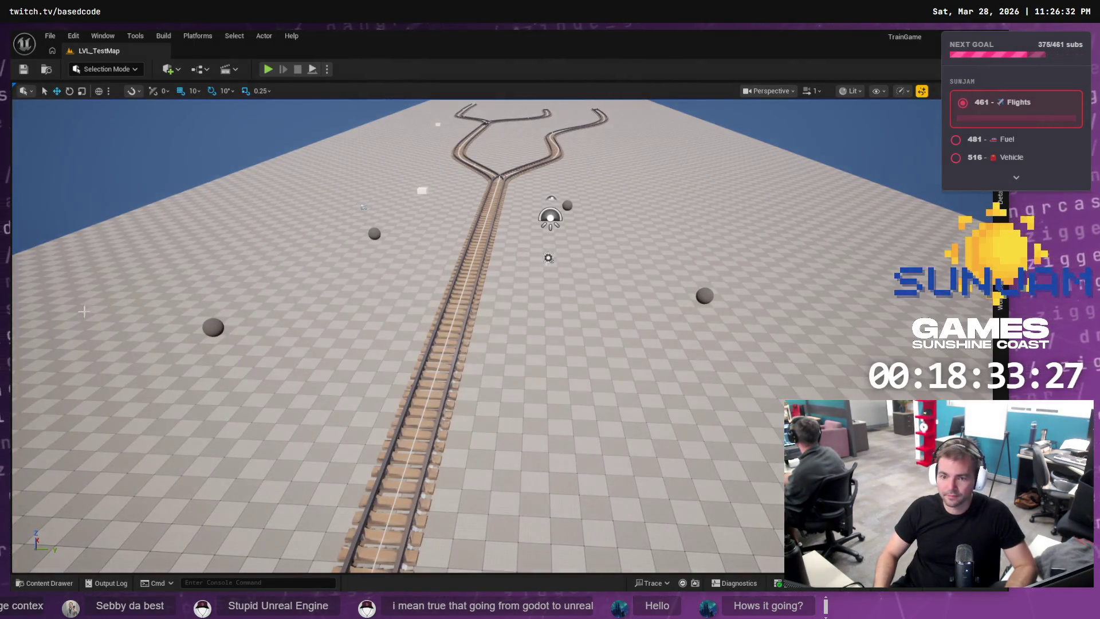
Expand the Content folder and view the material assets in Materials, flying the view along the track.
click(43, 581)
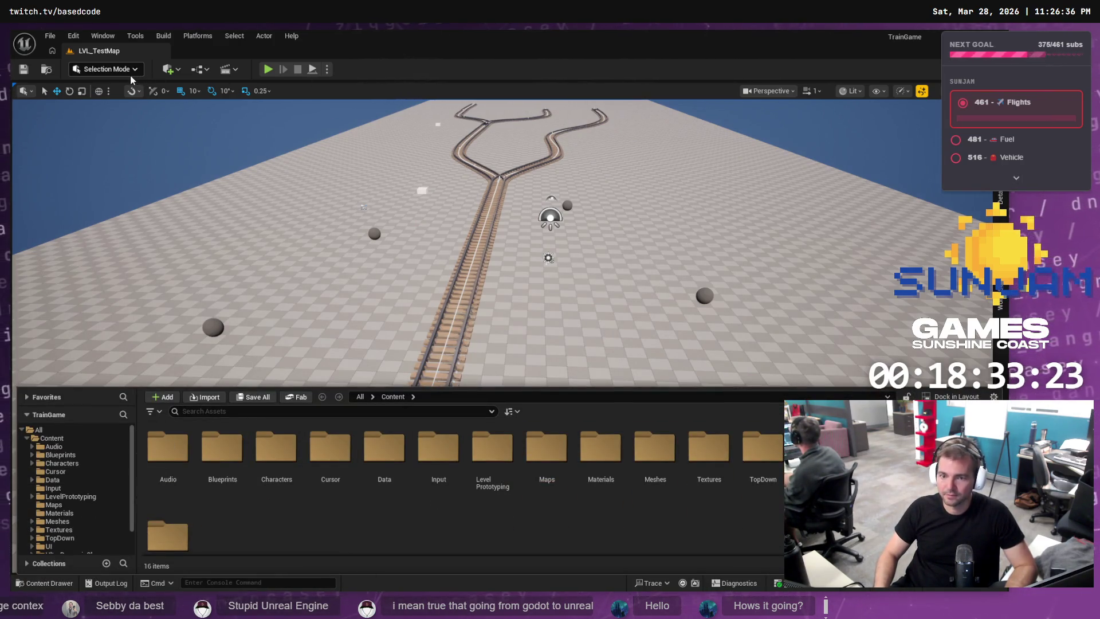
click(27, 438)
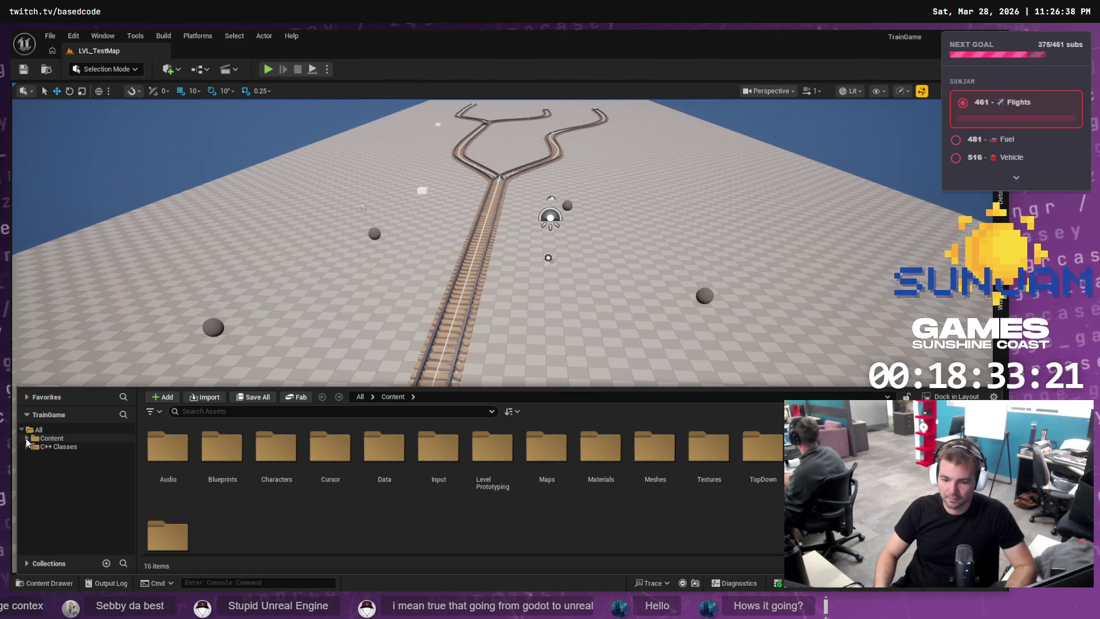
click(27, 438)
drag(401, 344, 401, 269)
scroll(401, 344, down, 10)
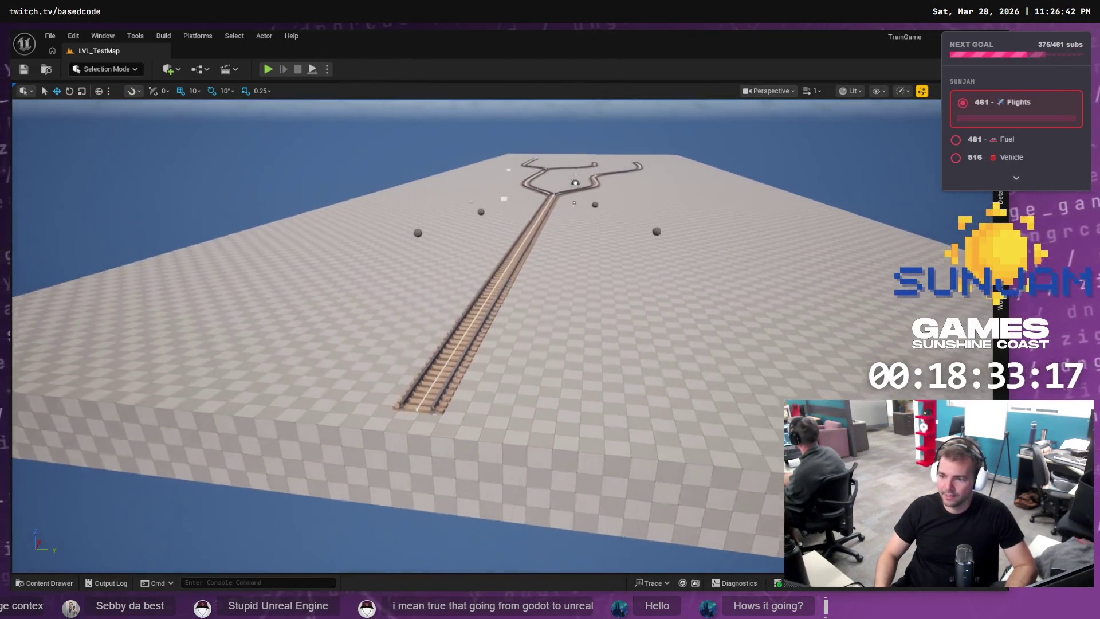
drag(401, 344, 401, 281)
click(57, 583)
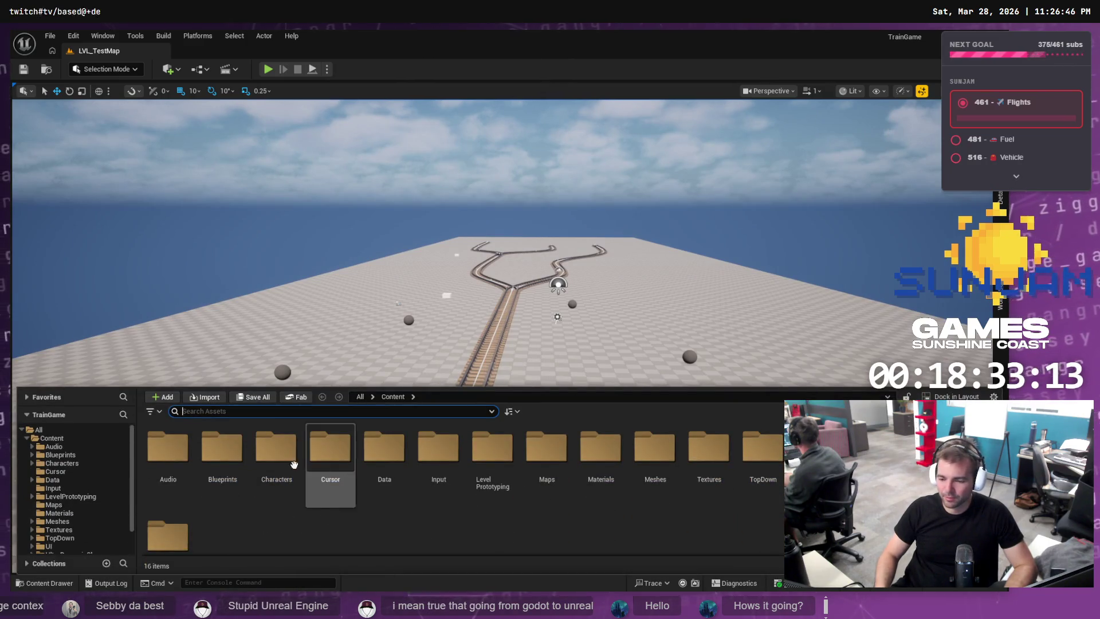
click(26, 438)
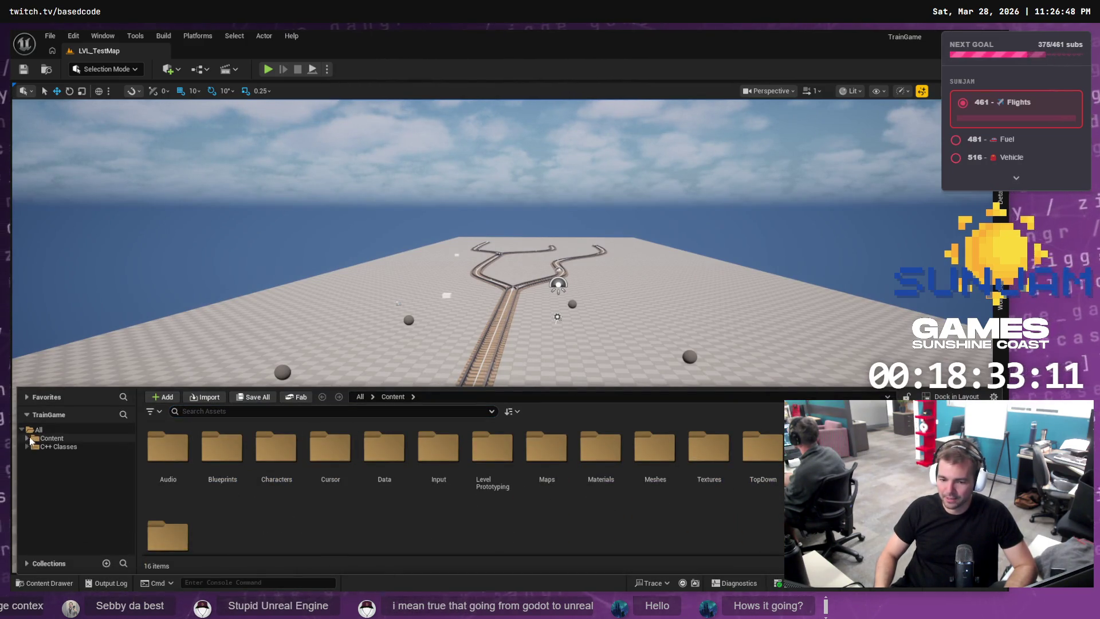
click(26, 438)
click(26, 438)
scroll(35, 458, down, 3)
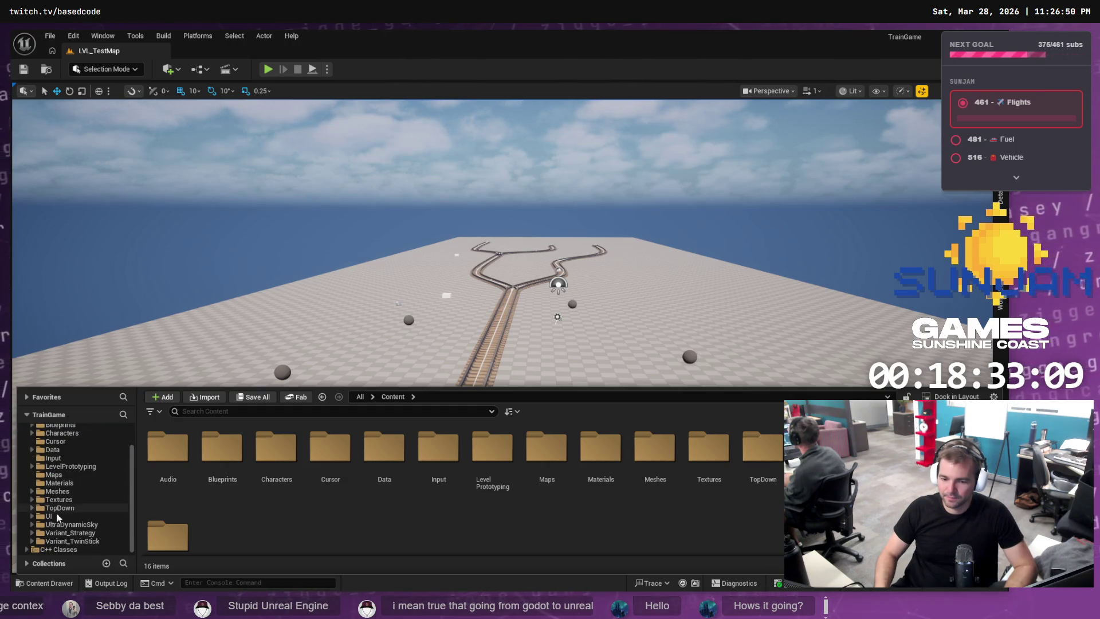
click(42, 491)
click(57, 483)
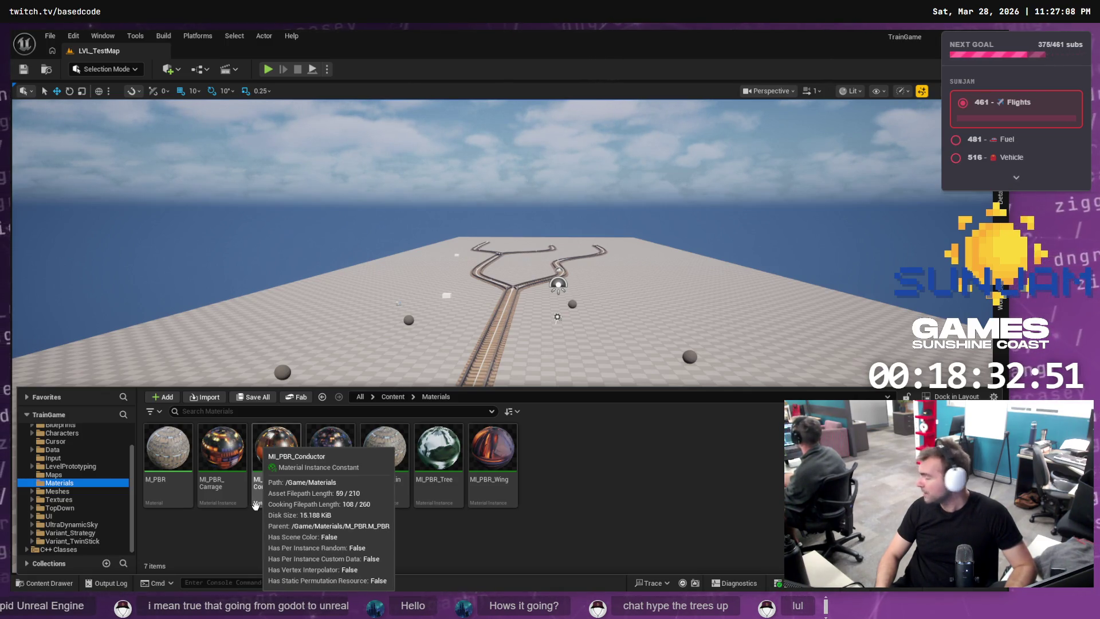
Show the Meshes folder, fly the camera along the track, and reopen Meshes to see its subfolders.
click(59, 492)
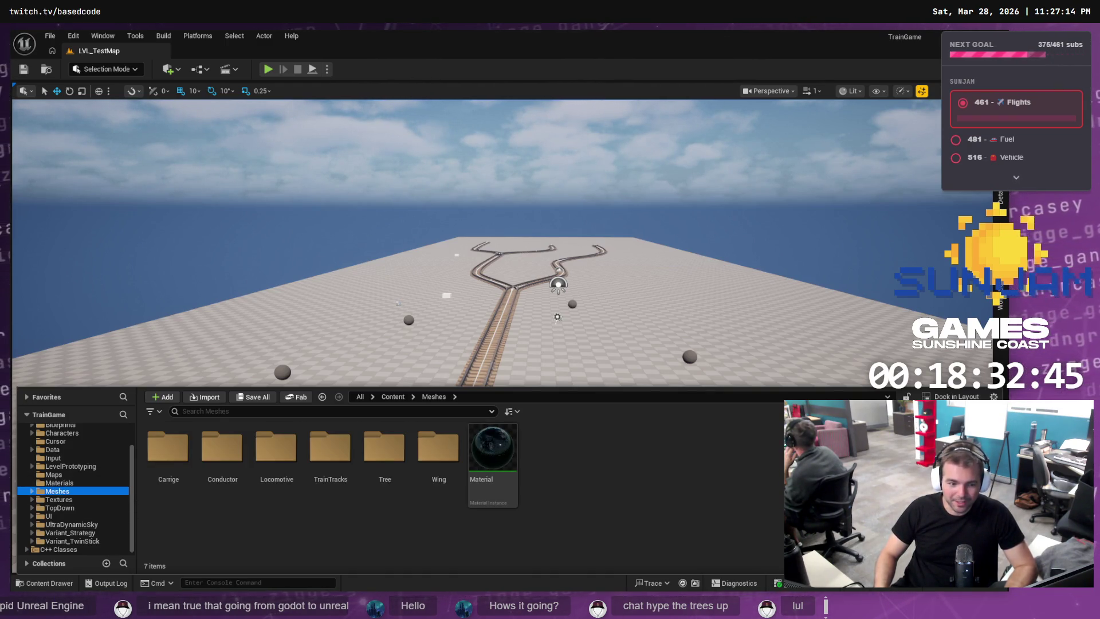
drag(401, 287, 401, 247)
key(a)
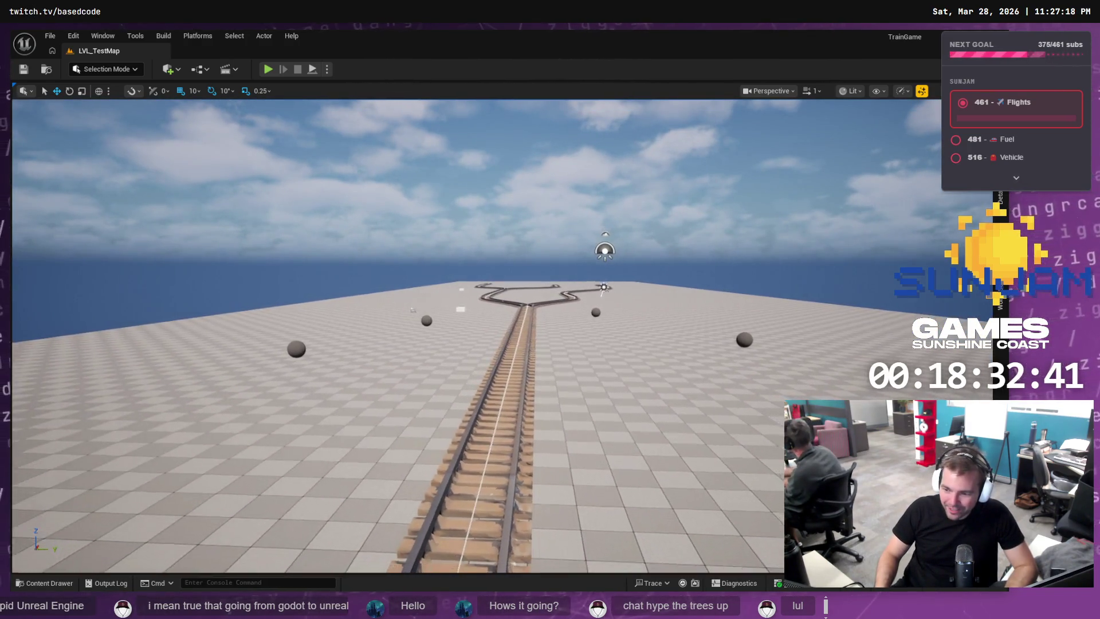
click(51, 584)
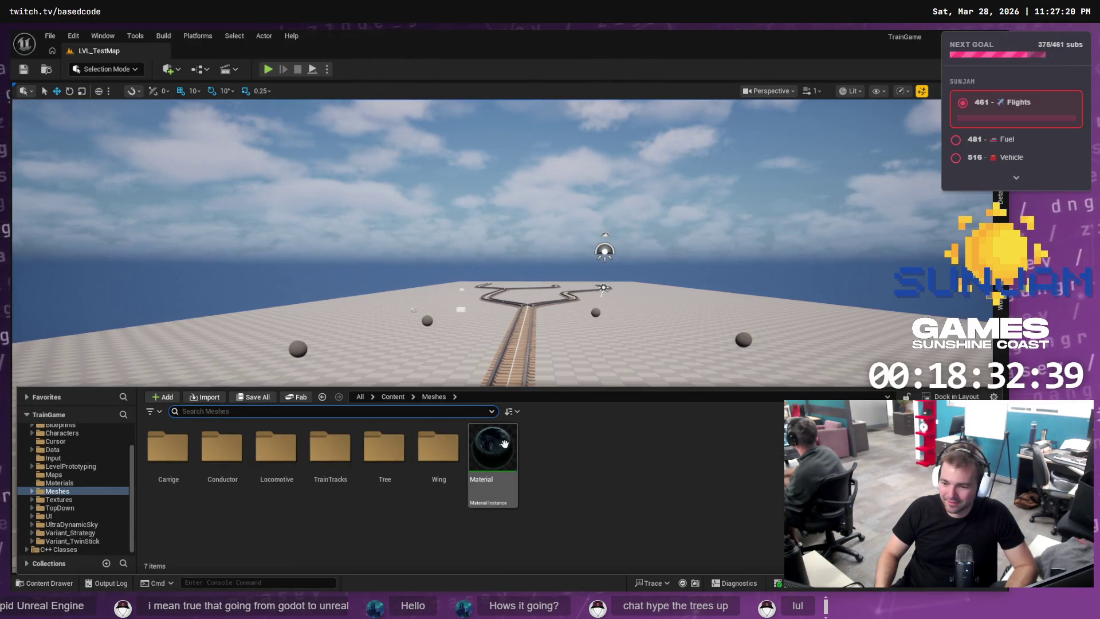
drag(401, 286, 407, 263)
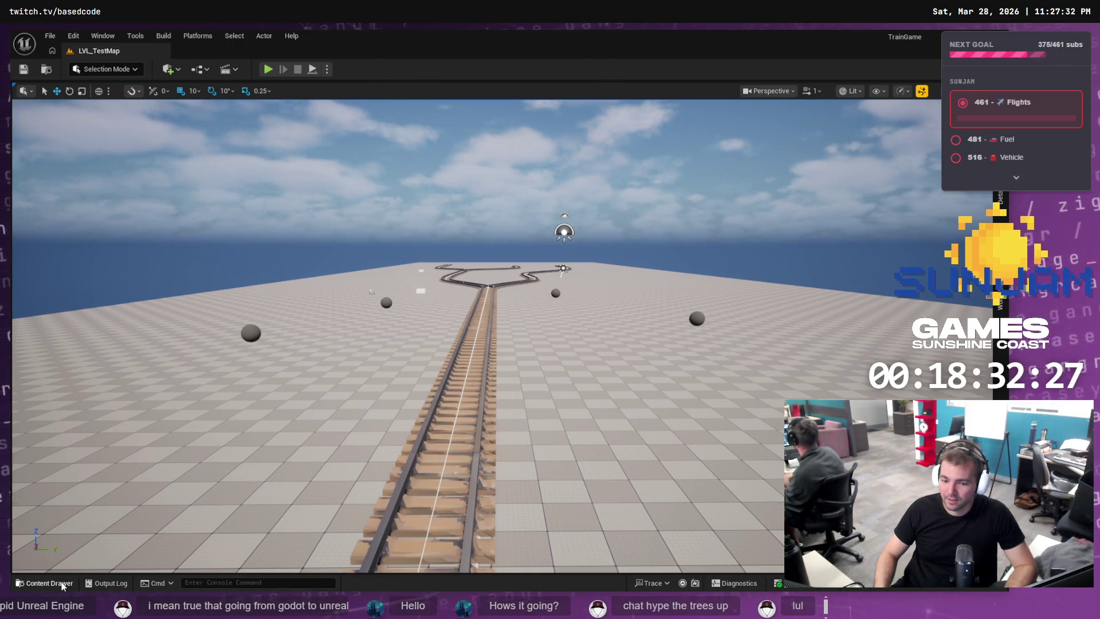
click(49, 582)
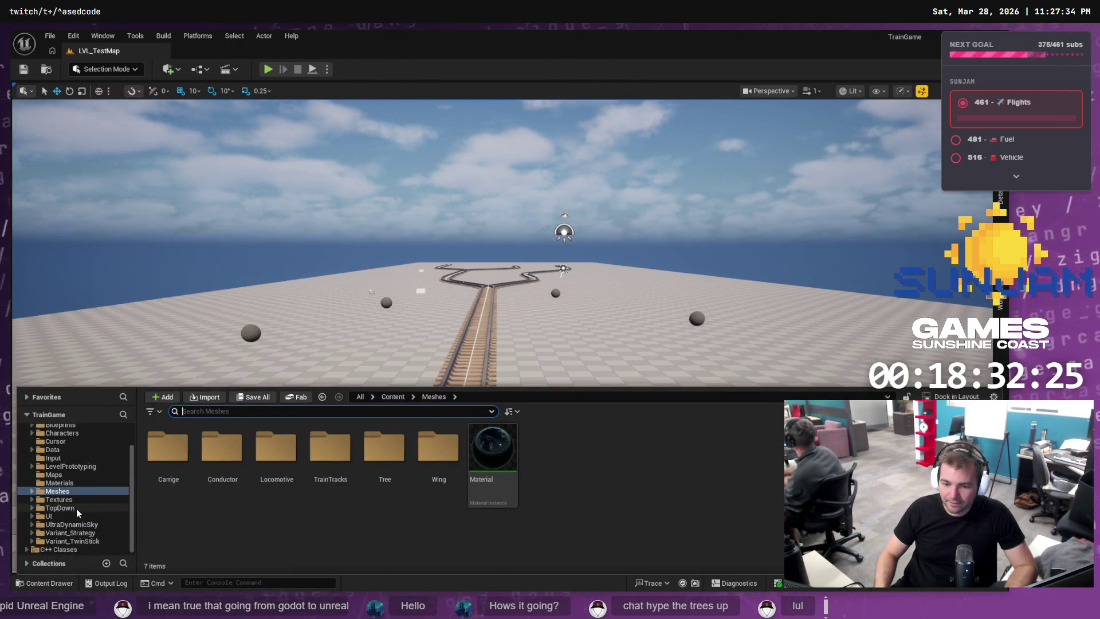
double_click(57, 491)
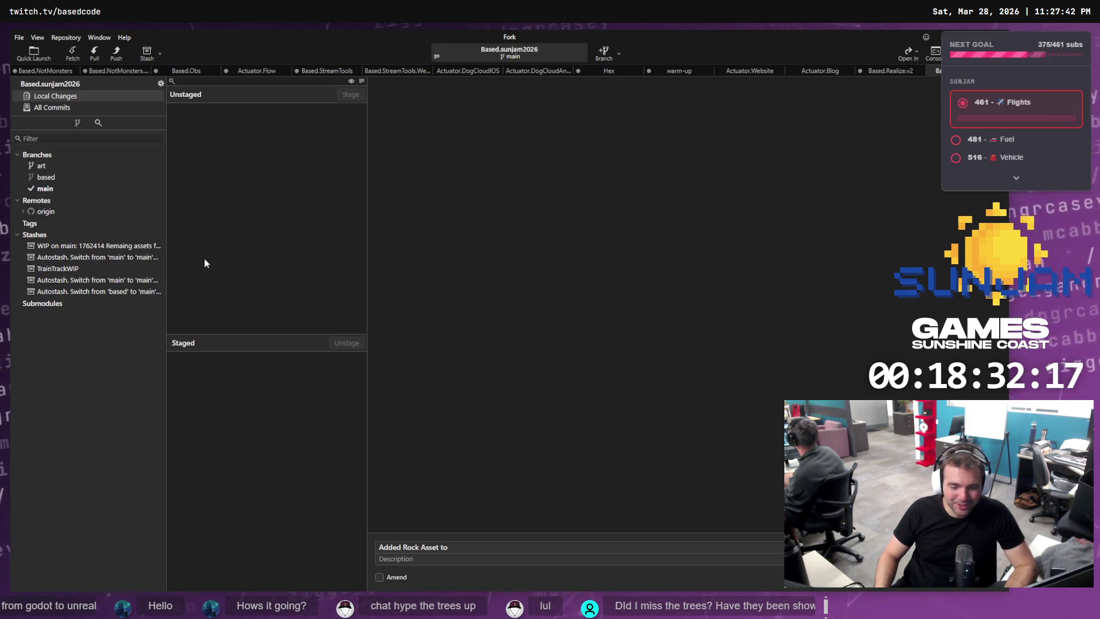
Check that local changes are empty and view the main branch history.
click(73, 96)
click(55, 107)
click(66, 98)
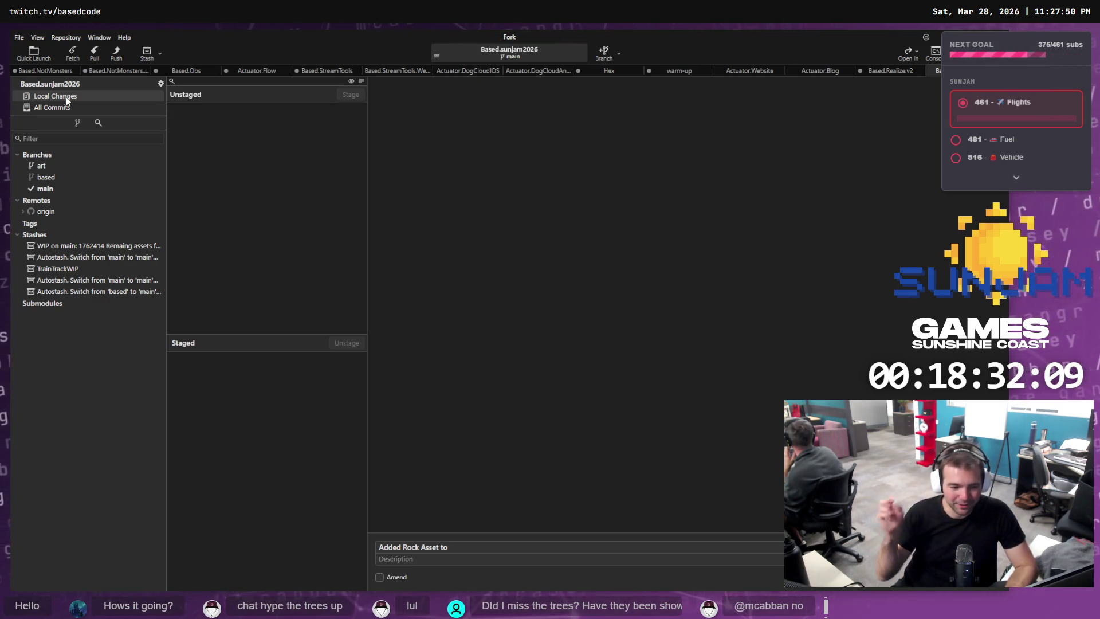
click(49, 188)
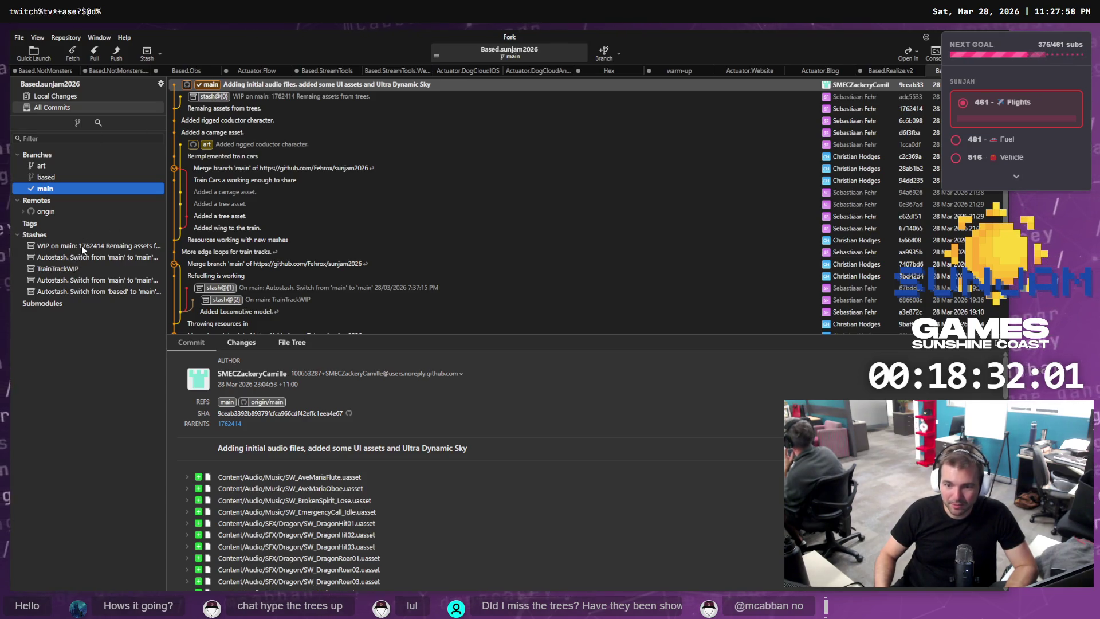
Apply the latest stash@{0} 'WIP on main' to restore the six rock files.
click(229, 96)
right_click(270, 97)
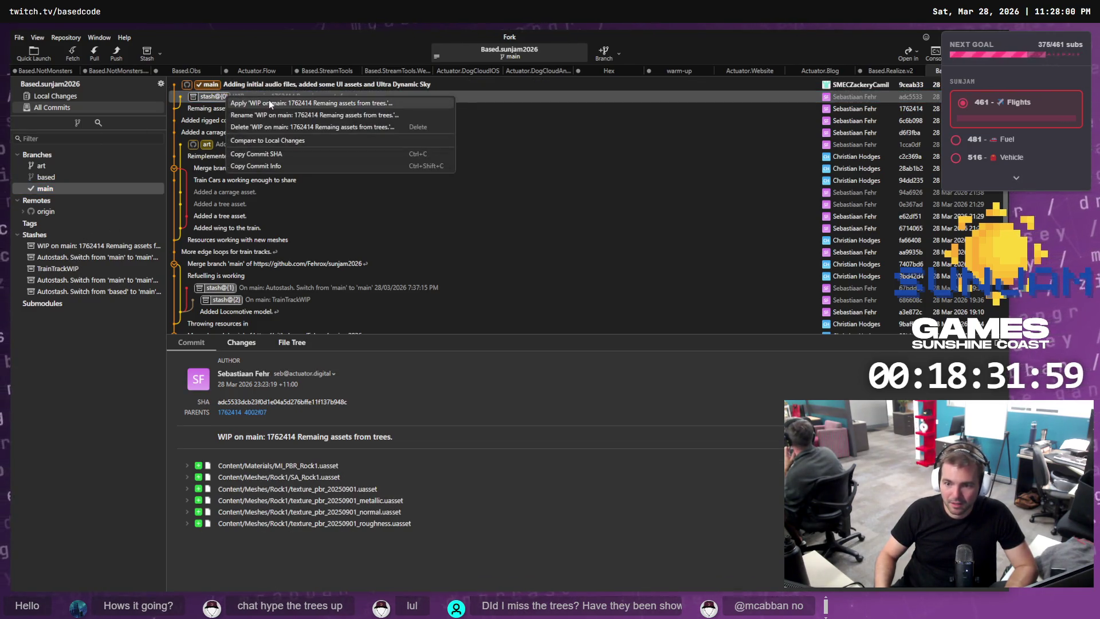
click(273, 107)
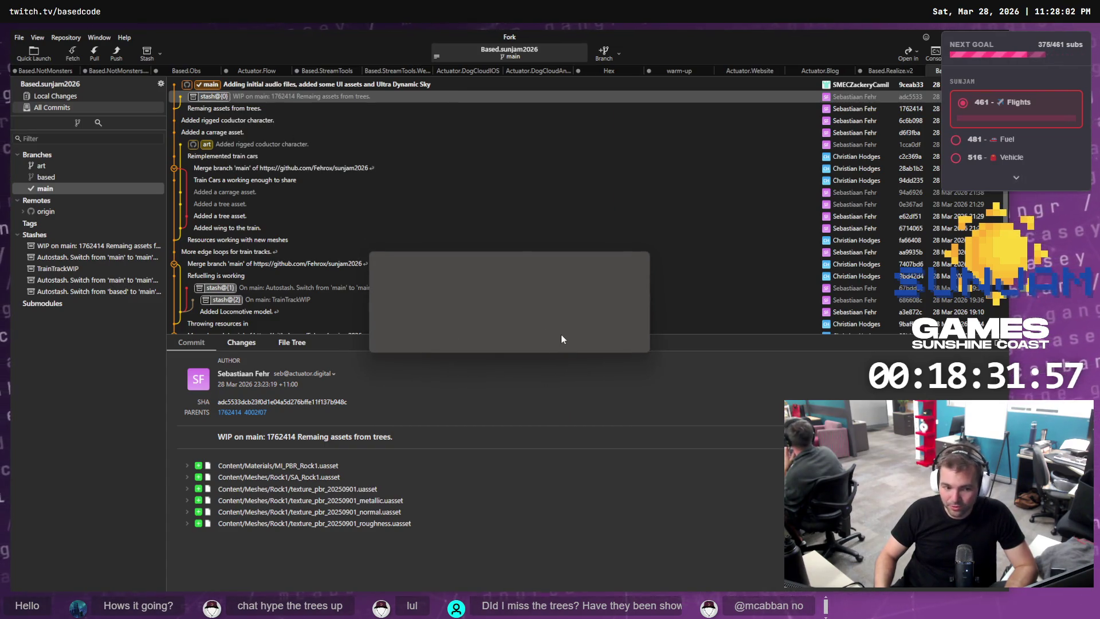
click(588, 340)
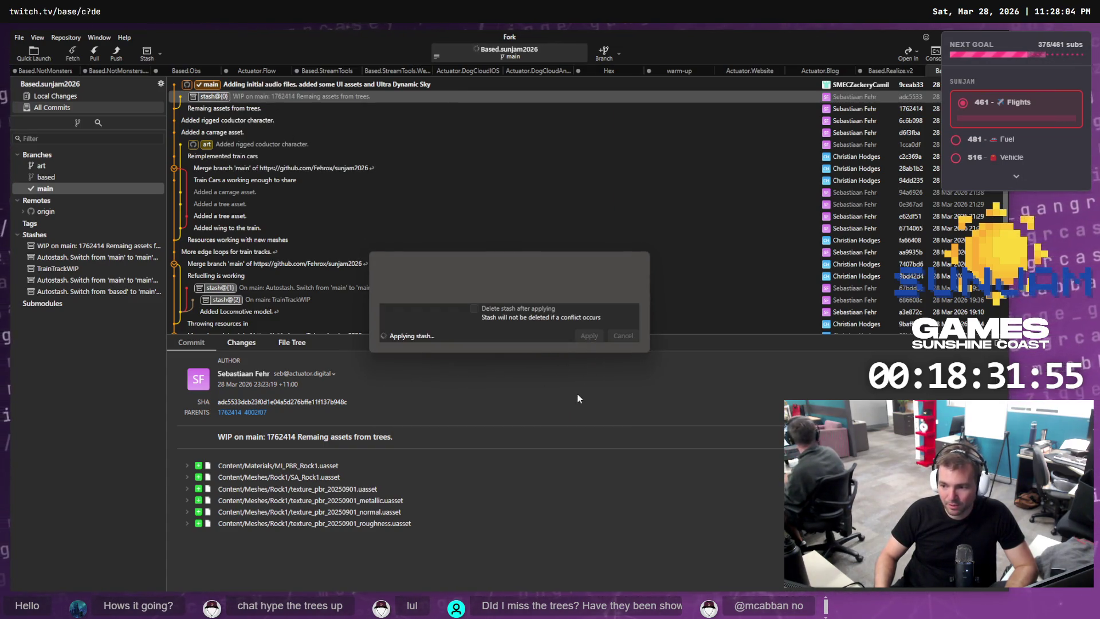
Commit the six staged rock files with the subject 'Added Rock1 Asset.'.
click(67, 96)
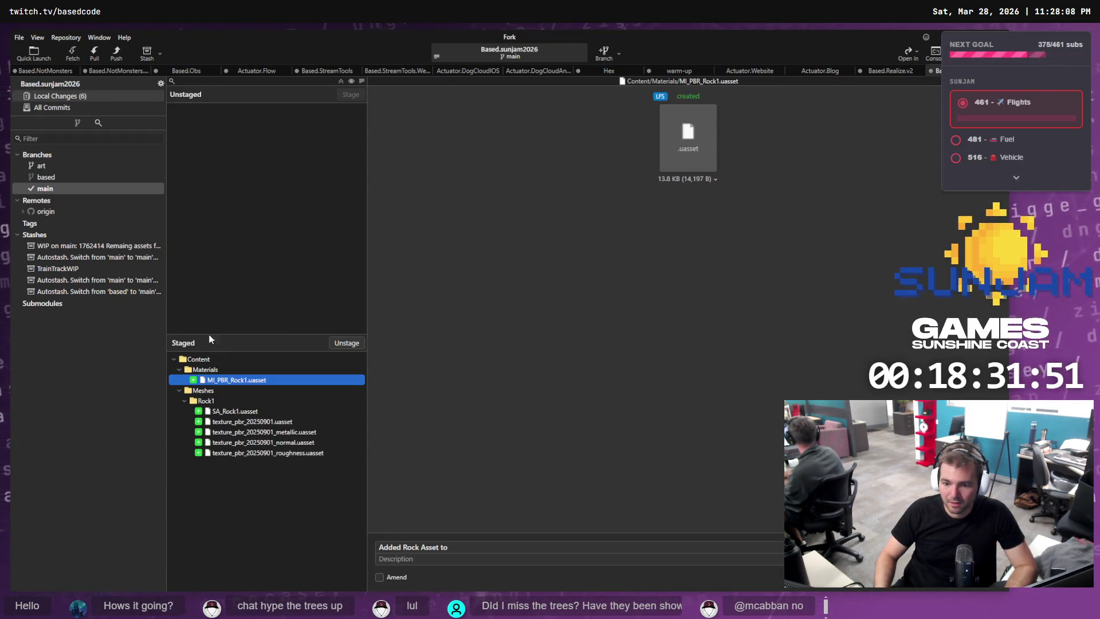
click(486, 547)
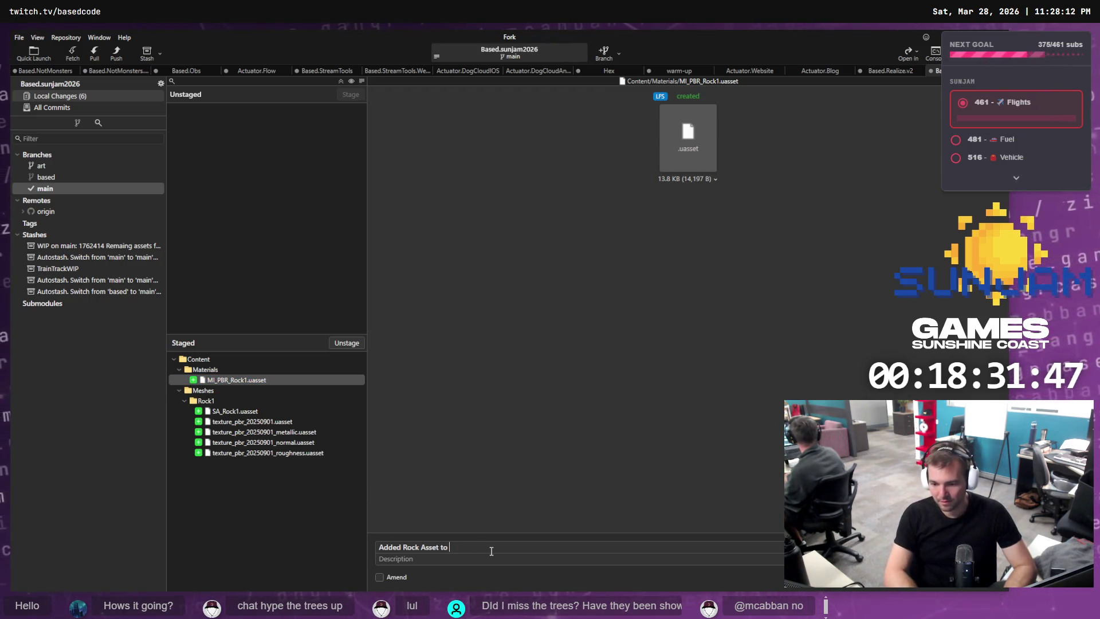
key(BackSpace)
key(BackSpace)
key(BackSpace)
text(s)
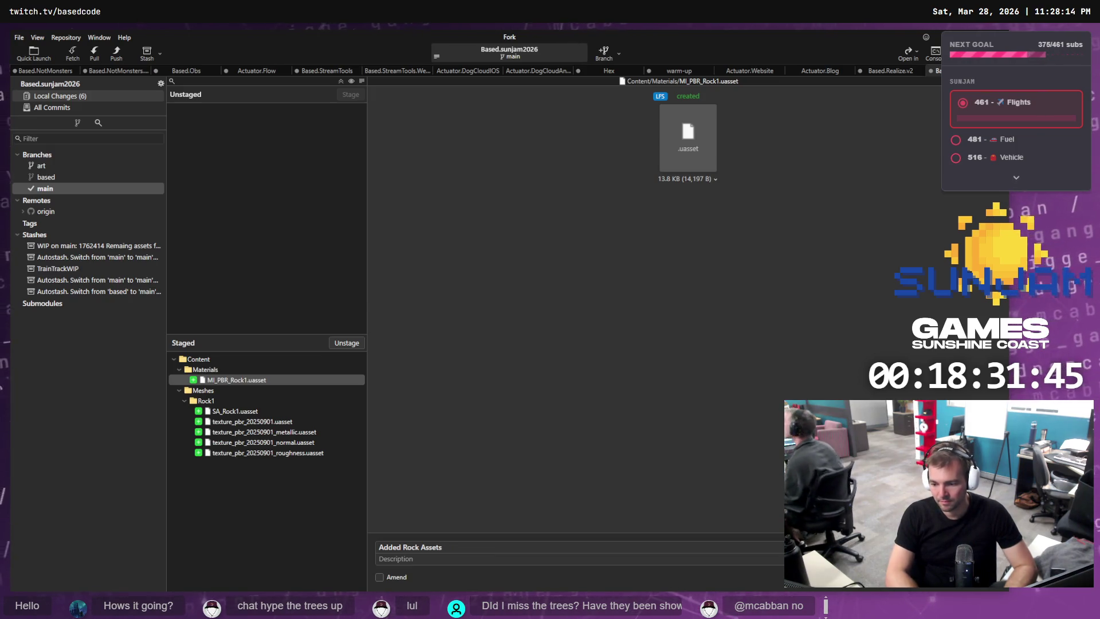
key(BackSpace)
key(BackSpace)
key(BackSpace)
key(BackSpace)
key(BackSpace)
key(BackSpace)
key(BackSpace)
text(1 Assets)
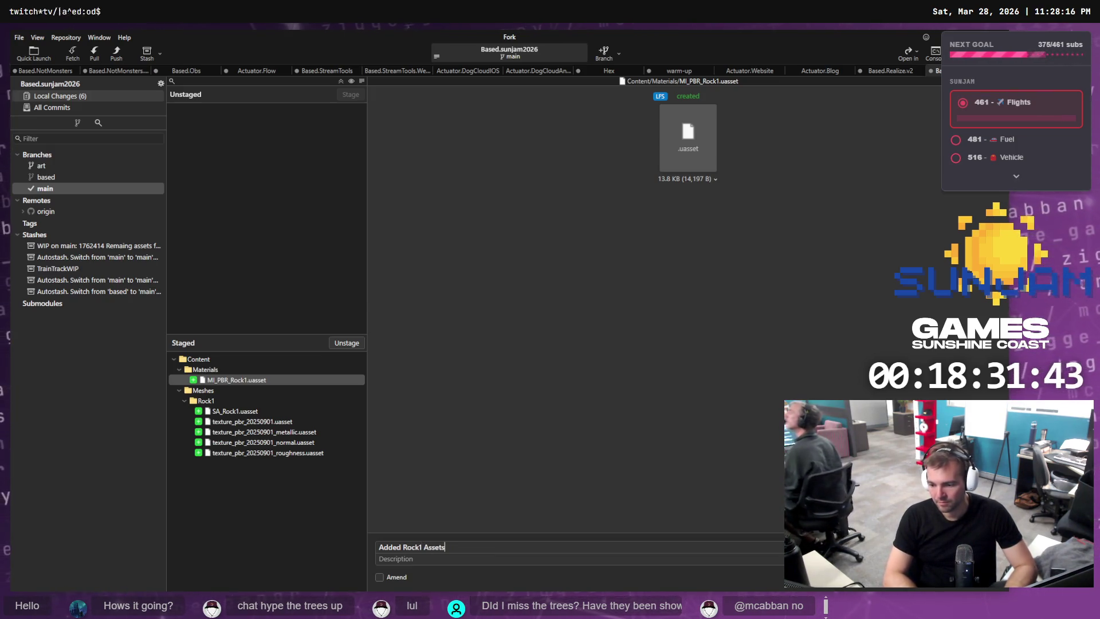
key(BackSpace)
text(.)
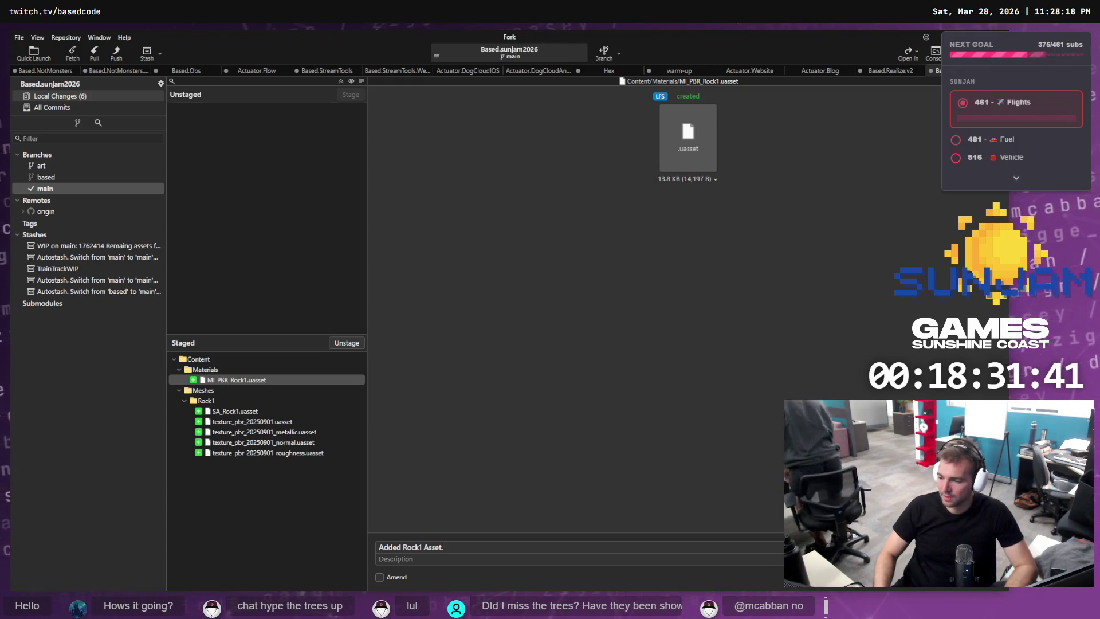
key(ctrl+Return)
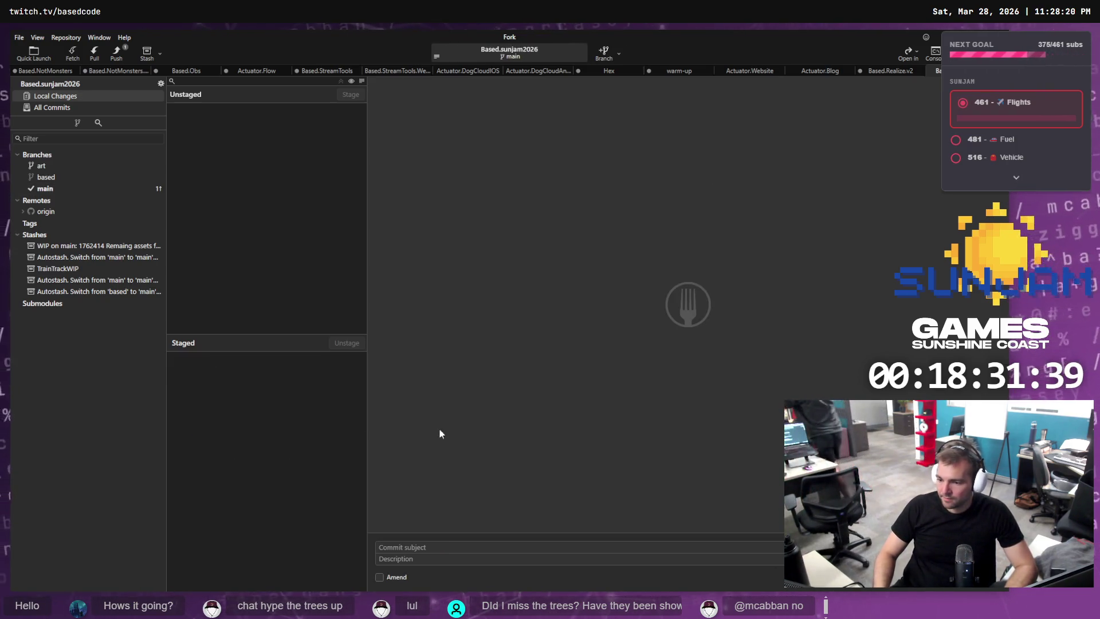
Push the main branch to origin.
click(69, 189)
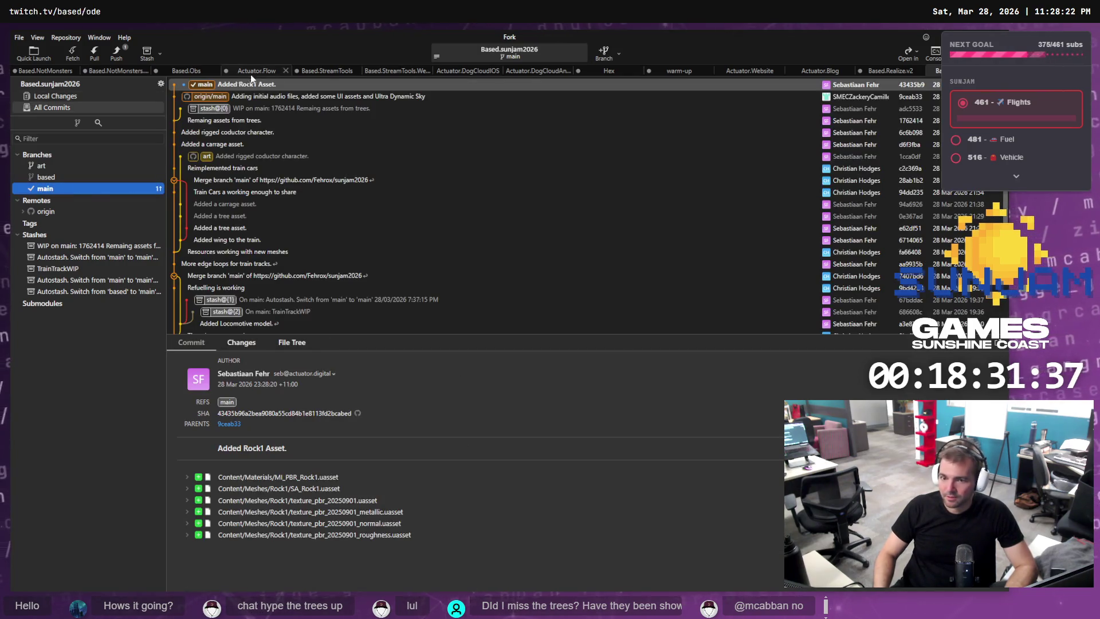
click(205, 86)
right_click(205, 86)
mouse_move(272, 93)
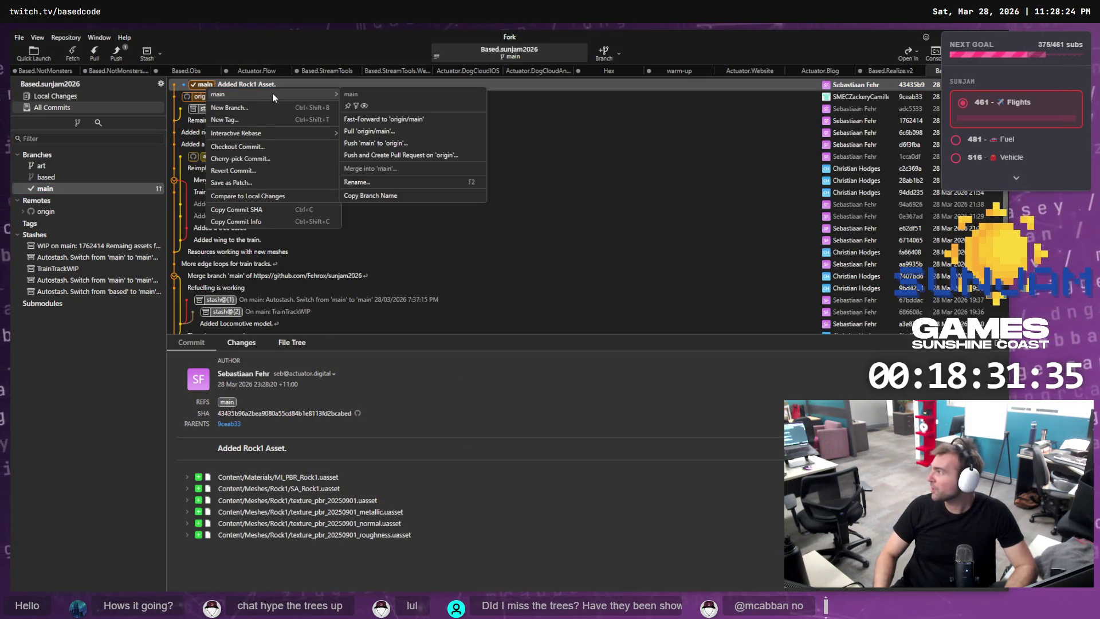
click(395, 143)
click(567, 347)
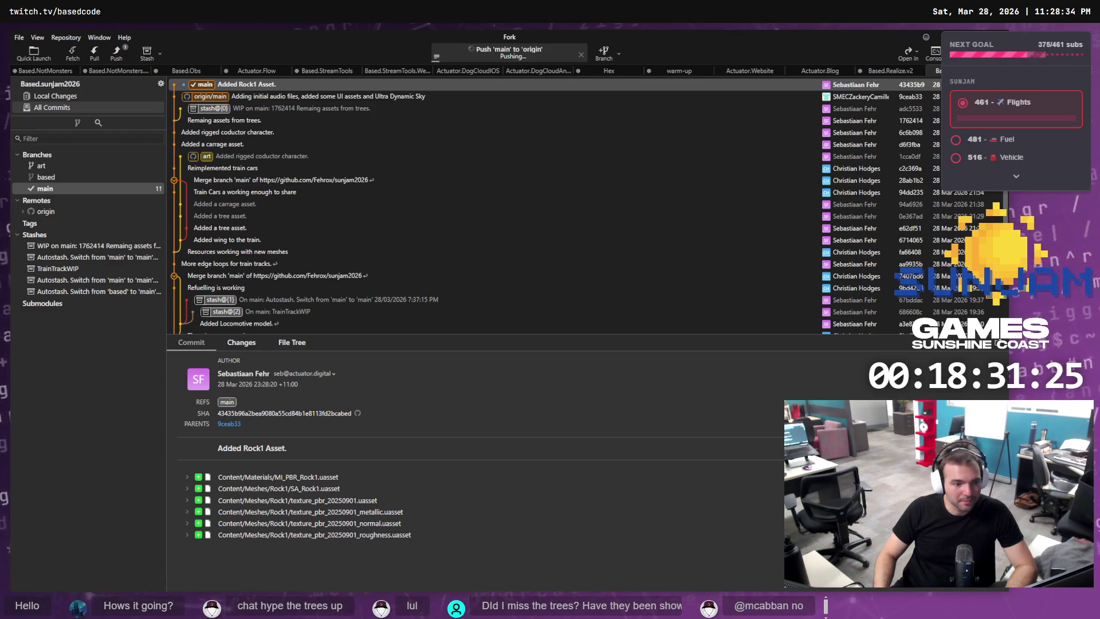
key(alt+Tab)
Copy the generated low-poly rock-pile image from the ChatGPT chat to the clipboard.
right_click(522, 294)
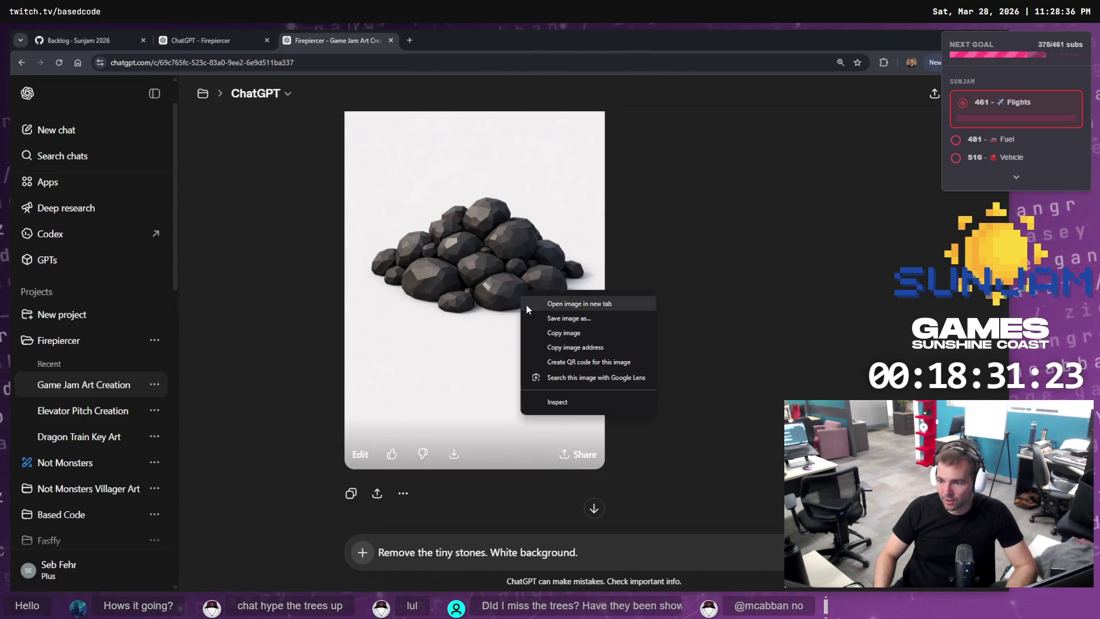
click(575, 338)
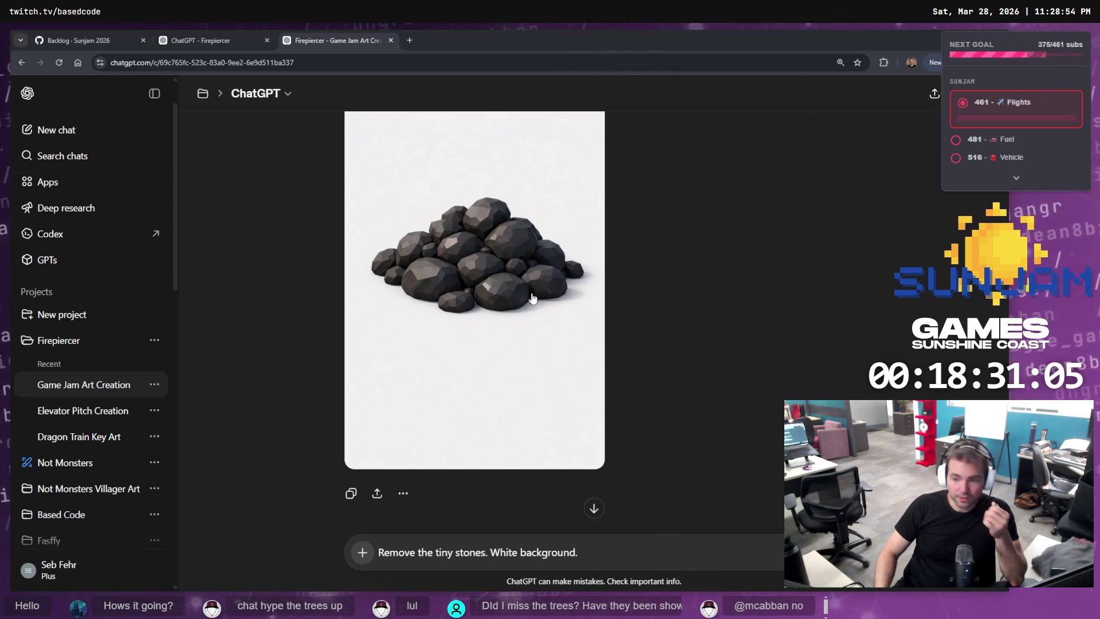
mouse_move(474, 343)
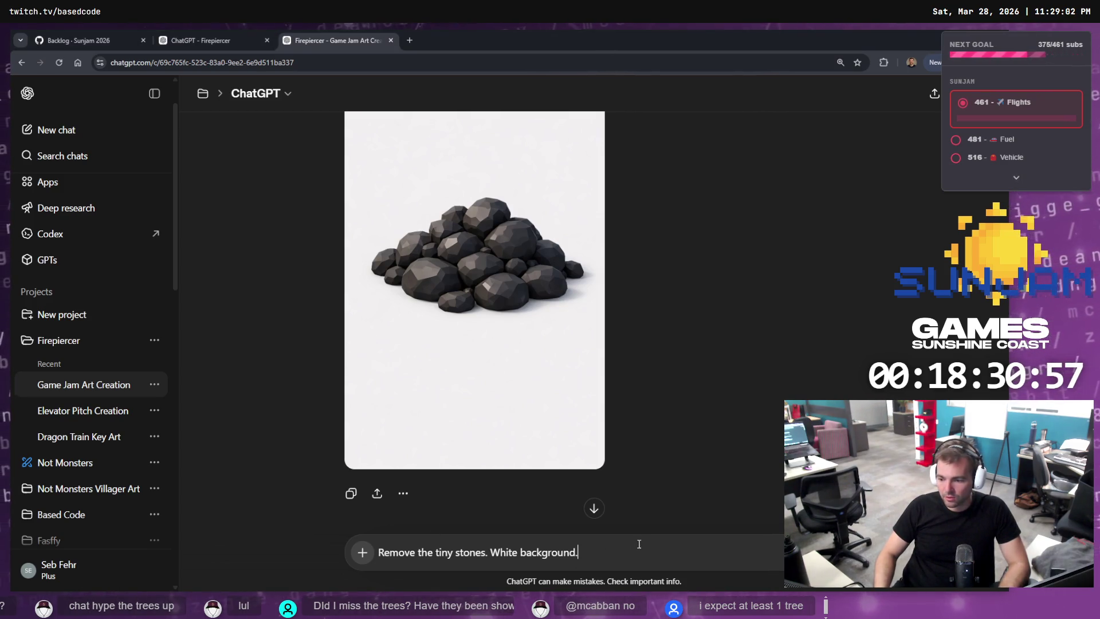
Send the pending ChatGPT request to remove the tiny stones and scroll through the chat.
key(ctrl+a)
key(Return)
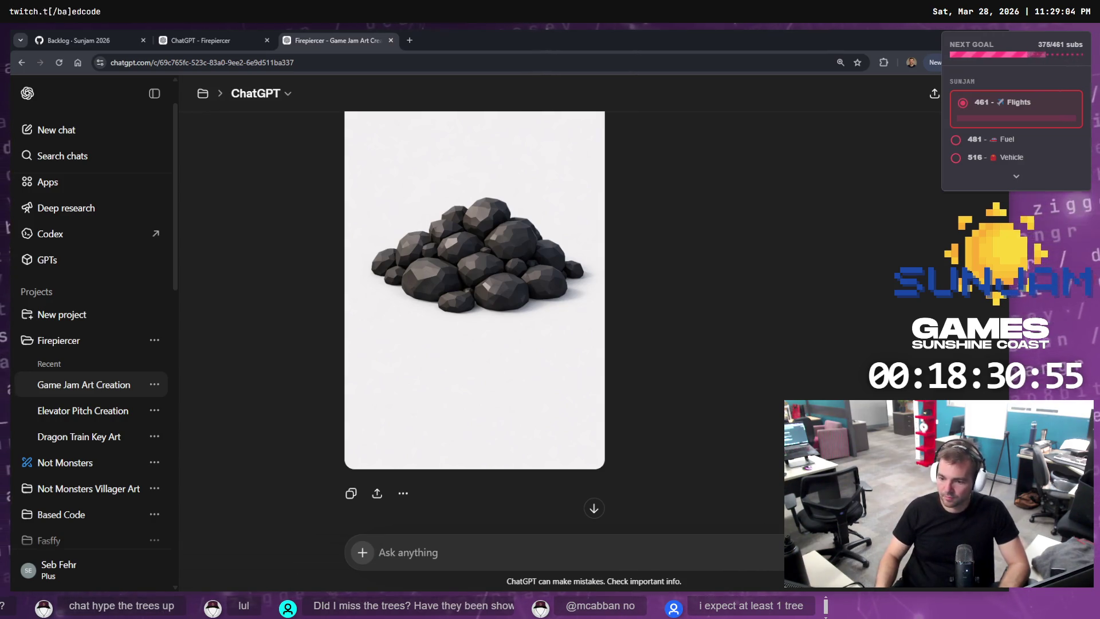
scroll(796, 390, up, 15)
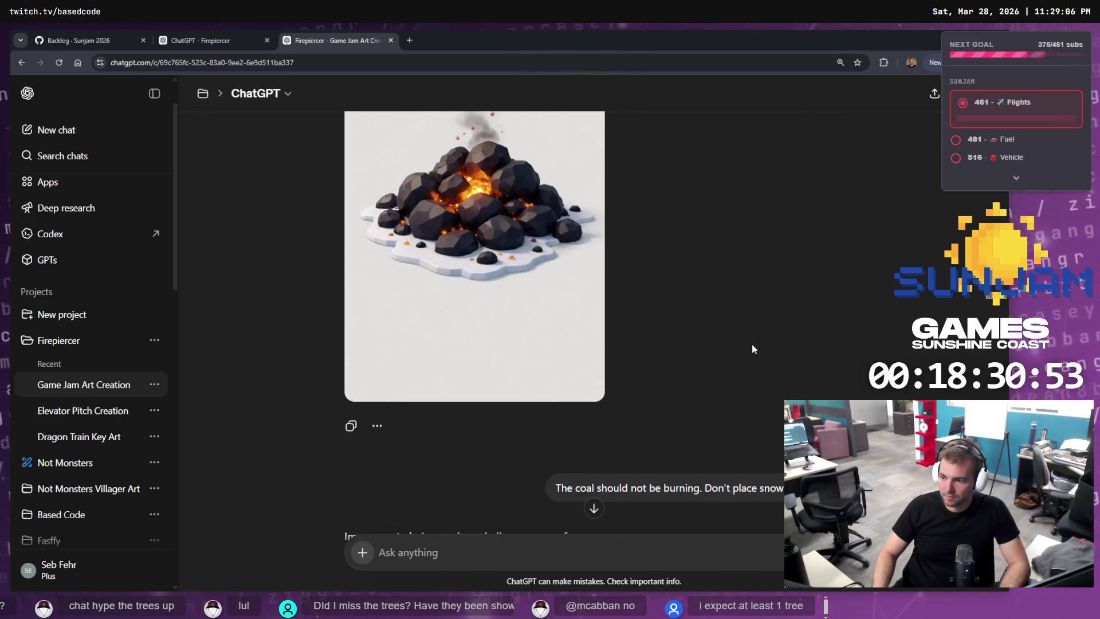
scroll(743, 401, up, 5)
scroll(753, 409, down, 2)
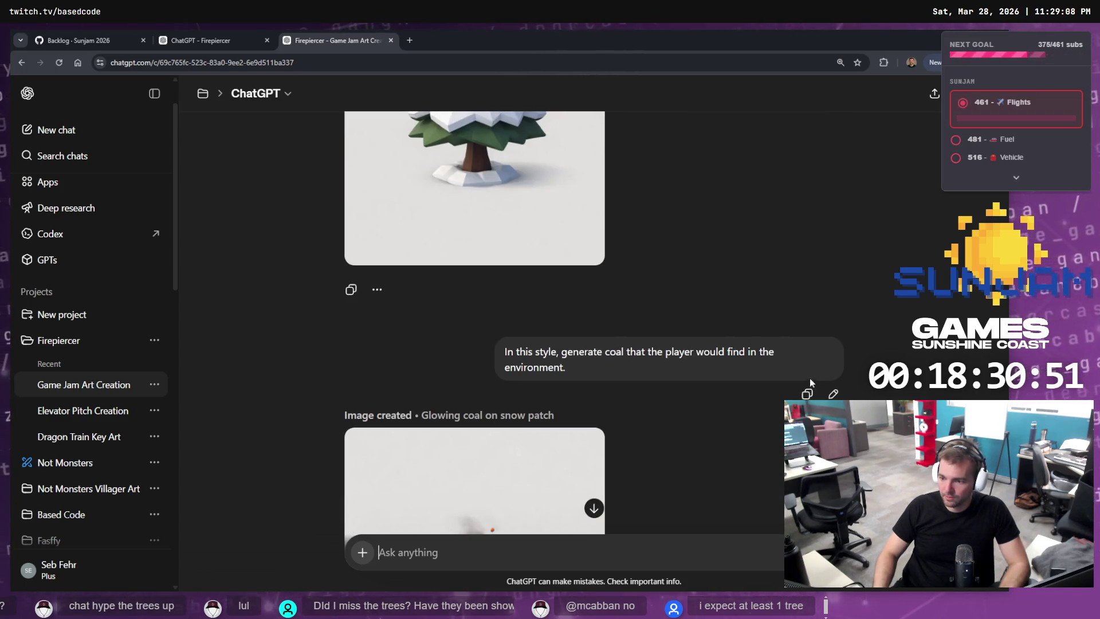
scroll(779, 383, down, 4)
scroll(779, 383, up, 4)
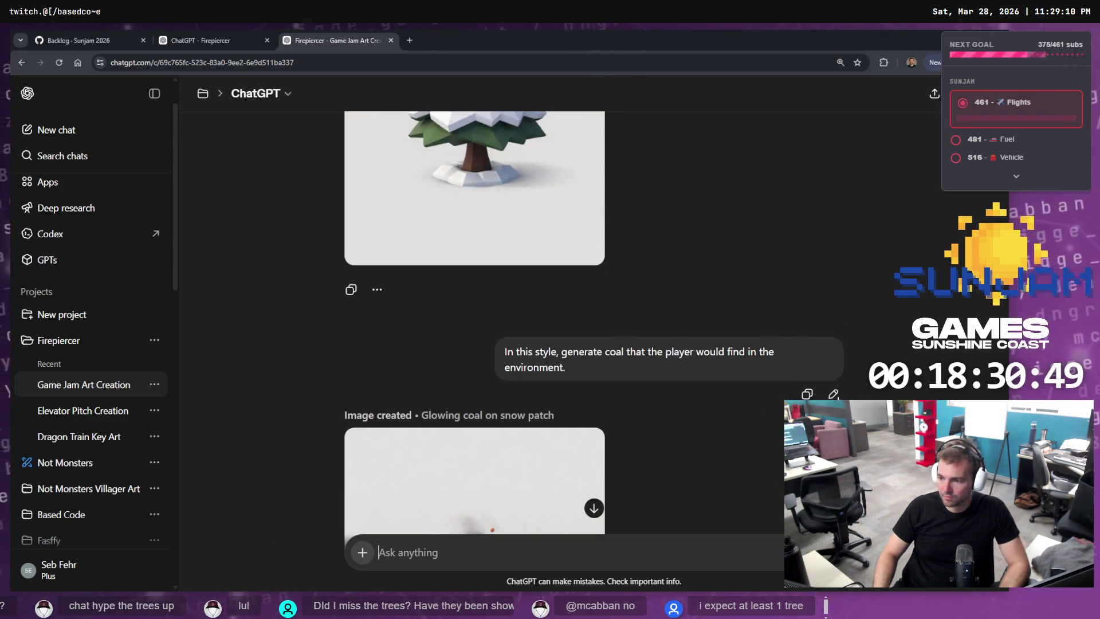
Rewrite the earlier coal prompt to ask for 'cut Logs' instead and resubmit it.
click(833, 394)
double_click(456, 358)
click(463, 357)
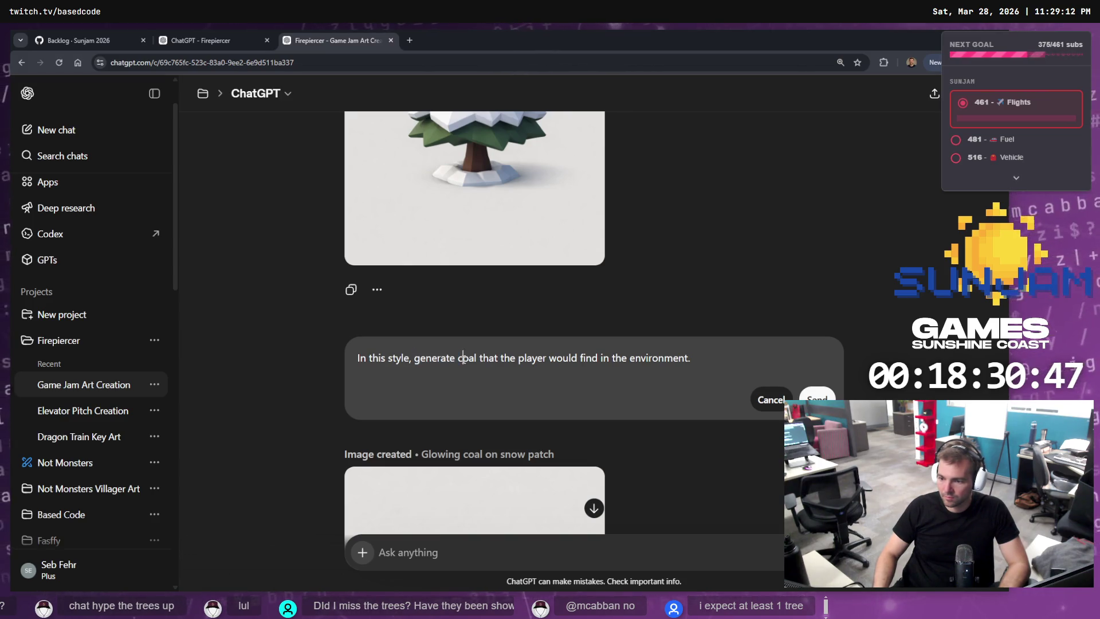
key(BackSpace)
text(Logs)
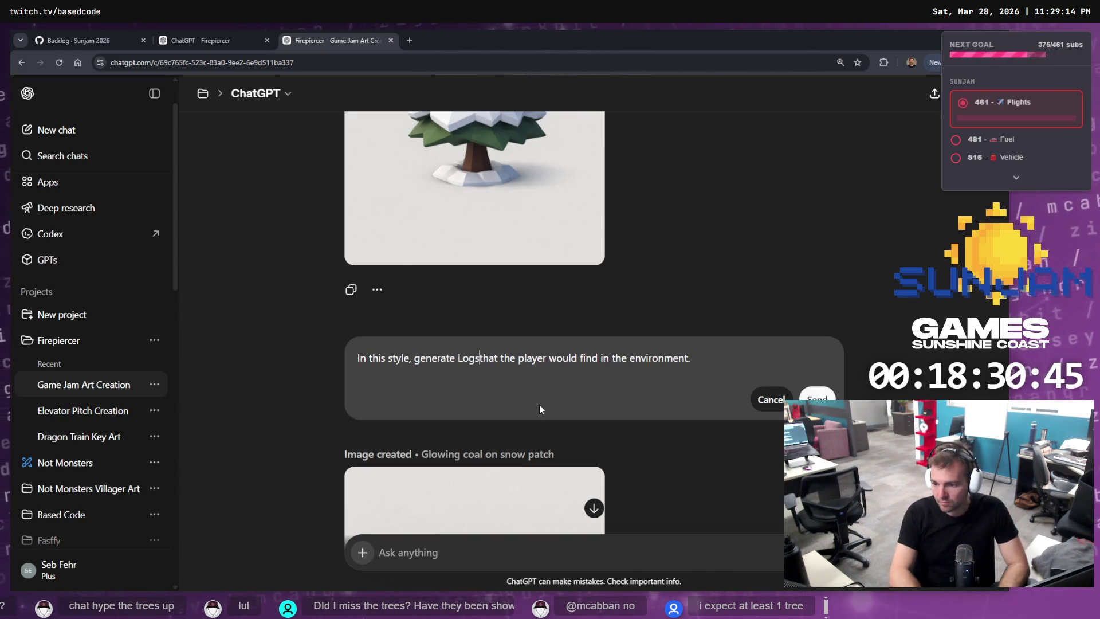
key(End)
key(ctrl+Left)
key(ctrl+Left)
key(ctrl+Left)
key(End)
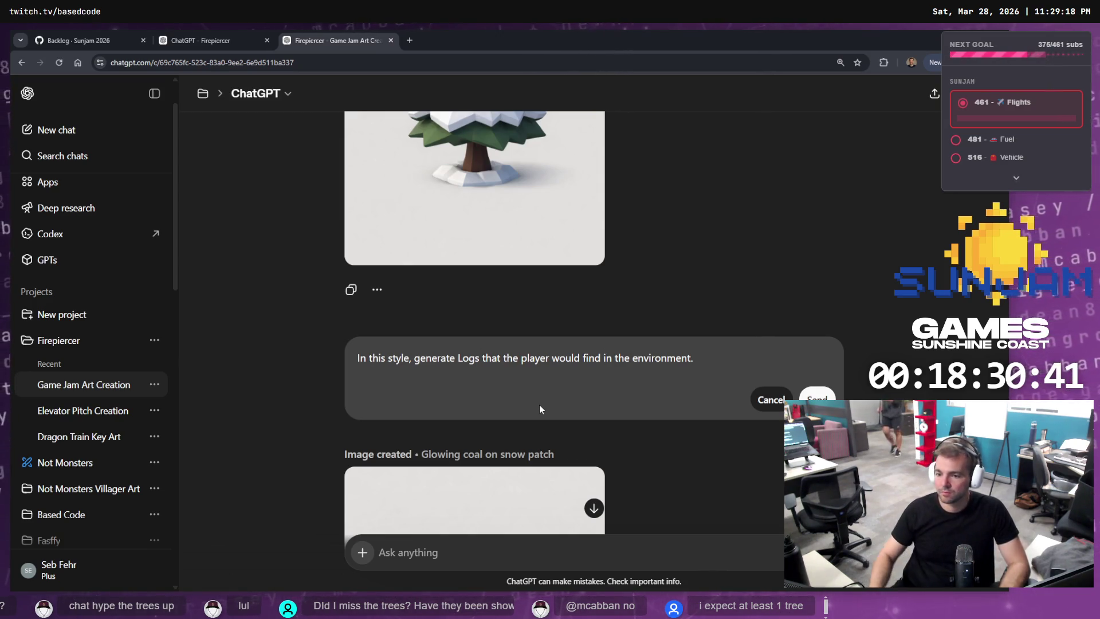
click(453, 358)
text(Cut)
key(BackSpace)
key(BackSpace)
key(BackSpace)
text(cut)
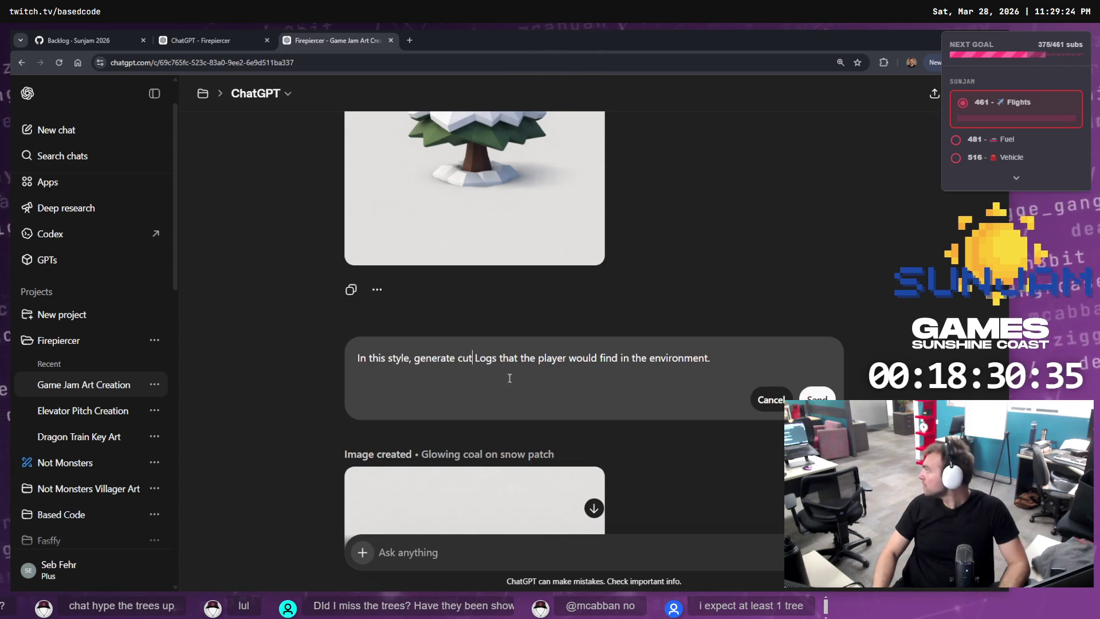
click(817, 397)
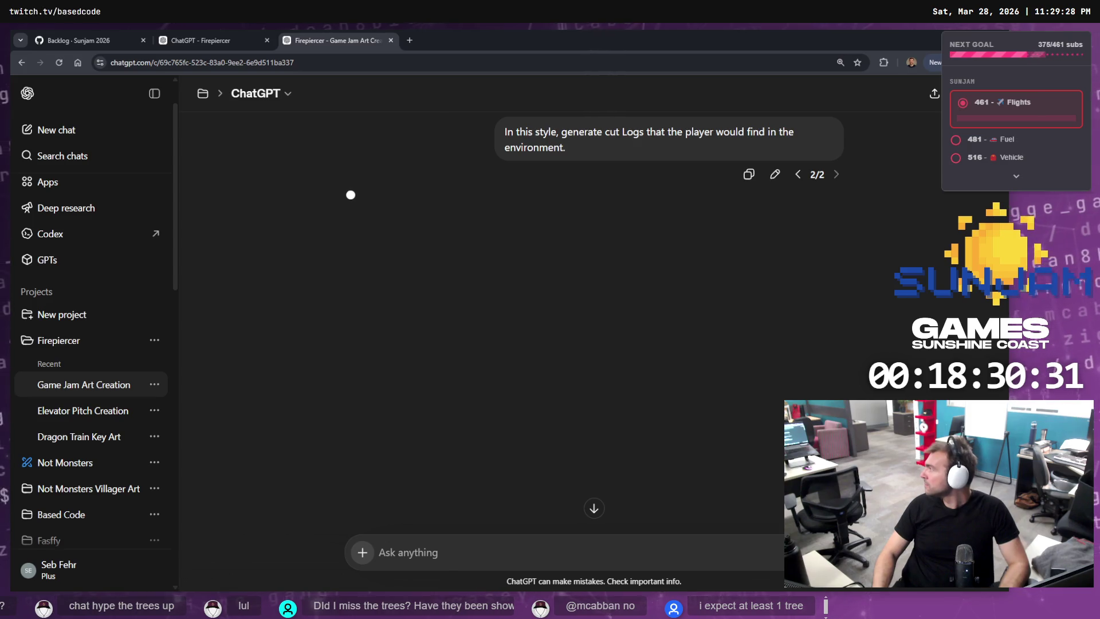
Glance at the other chat, then select the latest 'Added Rock1 Asset.' commit in Fork's history.
click(219, 46)
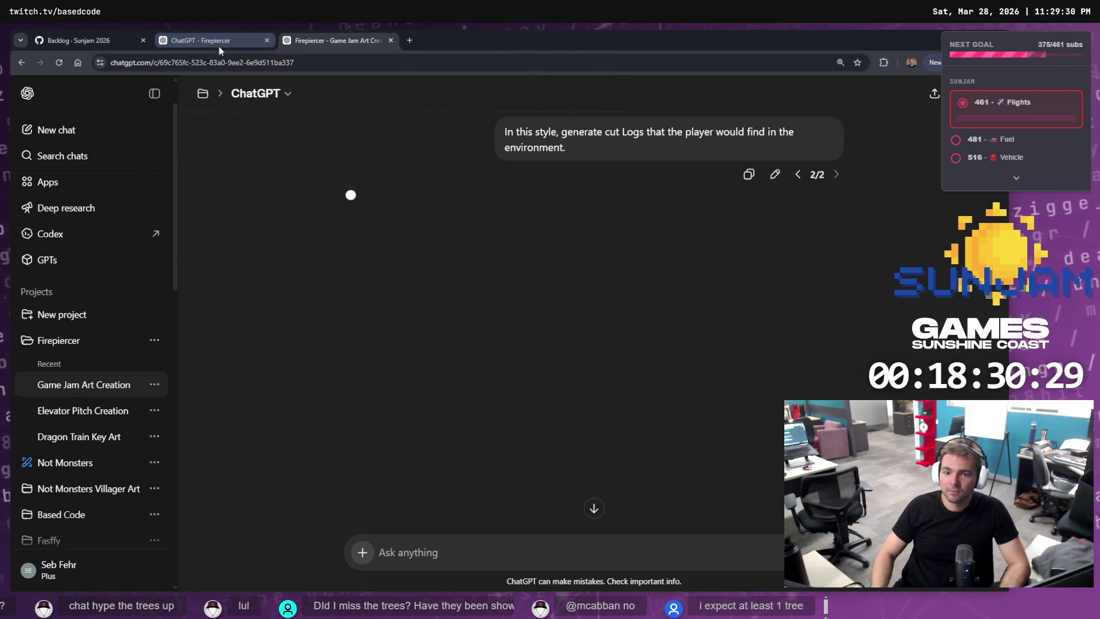
click(345, 39)
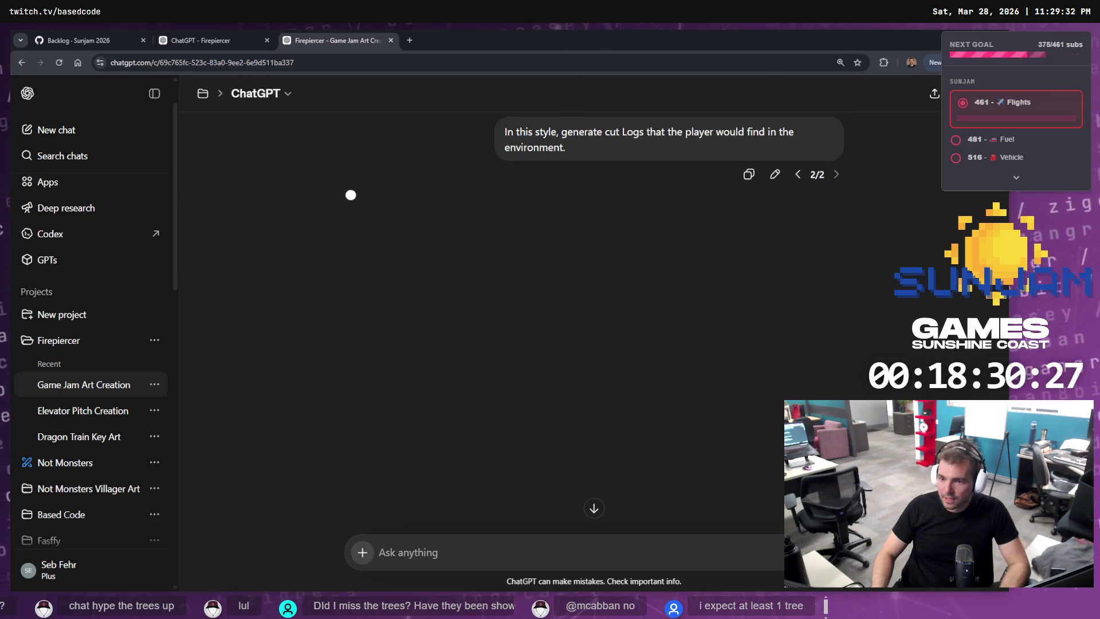
key(alt+Tab)
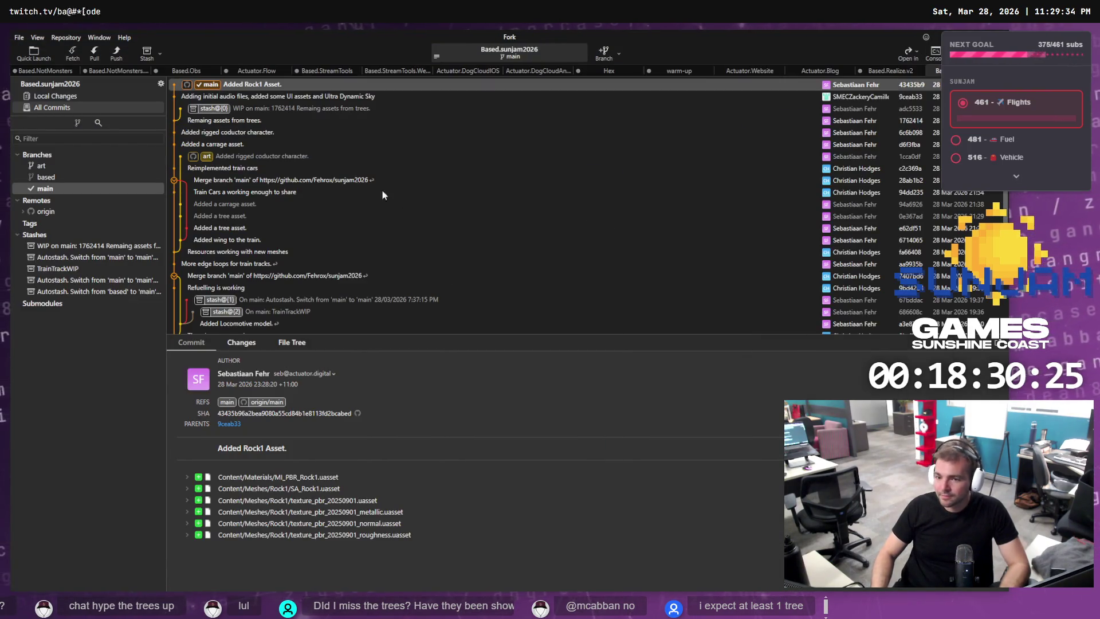
click(79, 98)
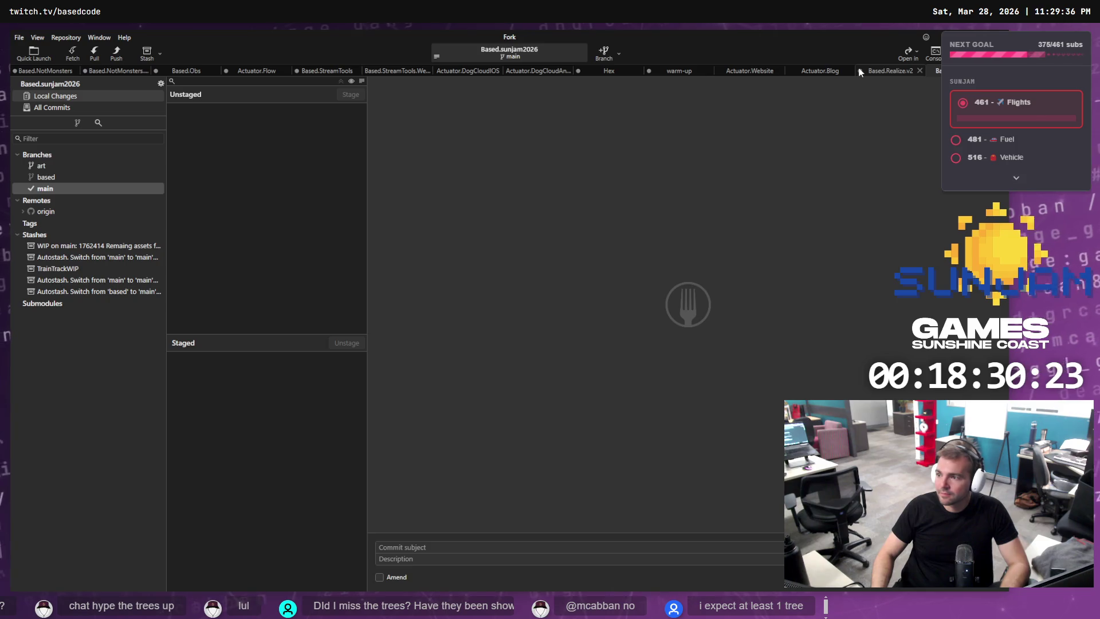
click(63, 107)
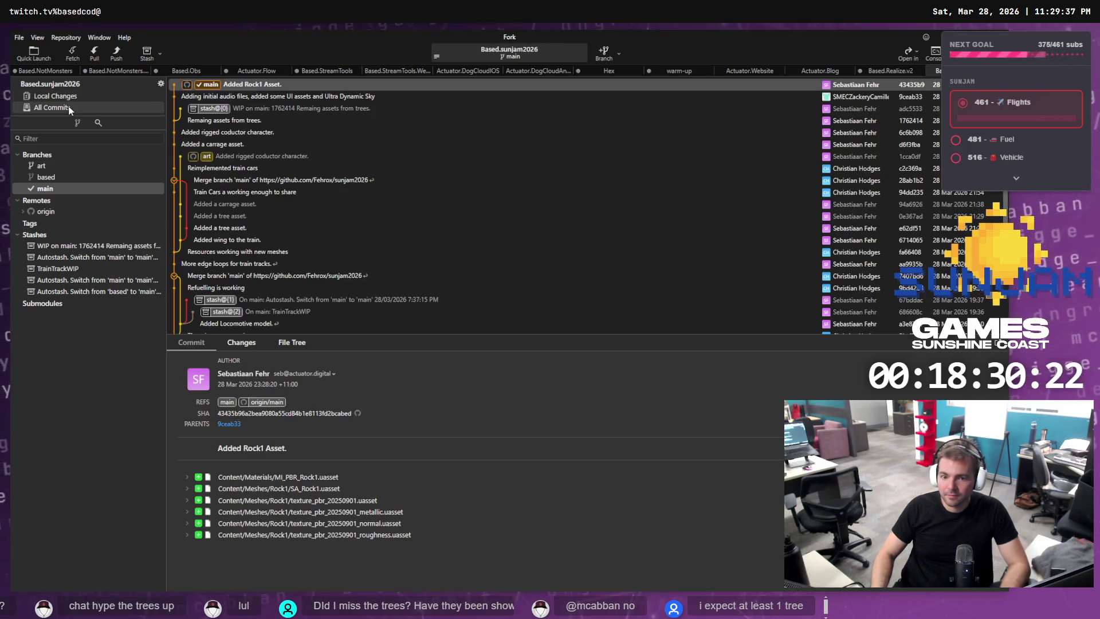
click(286, 83)
Fly the viewport camera forward and back along the train track.
key(alt+Tab)
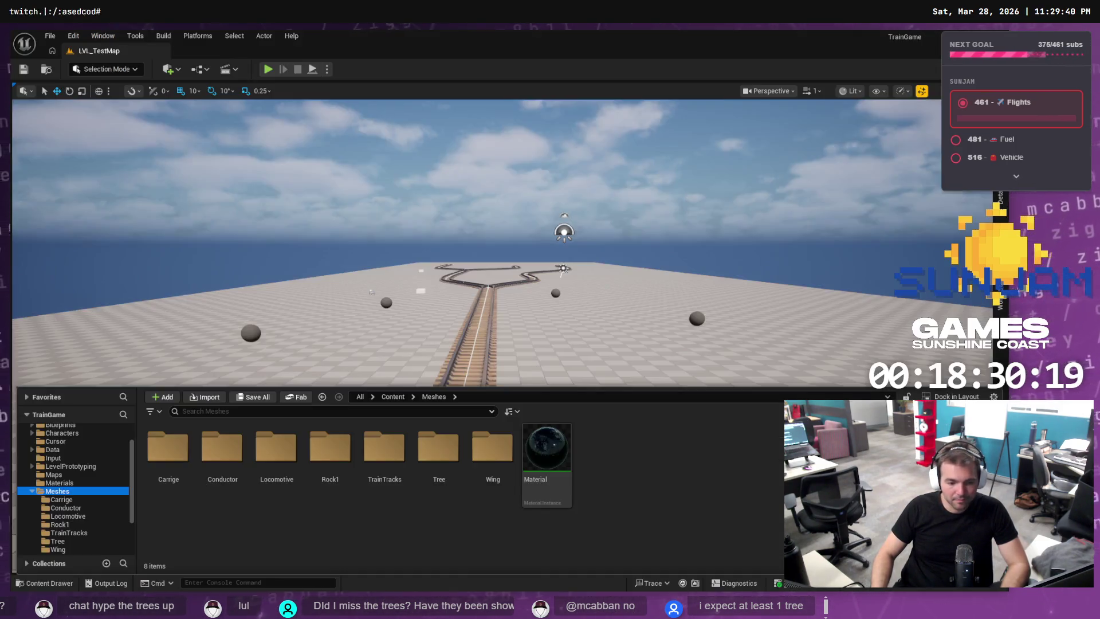
key(ctrl+space)
key(w)
key(s)
key(w)
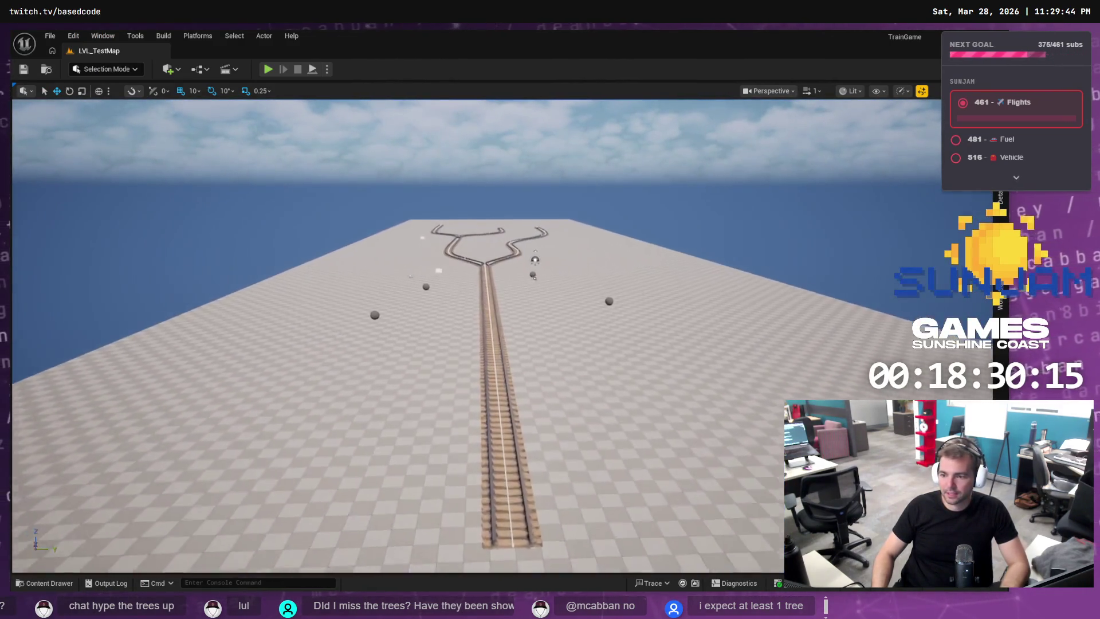
key(w)
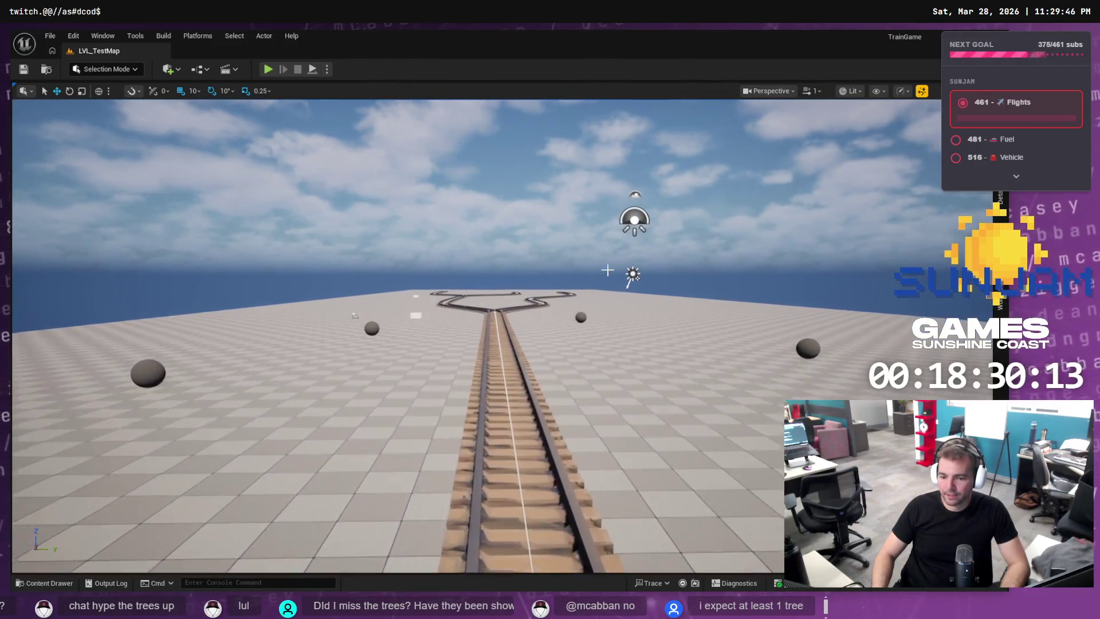
Browse the Meshes subfolders: Wing, Rock1, Locomotive, Conductor and Carrige.
key(ctrl+space)
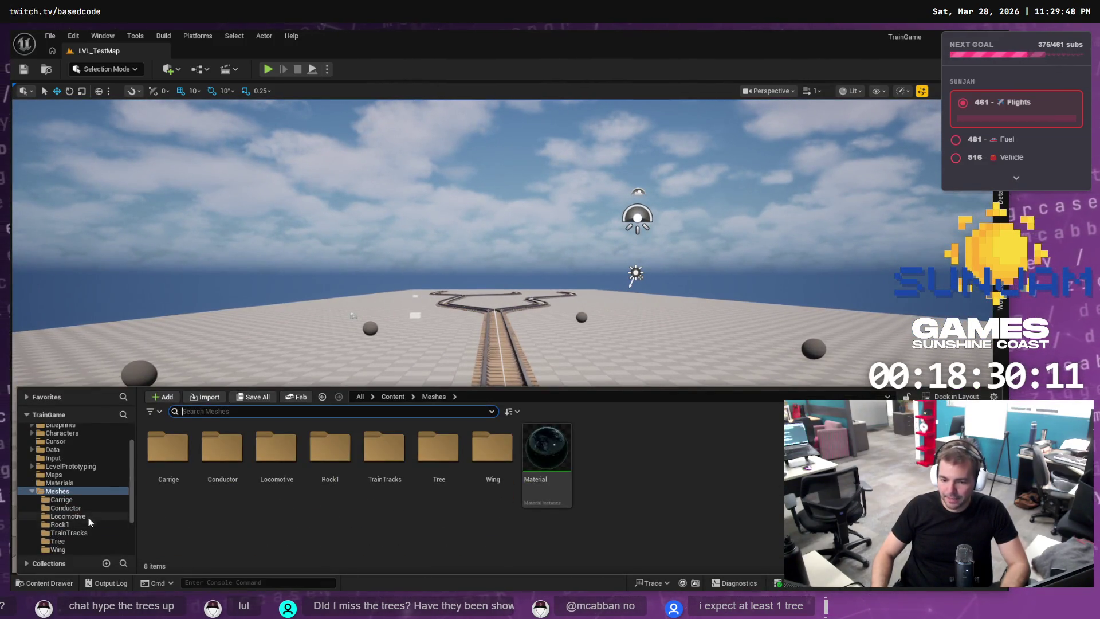
click(55, 492)
scroll(69, 501, down, 2)
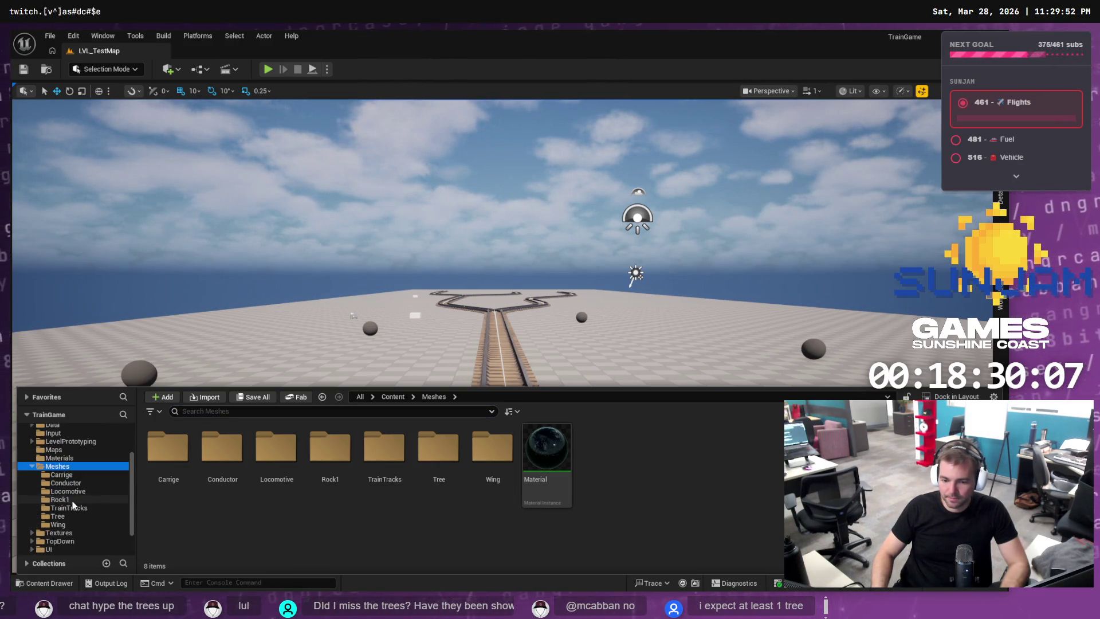
click(80, 523)
click(81, 516)
click(86, 508)
click(92, 499)
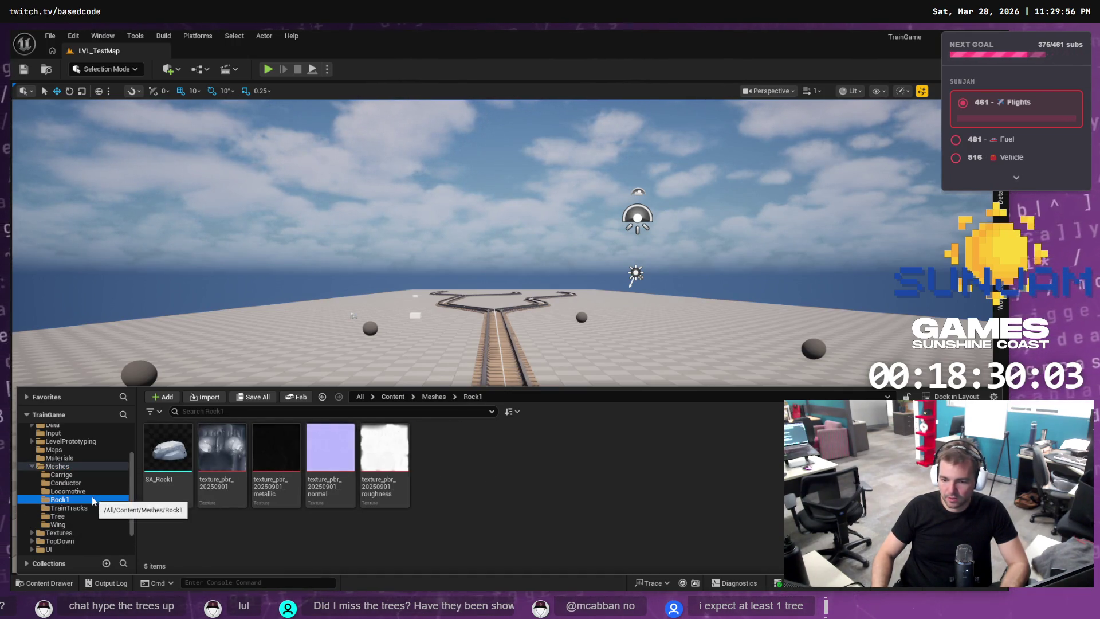
click(92, 492)
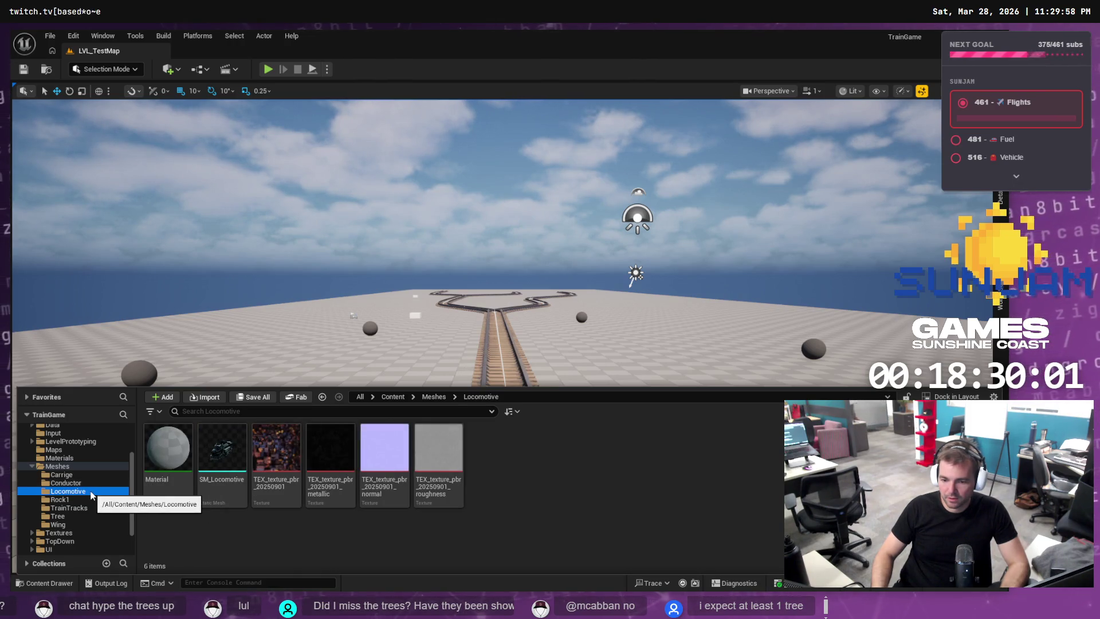
click(80, 483)
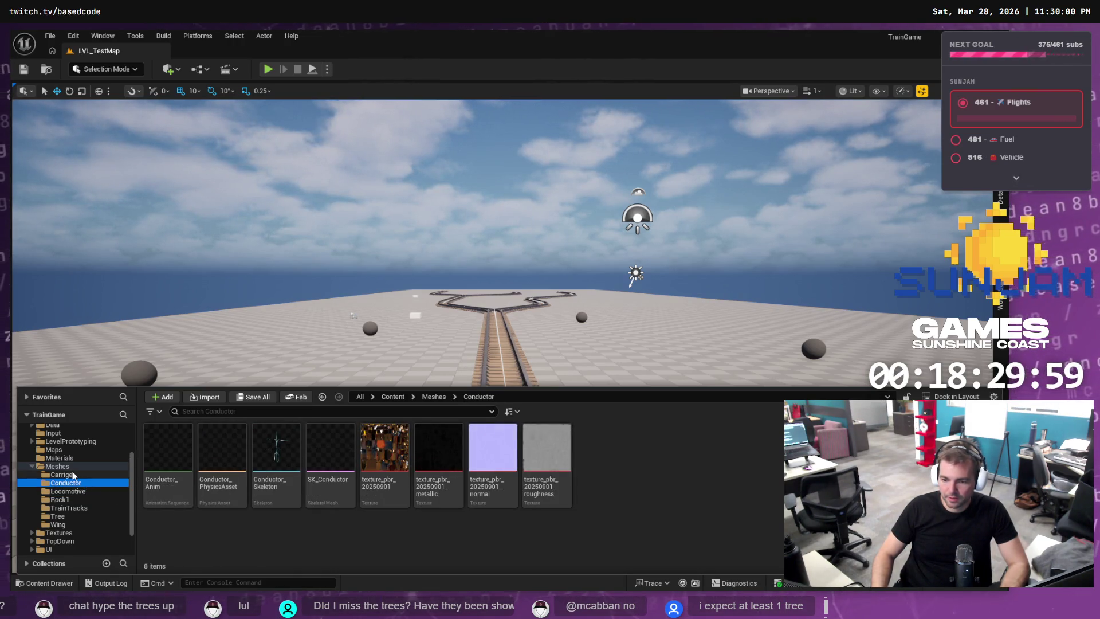
click(73, 474)
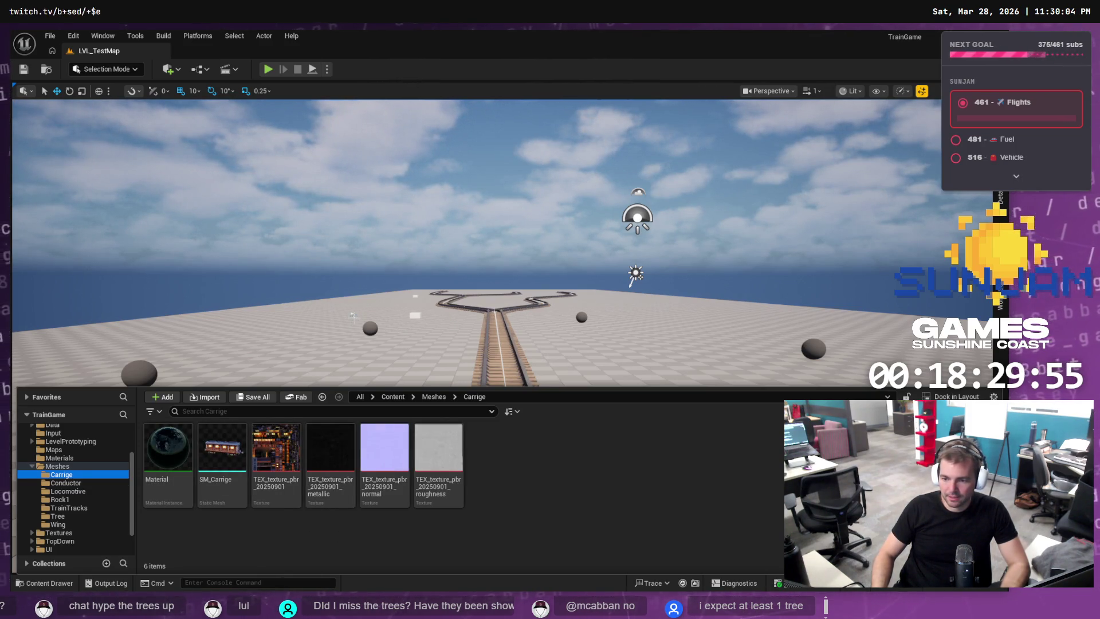
Close the Content Drawer and select PlayerStart in the level's actor list.
click(353, 316)
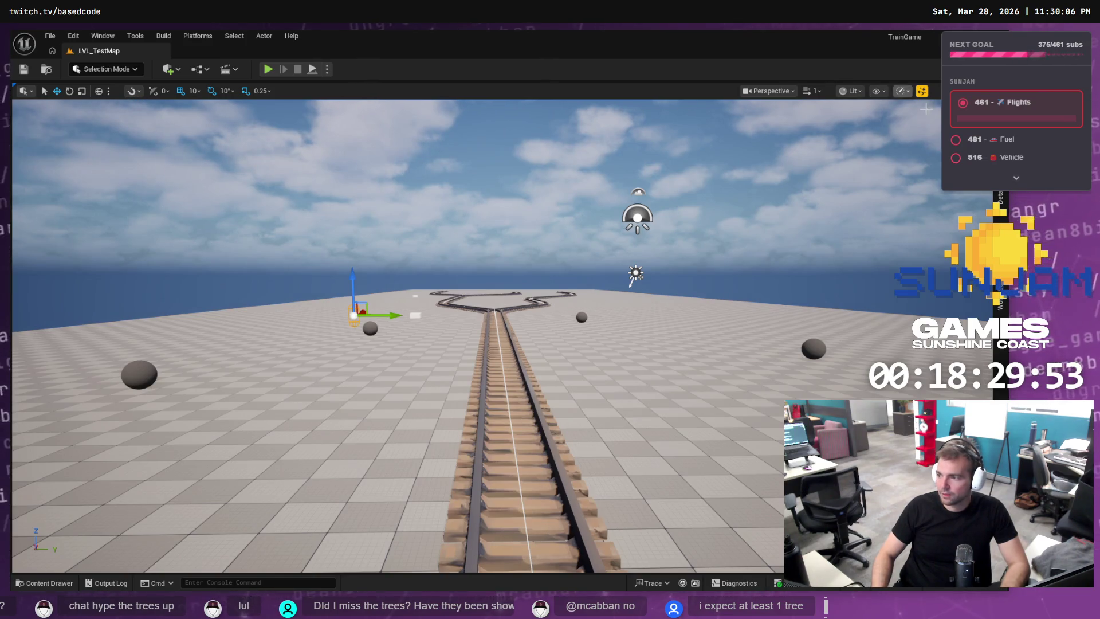
click(1000, 298)
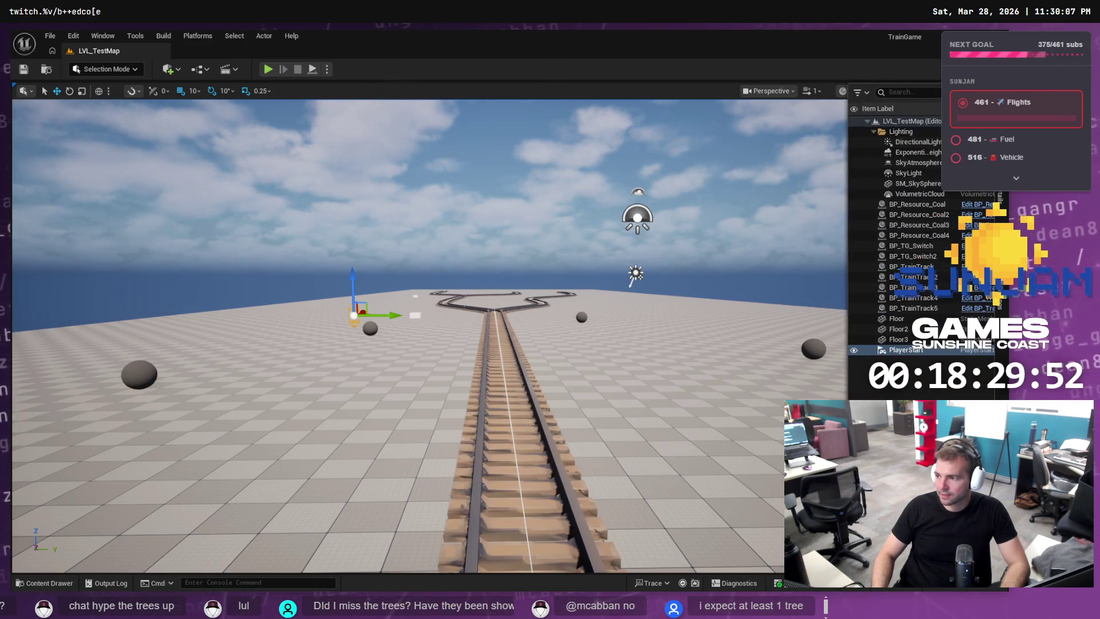
click(909, 352)
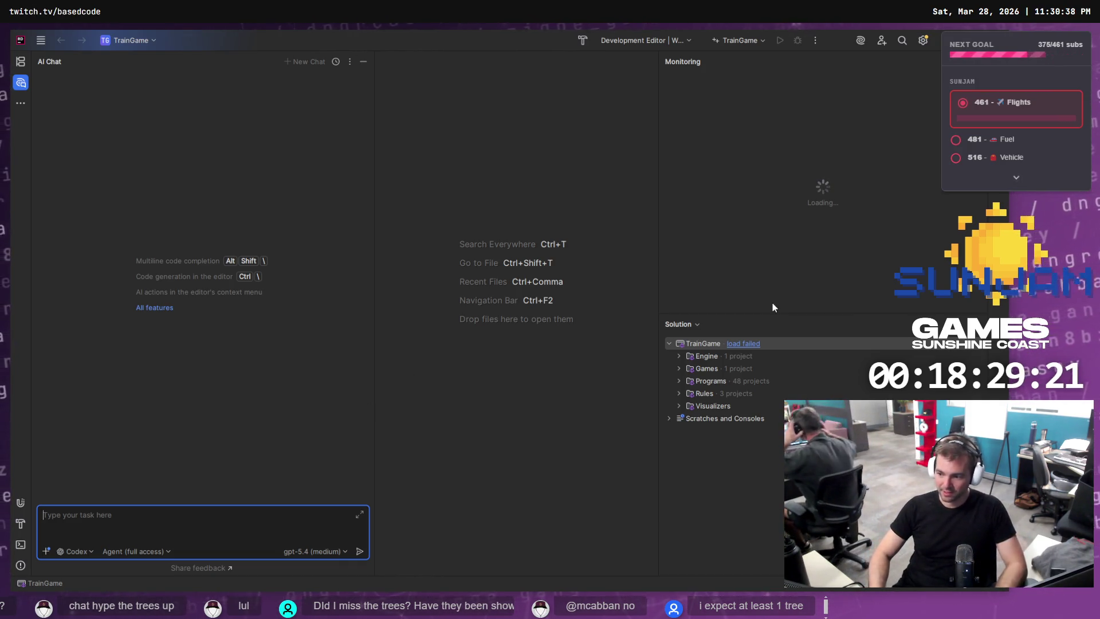
Select the TrainGame solution, then quit Rider and confirm Exit.
click(752, 440)
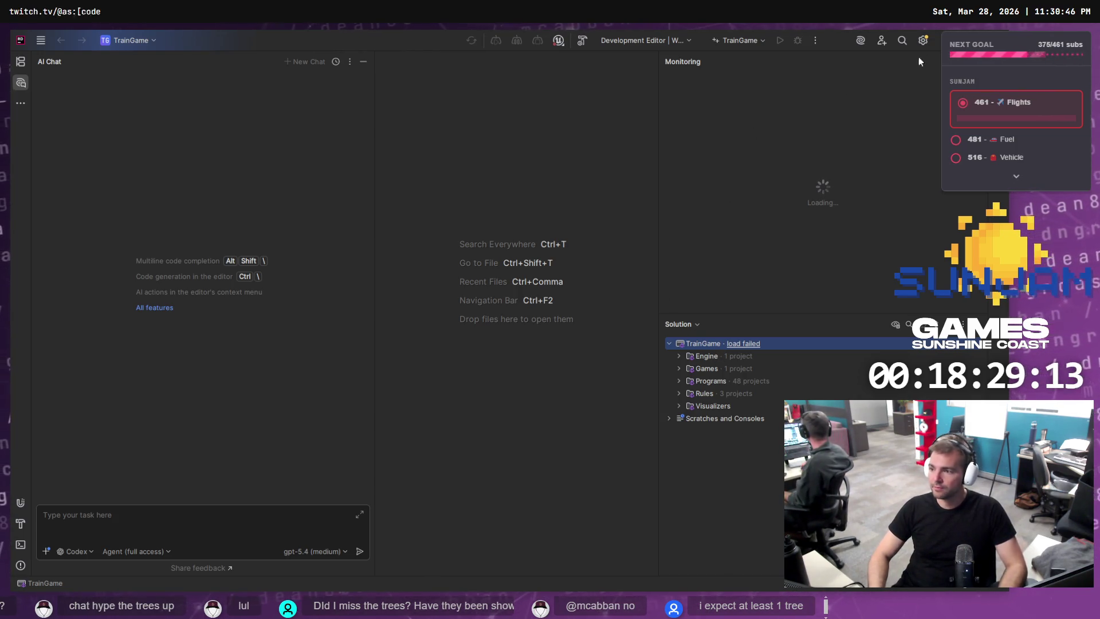
key(alt+F4)
click(521, 338)
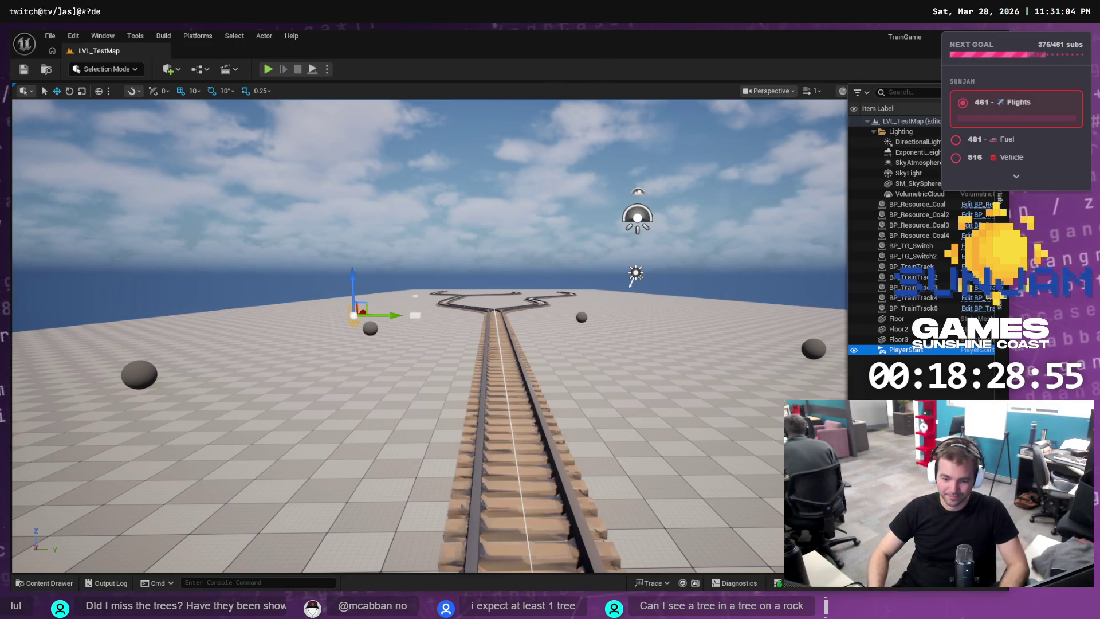
Place two SM_Tree pines beside the track and tilt one about 30 degrees.
click(46, 583)
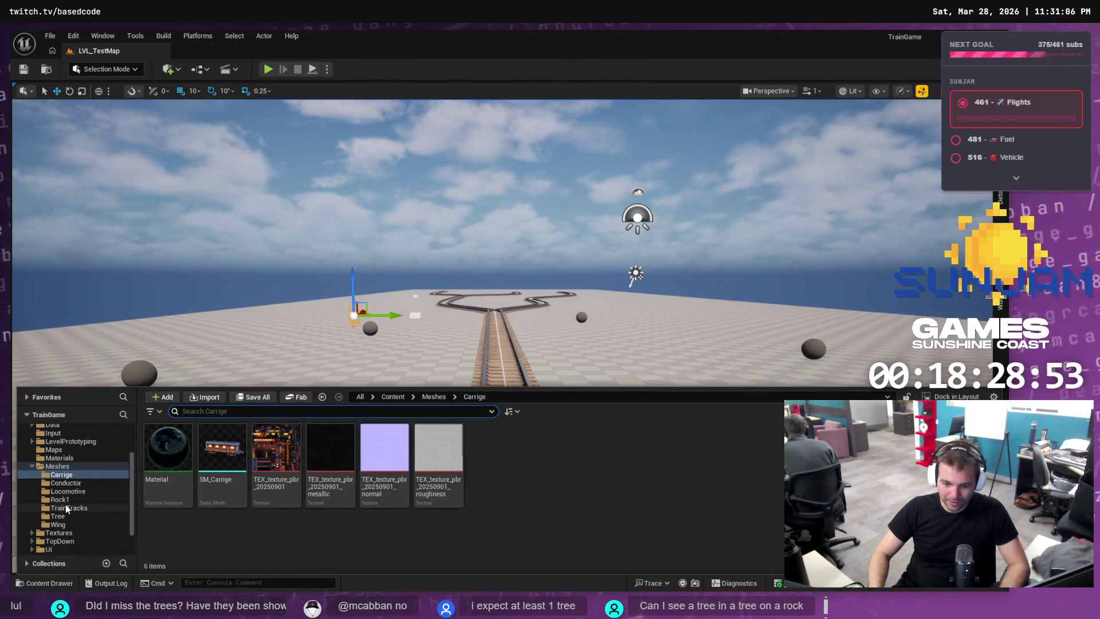
click(58, 516)
mouse_move(180, 457)
mouse_down()
mouse_move(362, 344)
mouse_move(348, 342)
mouse_up()
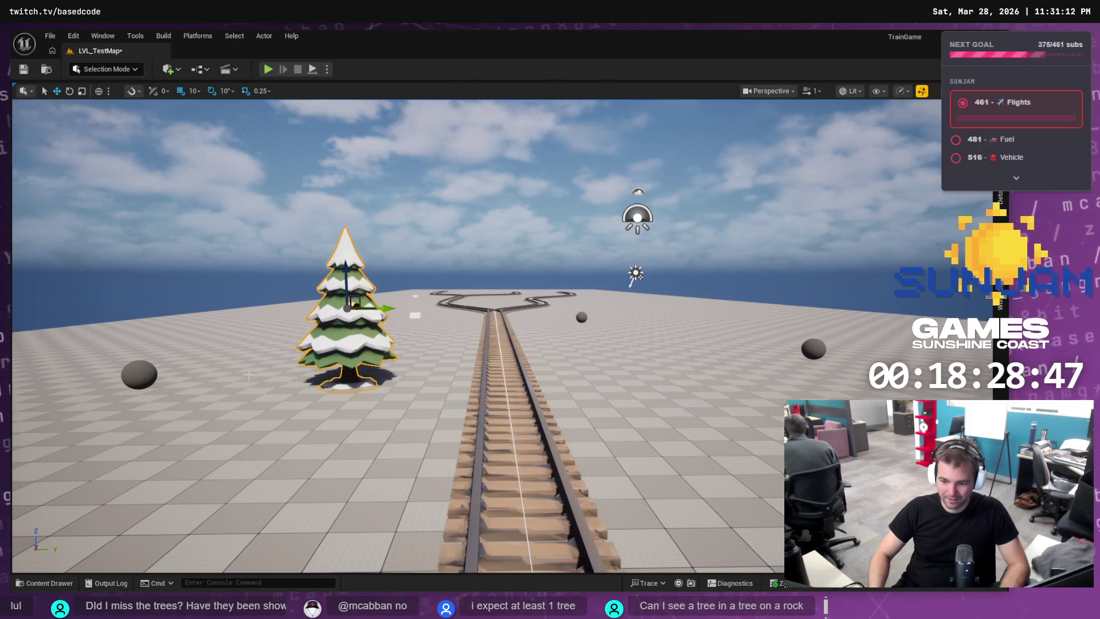
click(46, 582)
mouse_move(180, 457)
mouse_down()
mouse_move(381, 344)
mouse_move(369, 343)
mouse_move(417, 344)
mouse_move(398, 331)
mouse_move(403, 235)
mouse_up()
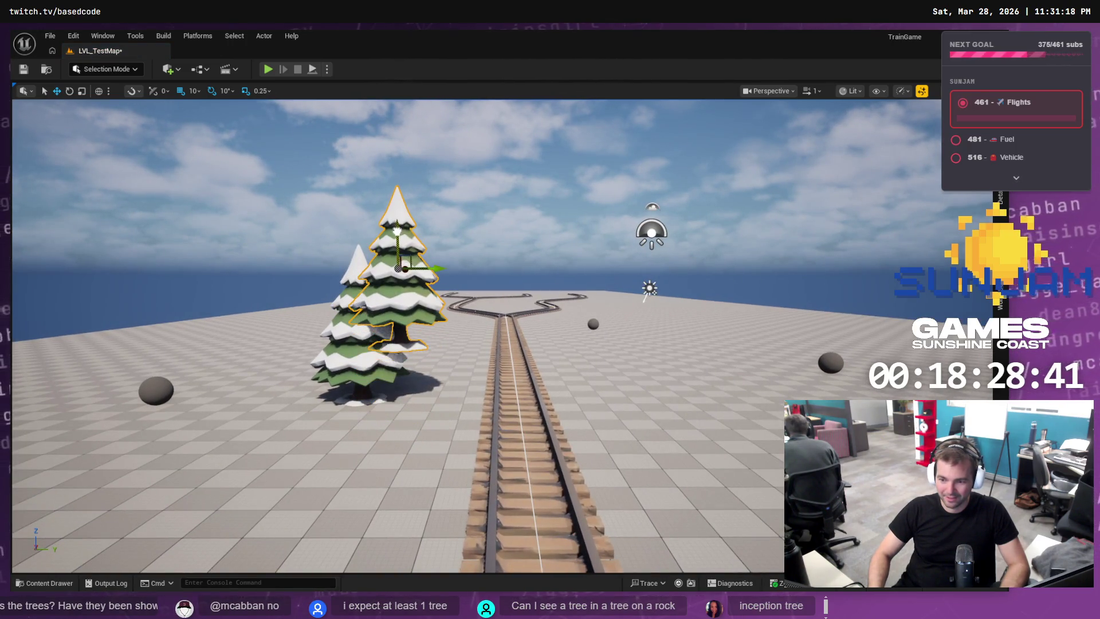
key(e)
mouse_move(457, 275)
mouse_down()
mouse_move(438, 232)
mouse_move(426, 273)
mouse_up()
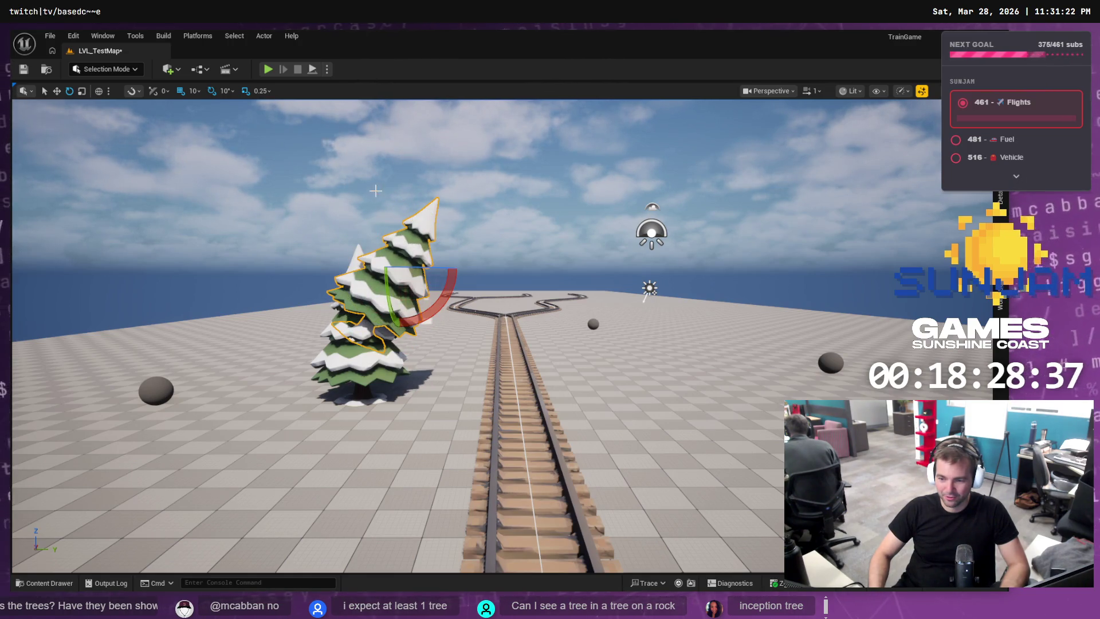
scroll(375, 190, up, 5)
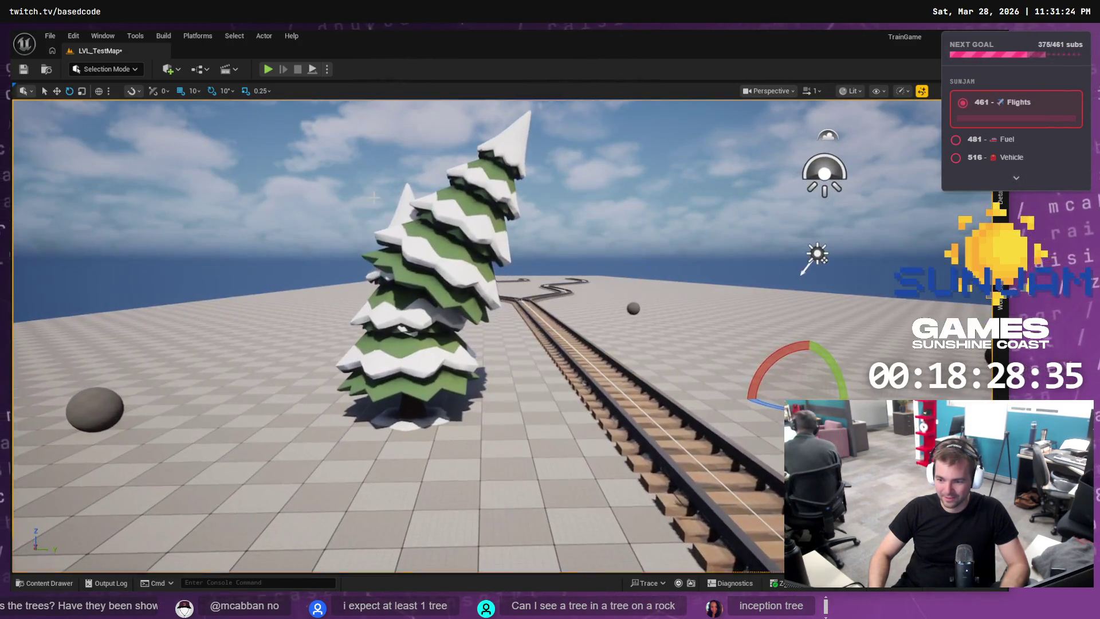
click(425, 404)
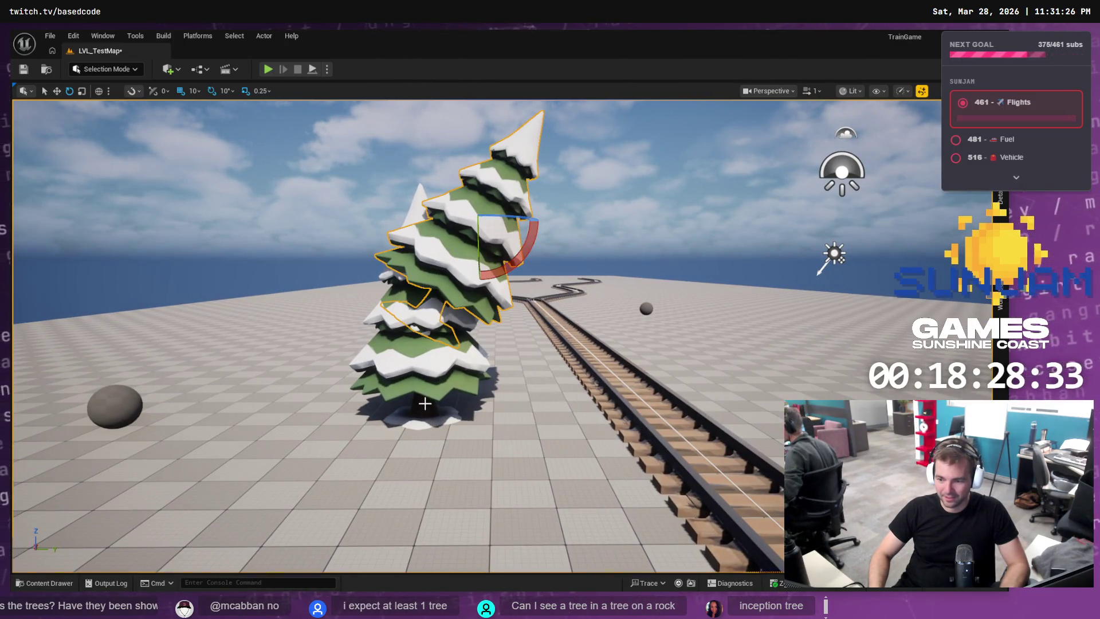
Add an enlarged SA_Rock1 under the trees and raise both pines onto it.
key(ctrl+space)
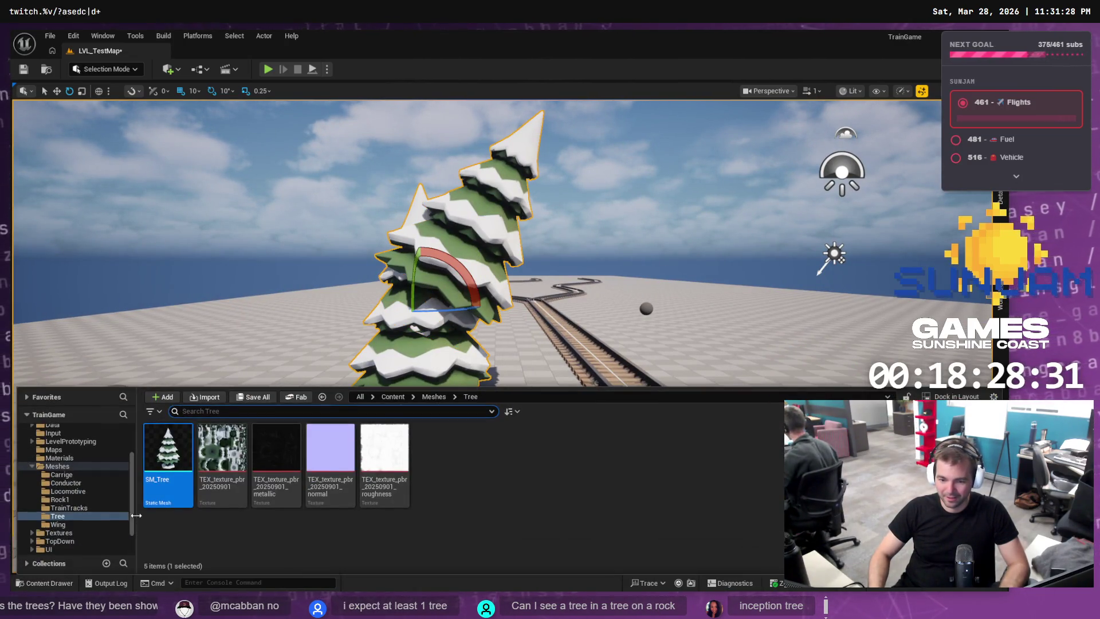
click(59, 499)
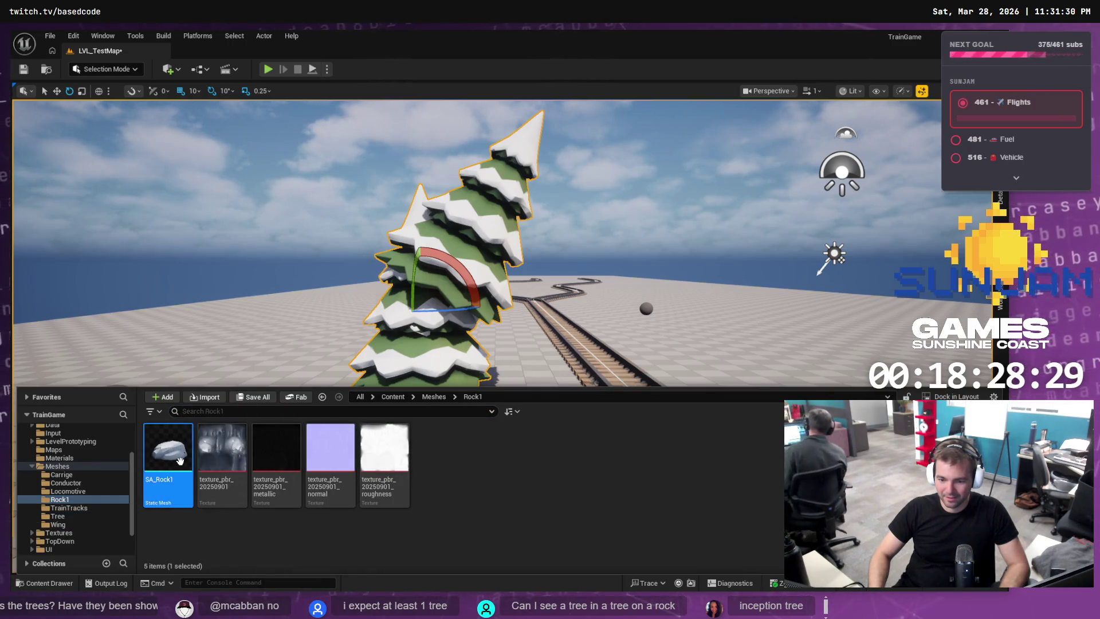
mouse_move(179, 459)
mouse_down()
mouse_move(287, 404)
mouse_move(409, 421)
mouse_move(425, 417)
mouse_move(425, 401)
mouse_move(441, 408)
mouse_move(432, 419)
mouse_up()
key(r)
click(410, 229)
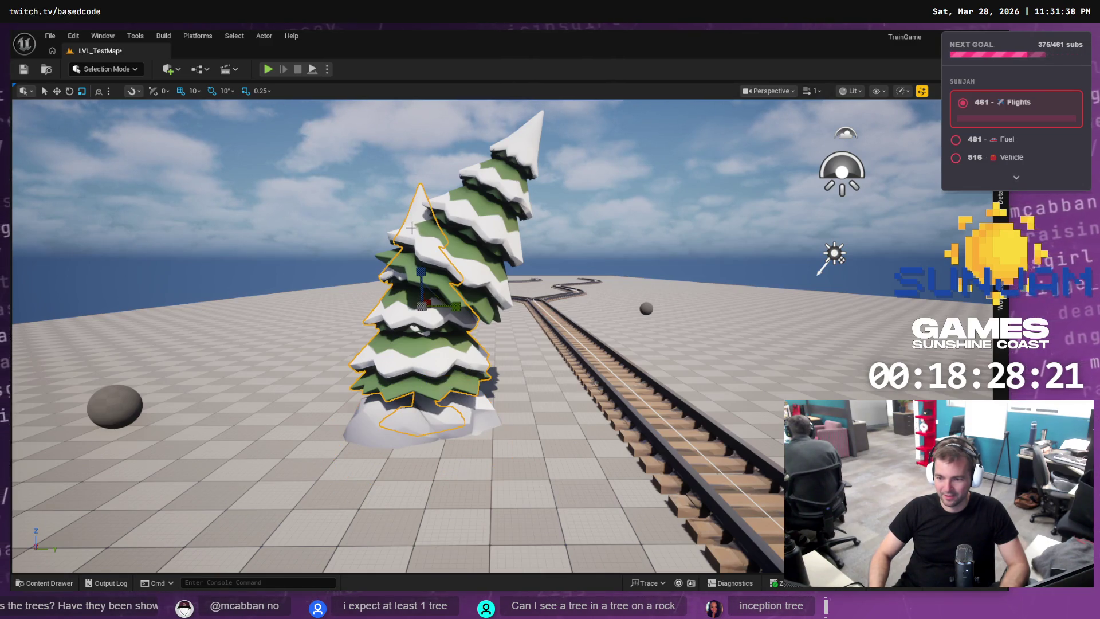
ctrl+click(500, 220)
key(ctrl+grave)
drag(480, 191, 480, 153)
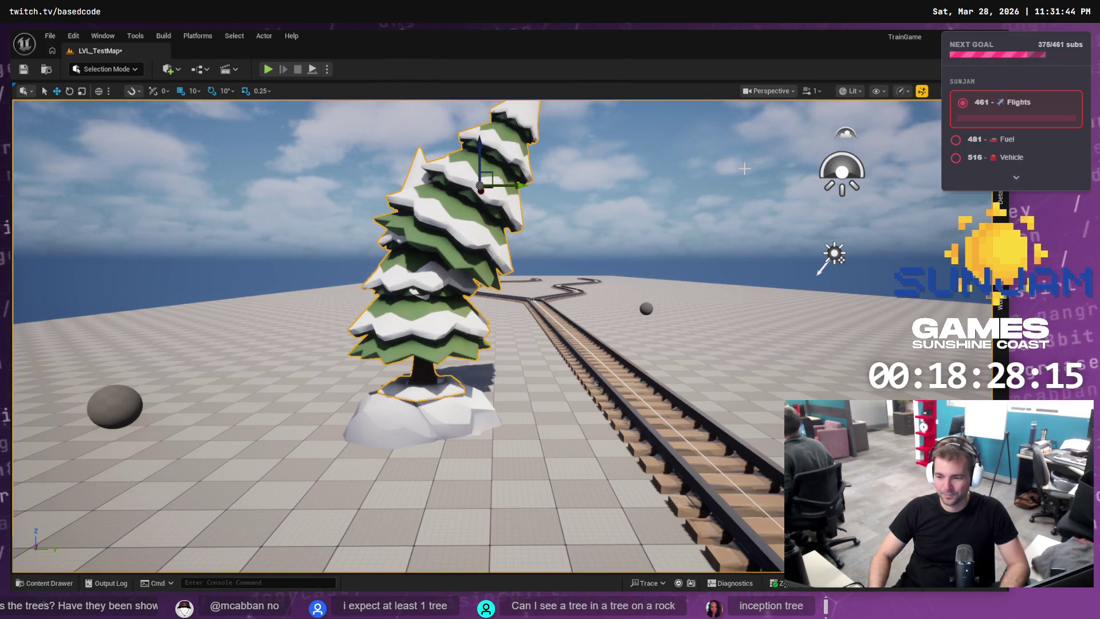
mouse_move(479, 145)
mouse_down()
mouse_move(401, 152)
mouse_move(482, 153)
mouse_up()
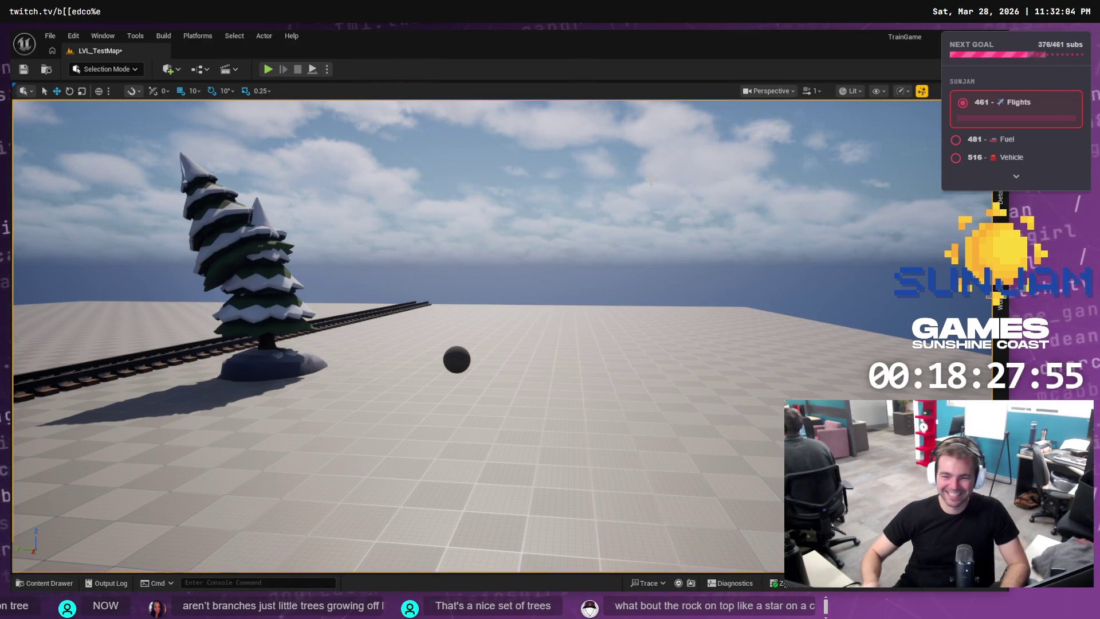
Rotate the tree top upright and move it above the lower tree.
mouse_move(325, 265)
mouse_down()
mouse_move(296, 226)
mouse_move(357, 232)
mouse_move(344, 252)
mouse_up()
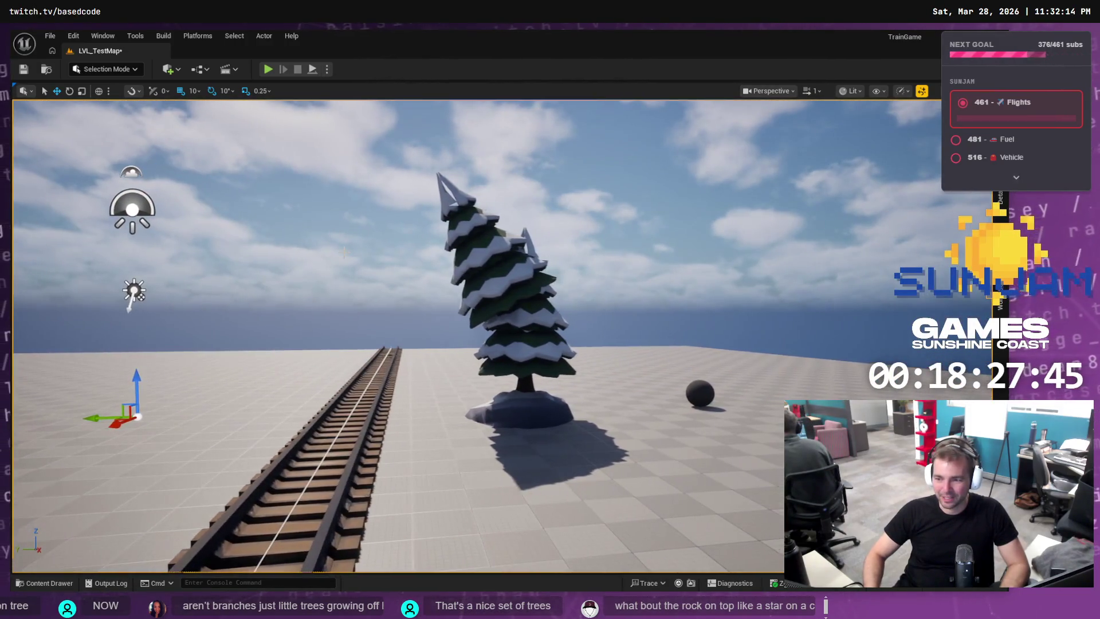
click(451, 243)
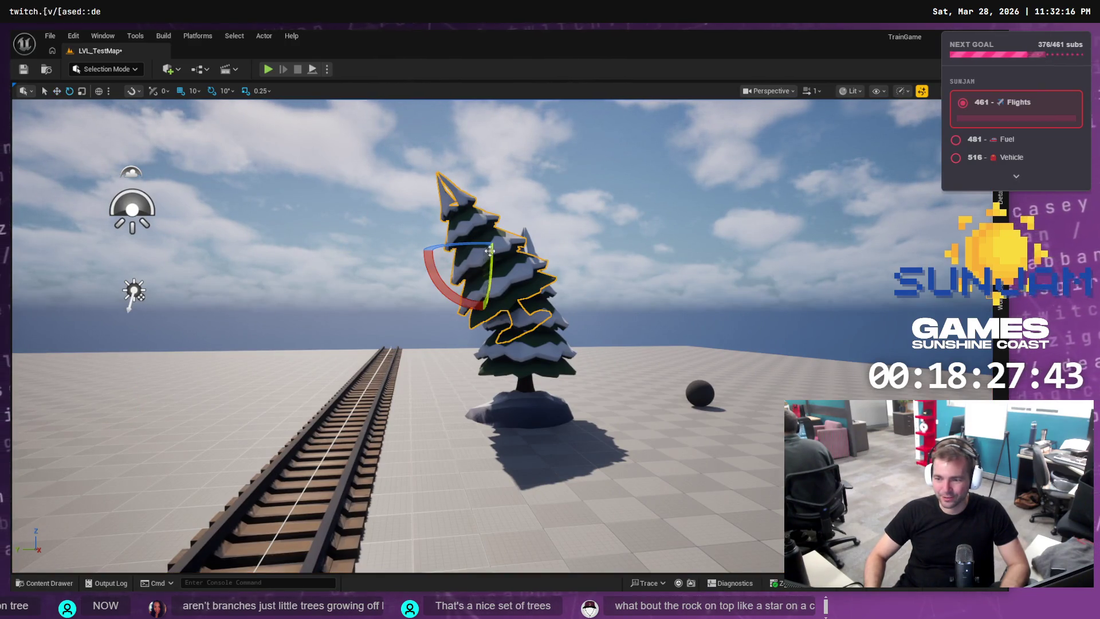
drag(441, 281, 442, 271)
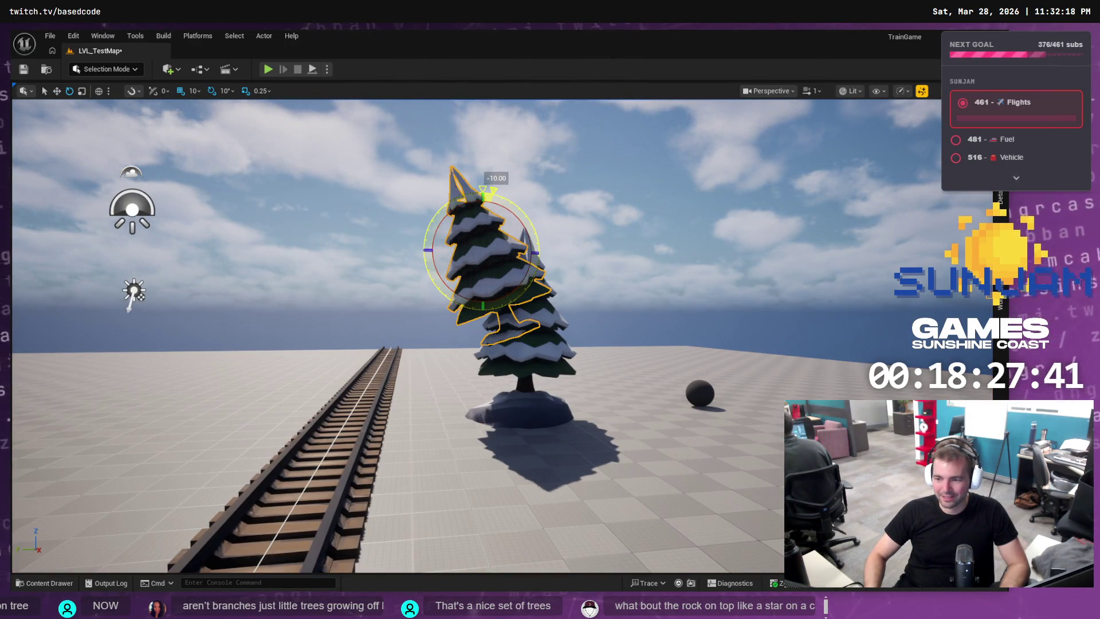
drag(422, 238, 508, 198)
mouse_move(555, 283)
mouse_down()
mouse_move(429, 312)
mouse_move(426, 246)
mouse_move(405, 278)
mouse_move(509, 182)
mouse_move(513, 196)
mouse_up()
drag(443, 248, 484, 256)
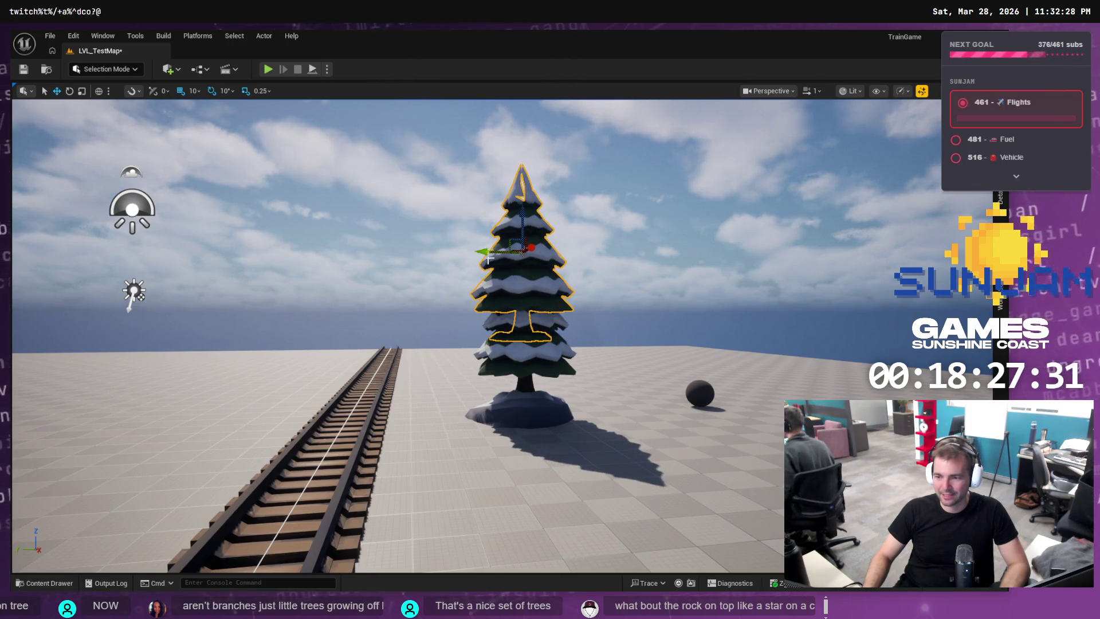
mouse_move(522, 218)
mouse_down()
mouse_move(516, 155)
mouse_move(515, 223)
mouse_move(550, 224)
mouse_move(549, 241)
mouse_up()
mouse_move(527, 350)
mouse_down()
mouse_move(527, 395)
mouse_move(527, 350)
mouse_up()
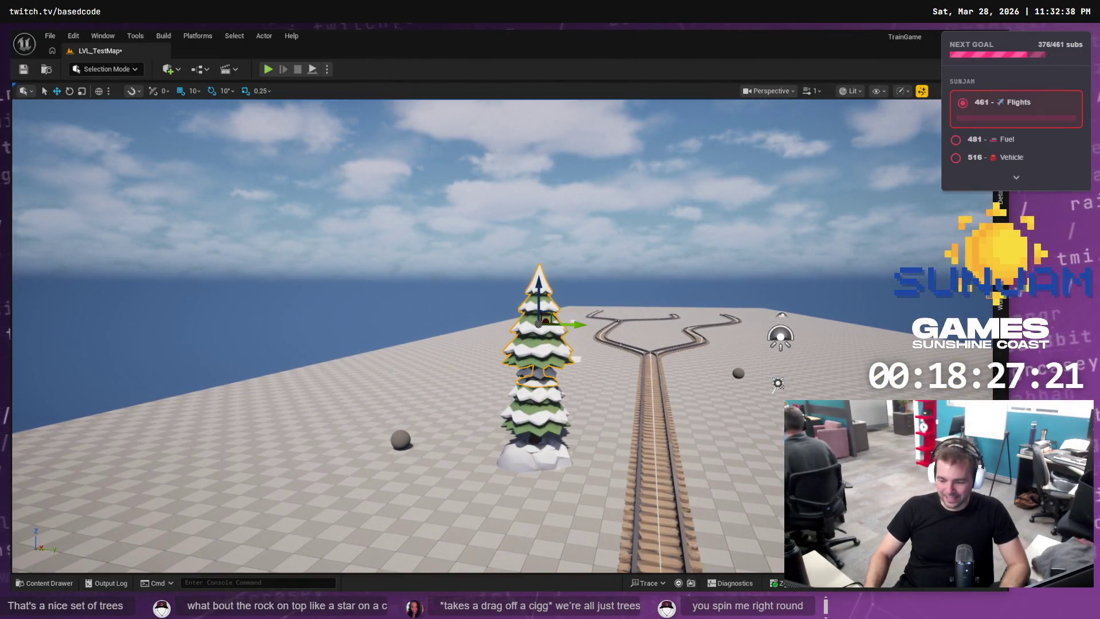
Undo the extra section and the tree, then select the leftover snow mound.
key(ctrl+z)
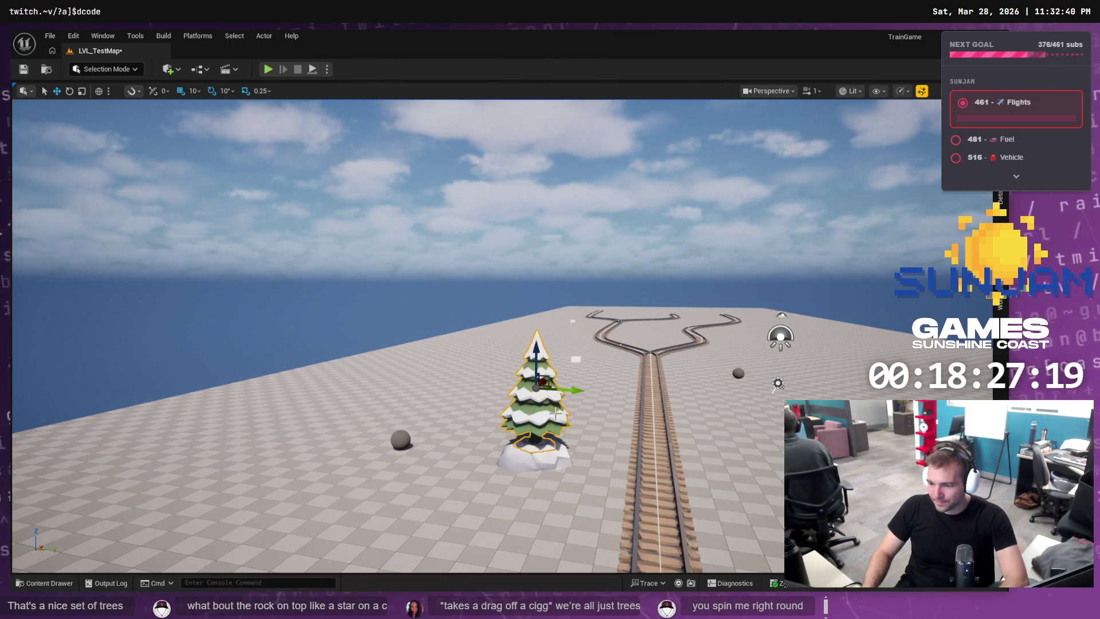
key(ctrl+z)
click(550, 464)
Delete the leftover snow mound and switch to ChatGPT in Chrome.
key(Delete)
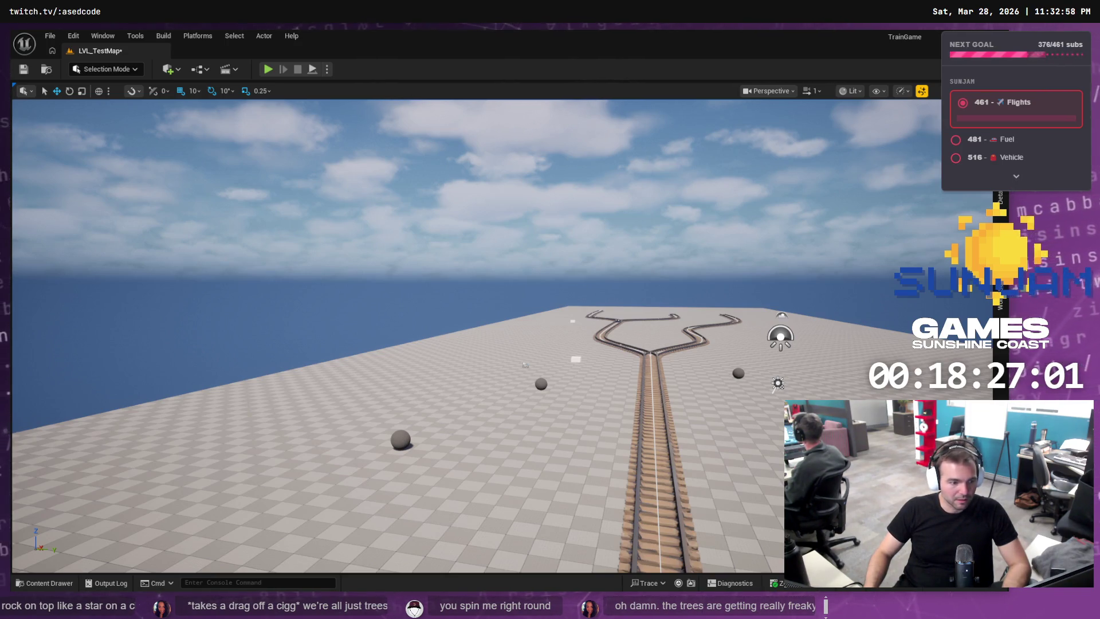
key(alt+Tab)
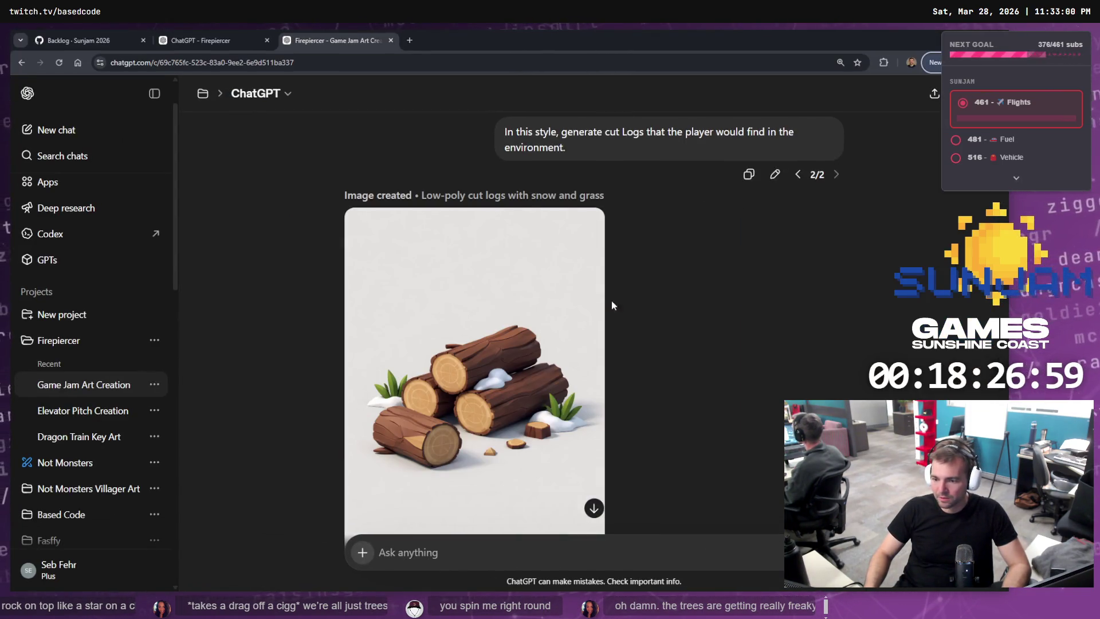
Ask ChatGPT for the cut-logs image with only the three main logs, no grass or snow.
click(471, 545)
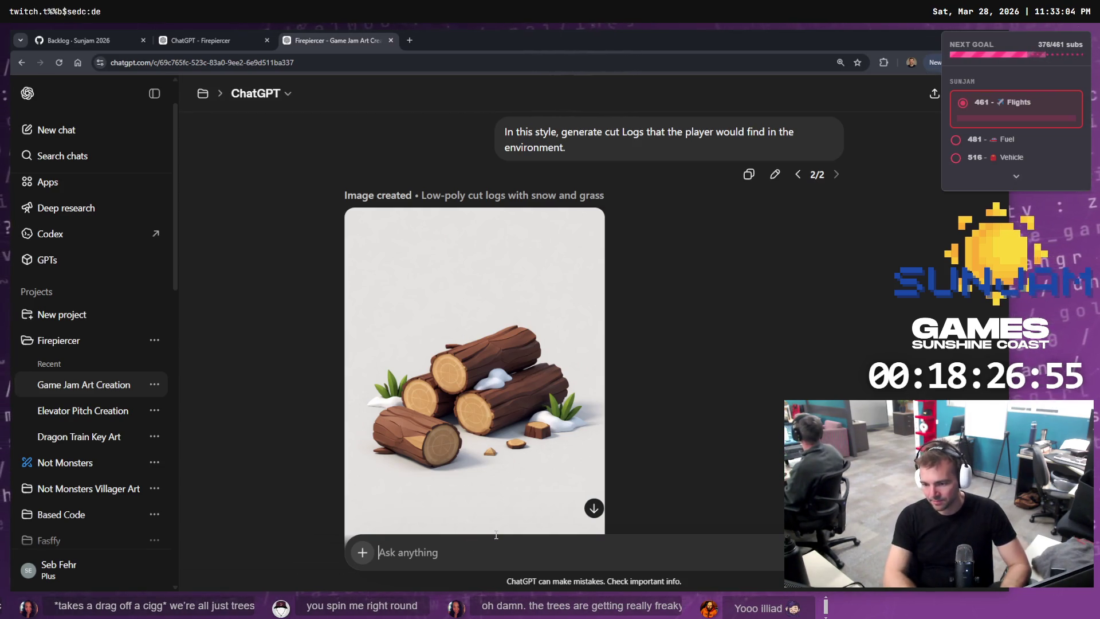
text(Remov)
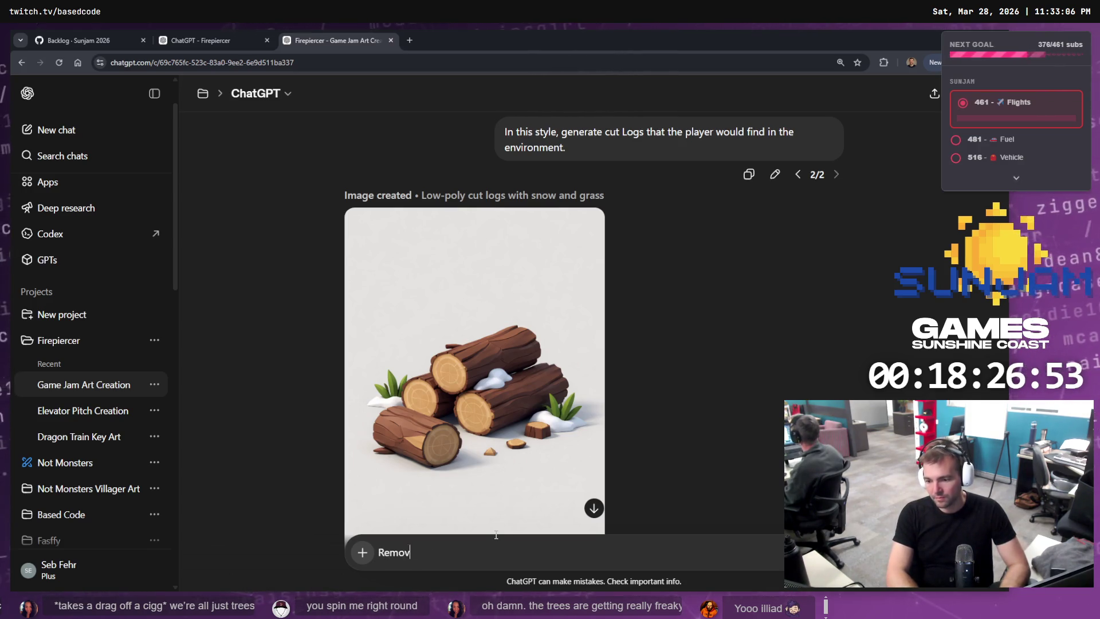
text(e he grass and)
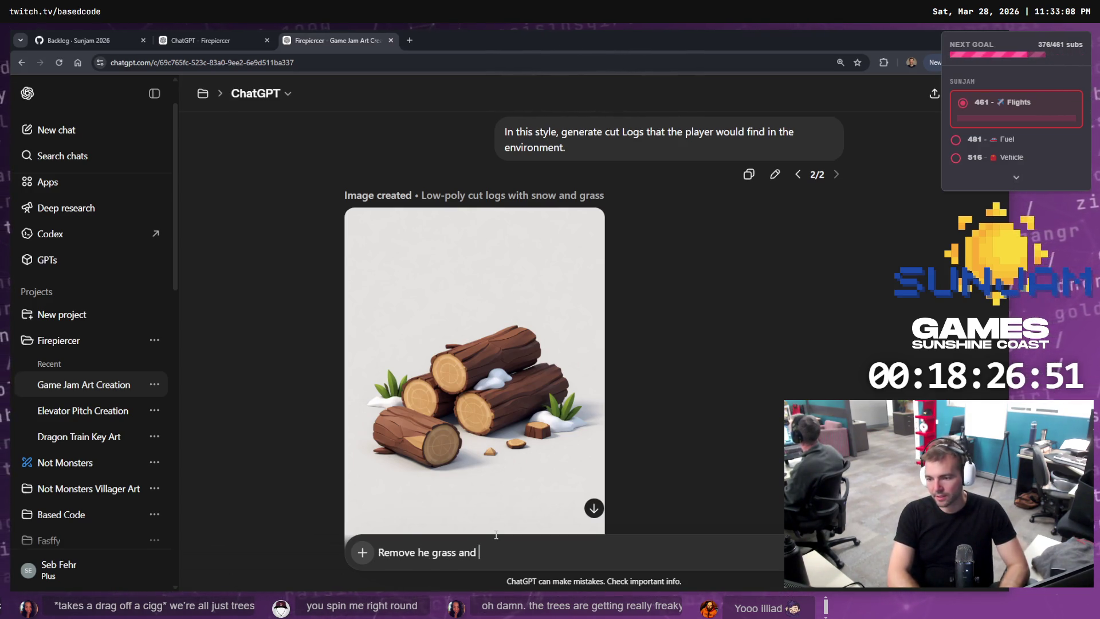
text(rounding snow. Just the main three logs please.)
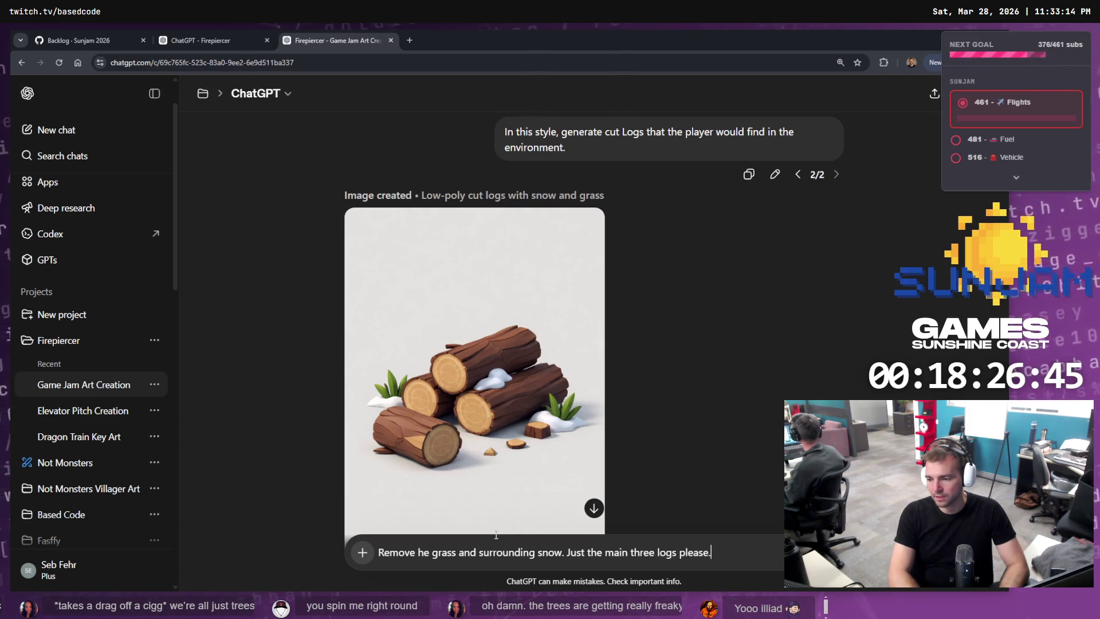
key(Return)
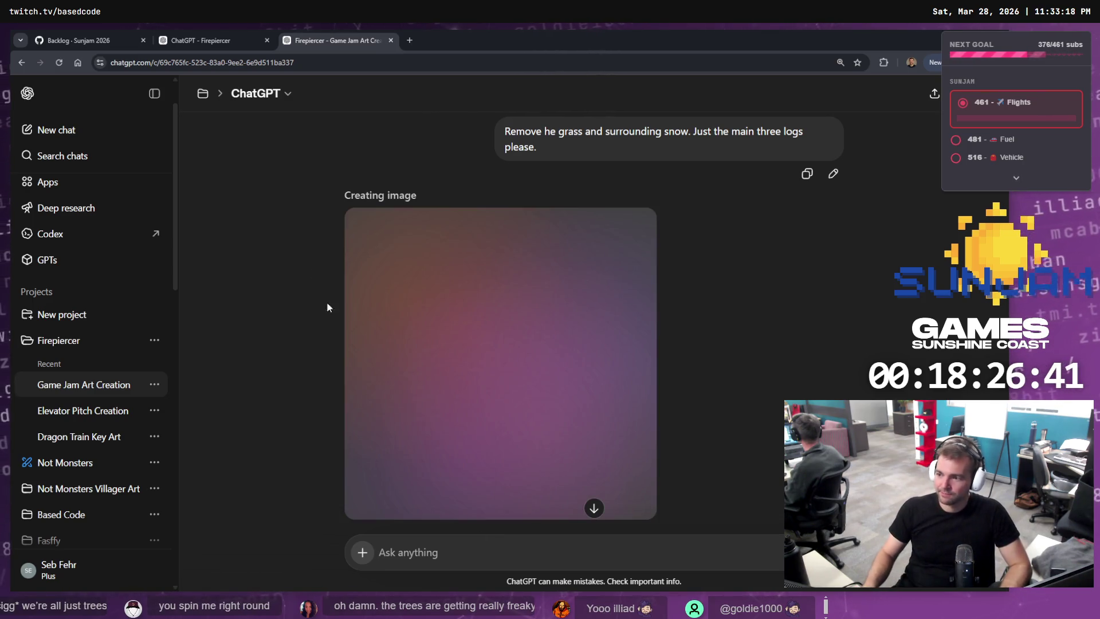
scroll(727, 266, down, 2)
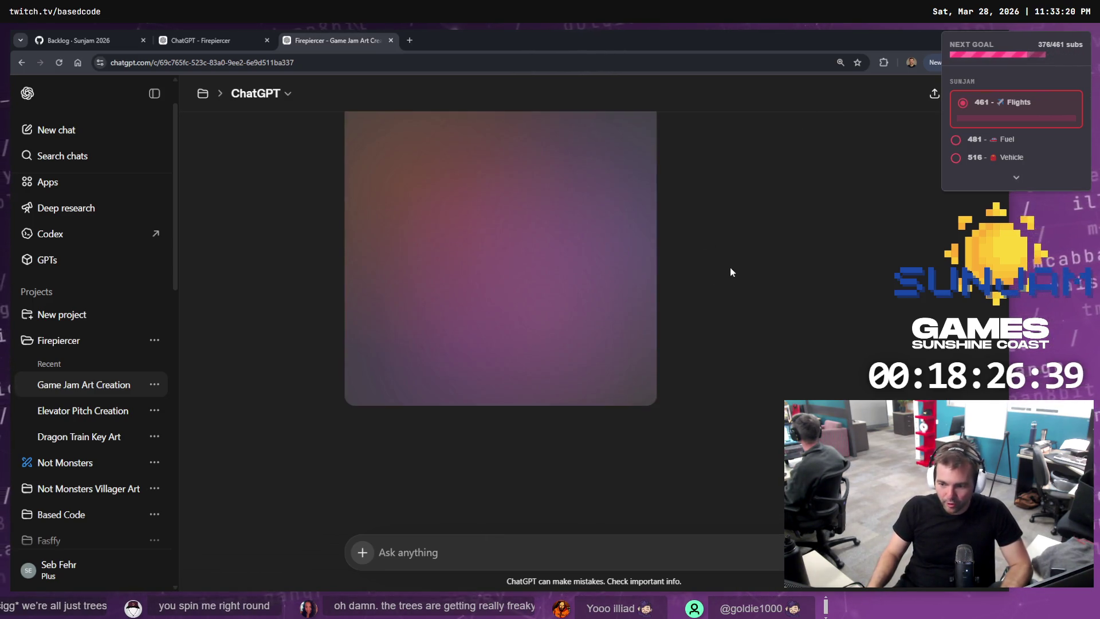
scroll(730, 267, up, 2)
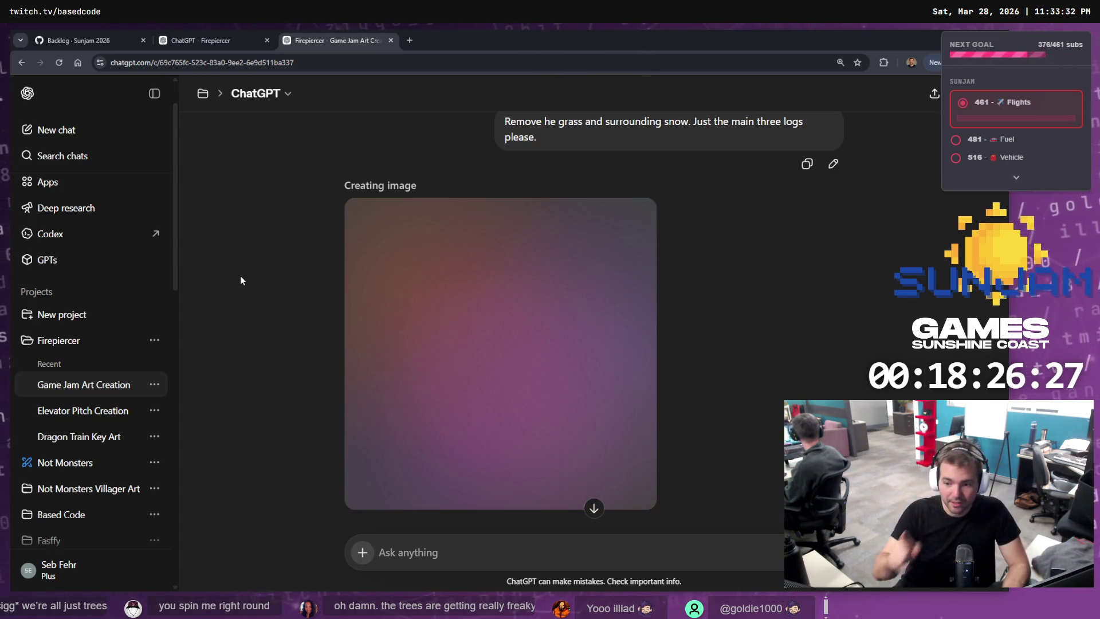
Look through the other chat and GitHub backlog tabs, then return to Unreal.
click(254, 35)
click(312, 29)
click(70, 30)
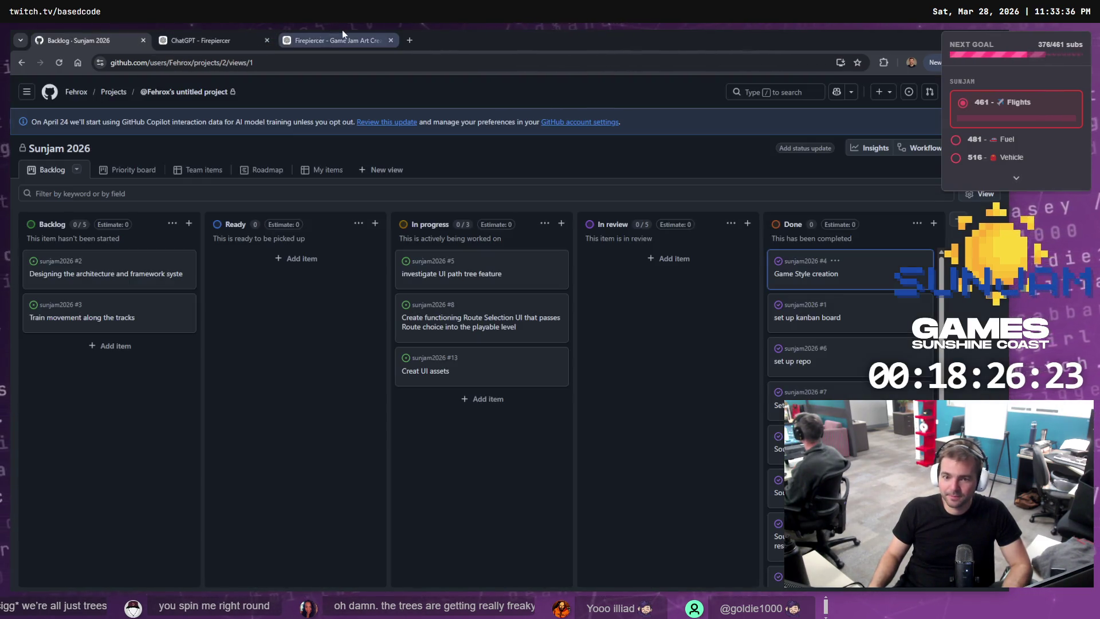
click(342, 35)
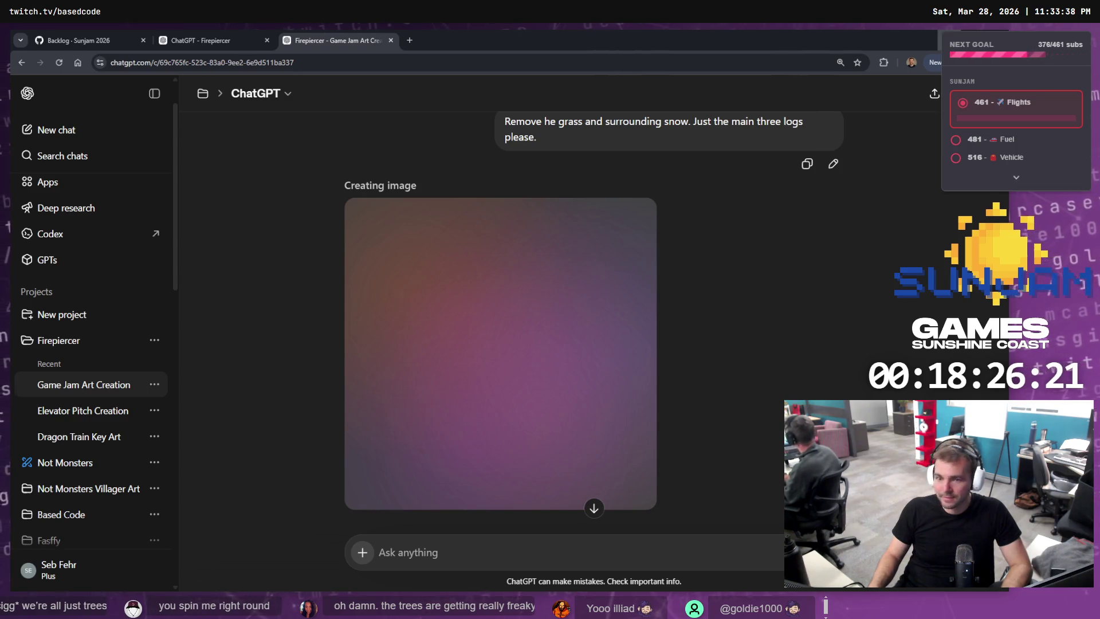
key(alt+Tab)
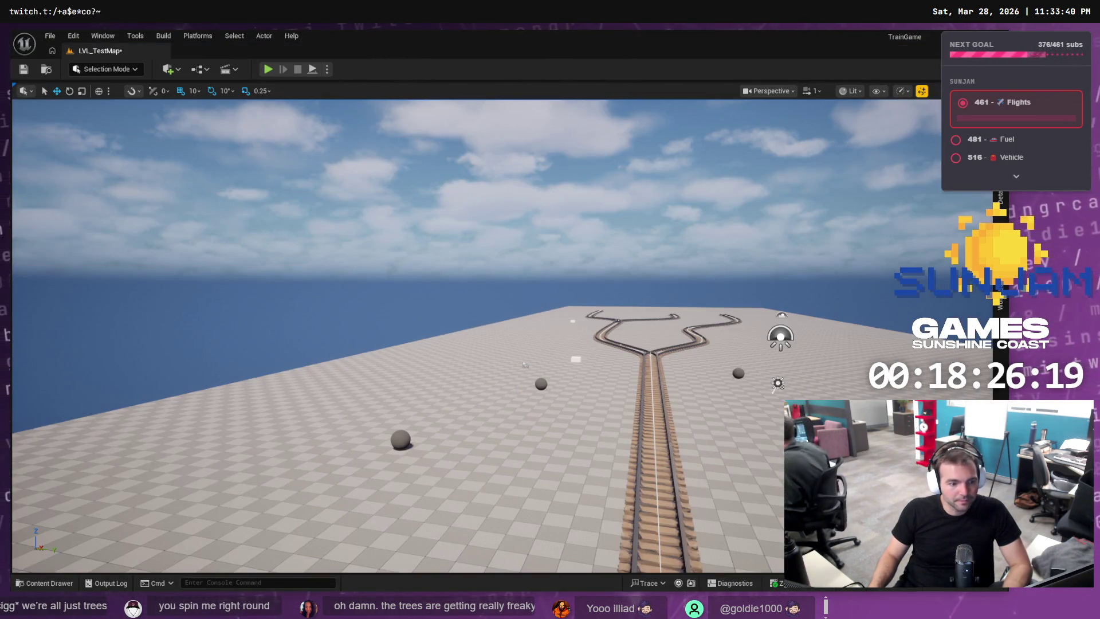
Bring up the tldraw concept-art board and deselect the coal image.
key(alt+Tab)
click(213, 360)
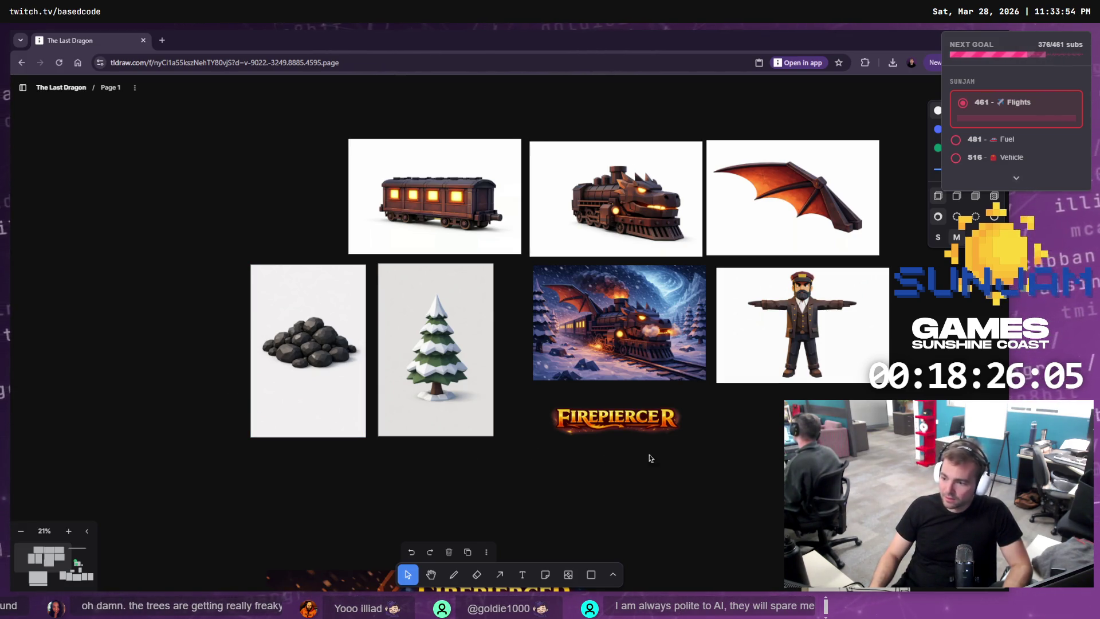
Pan and zoom around the tldraw board to look over the concept art and sketches.
scroll(673, 342, right, 5)
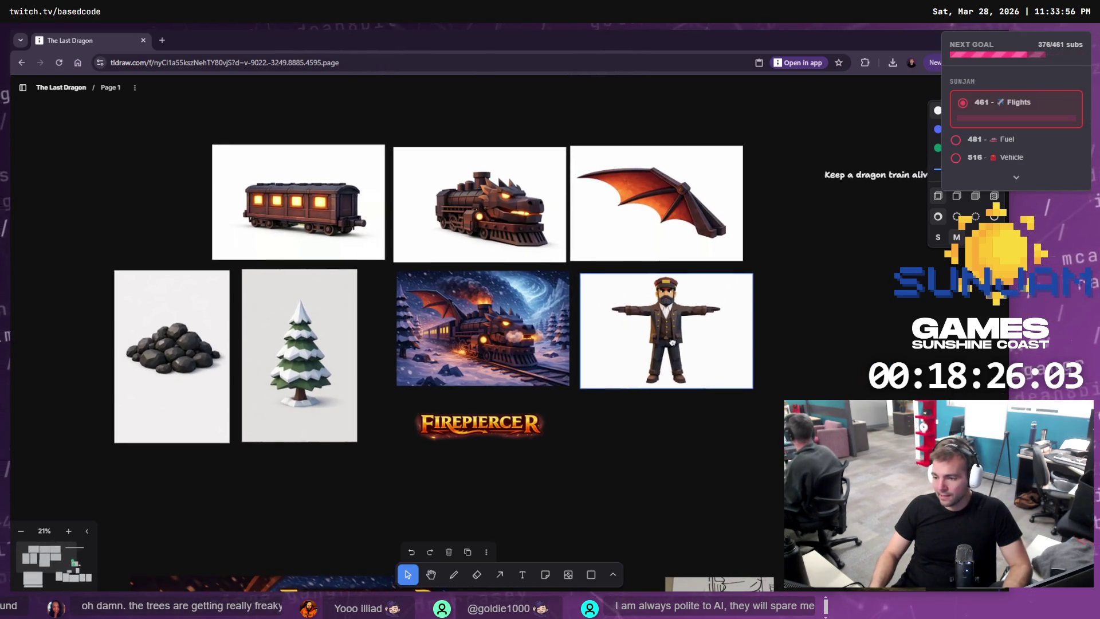
drag(672, 342, 681, 342)
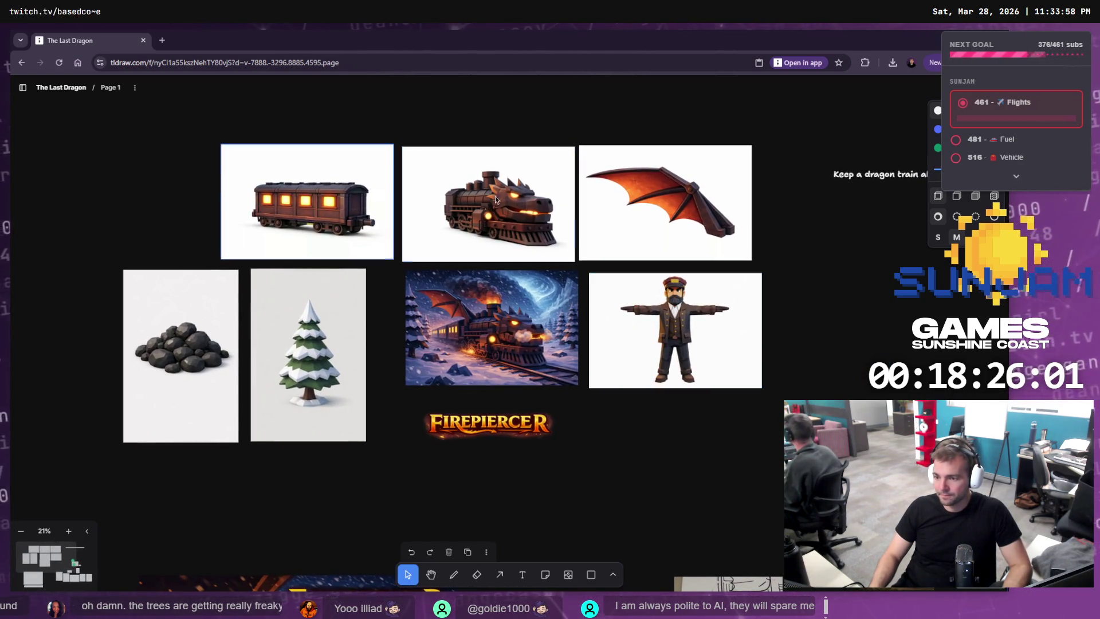
mouse_move(679, 460)
mouse_down()
mouse_move(585, 265)
mouse_move(572, 376)
mouse_move(610, 404)
mouse_up()
scroll(368, 214, down, 5)
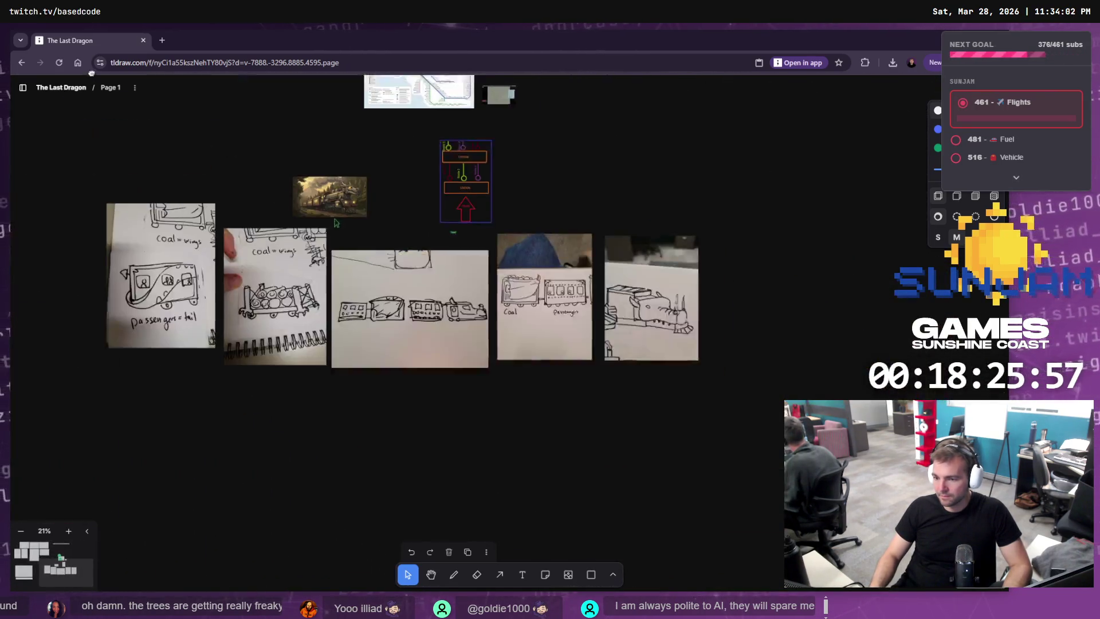
ctrl+scroll(368, 215, up, 5)
ctrl+scroll(367, 215, up, 5)
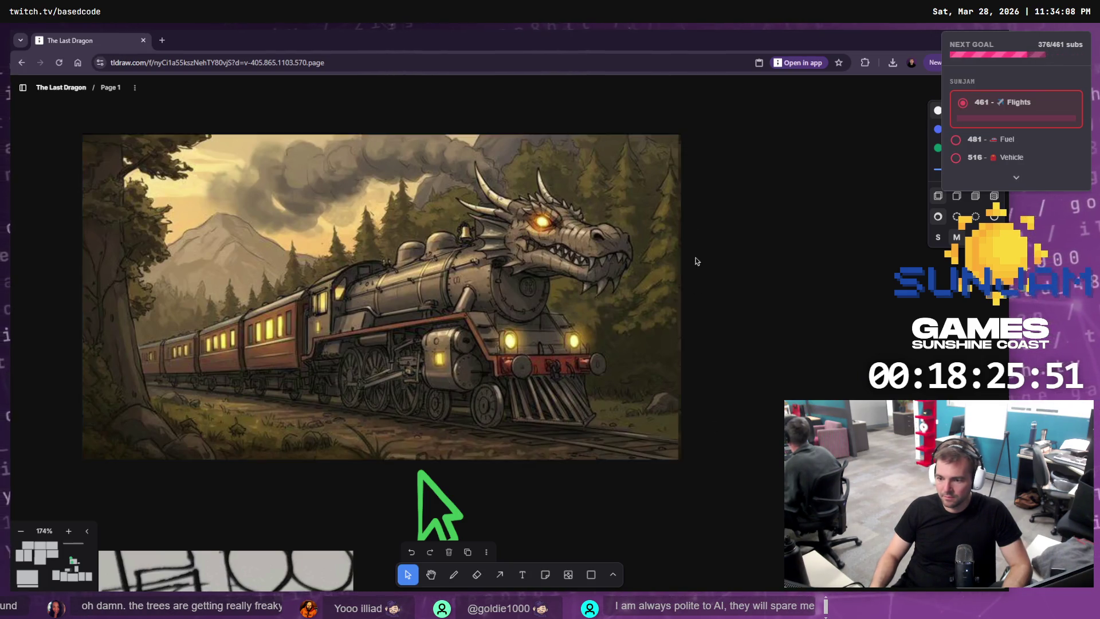
ctrl+scroll(365, 227, down, 5)
ctrl+scroll(364, 227, down, 3)
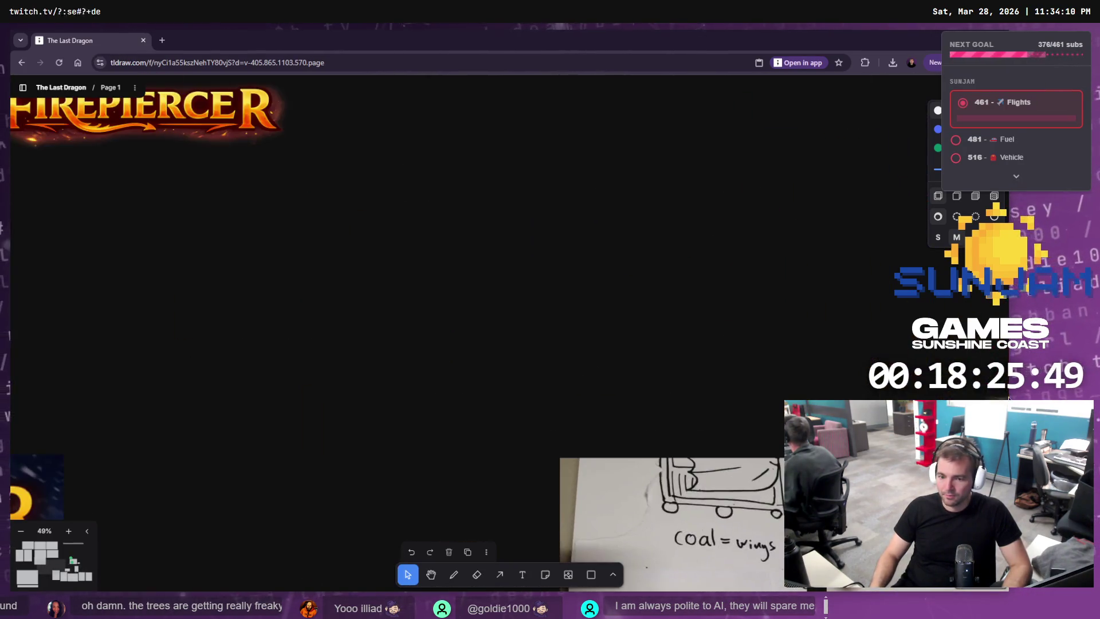
scroll(436, 429, right, 3)
scroll(436, 428, up, 2)
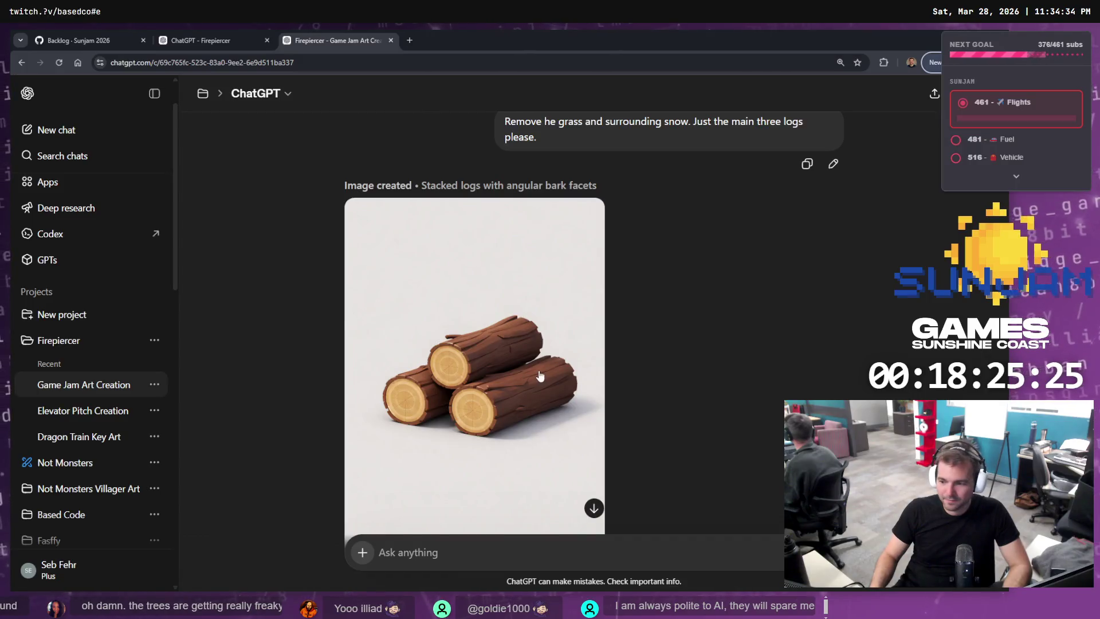
Copy the generated stacked-logs image from ChatGPT and return to tldraw.
click(509, 324)
right_click(509, 332)
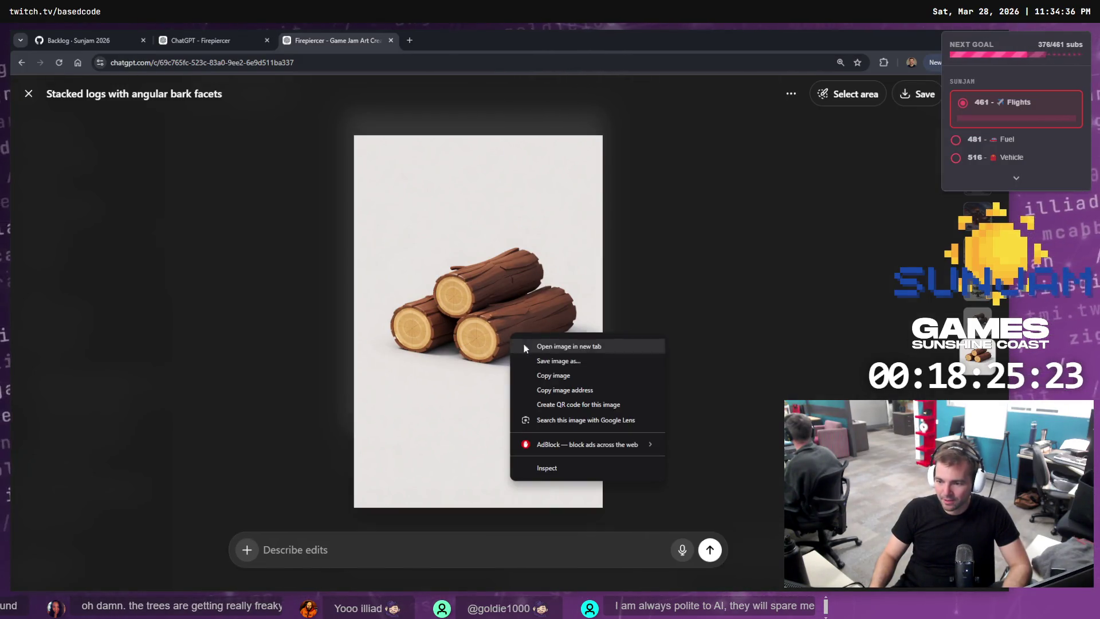
click(573, 373)
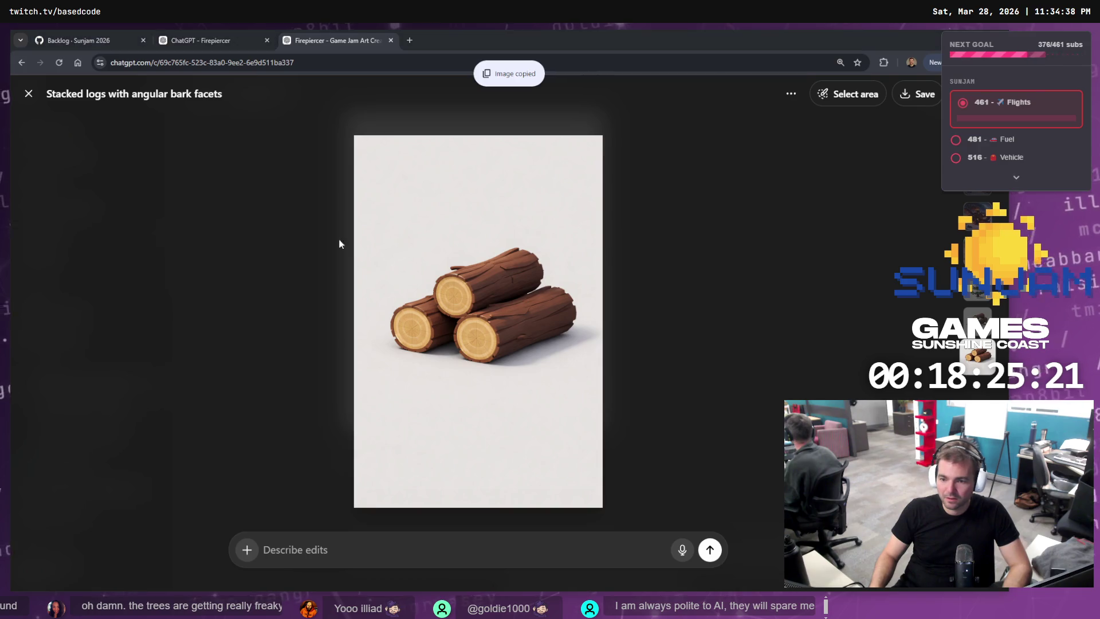
key(alt+Tab)
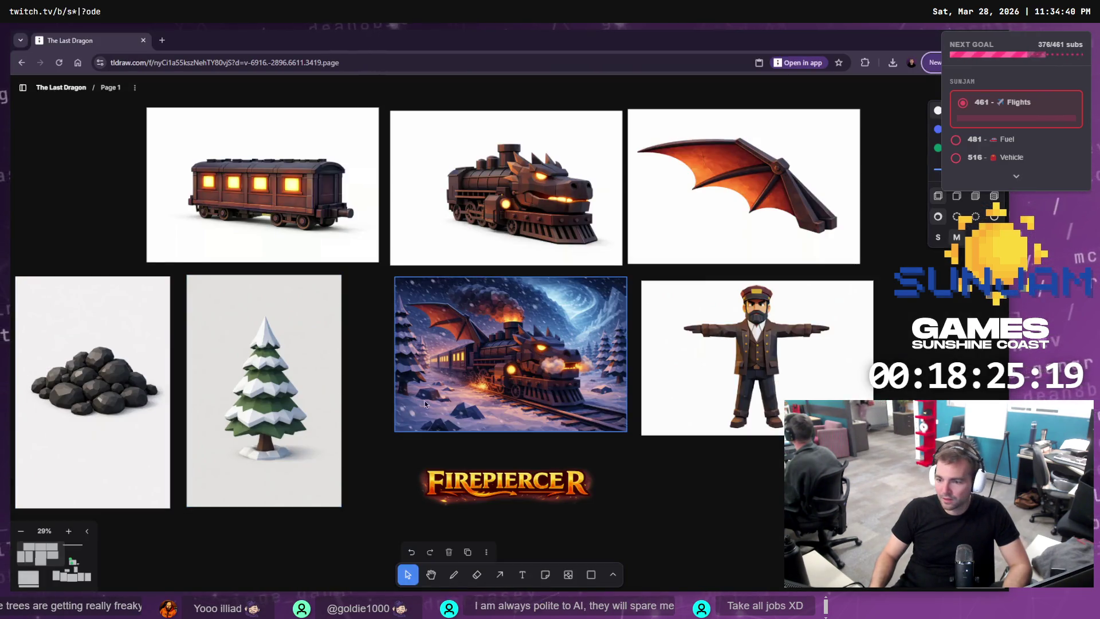
Paste the stacked-logs image beside the coal pile on the board, then return to ChatGPT.
scroll(424, 401, left, 5)
key(ctrl+v)
drag(509, 369, 171, 370)
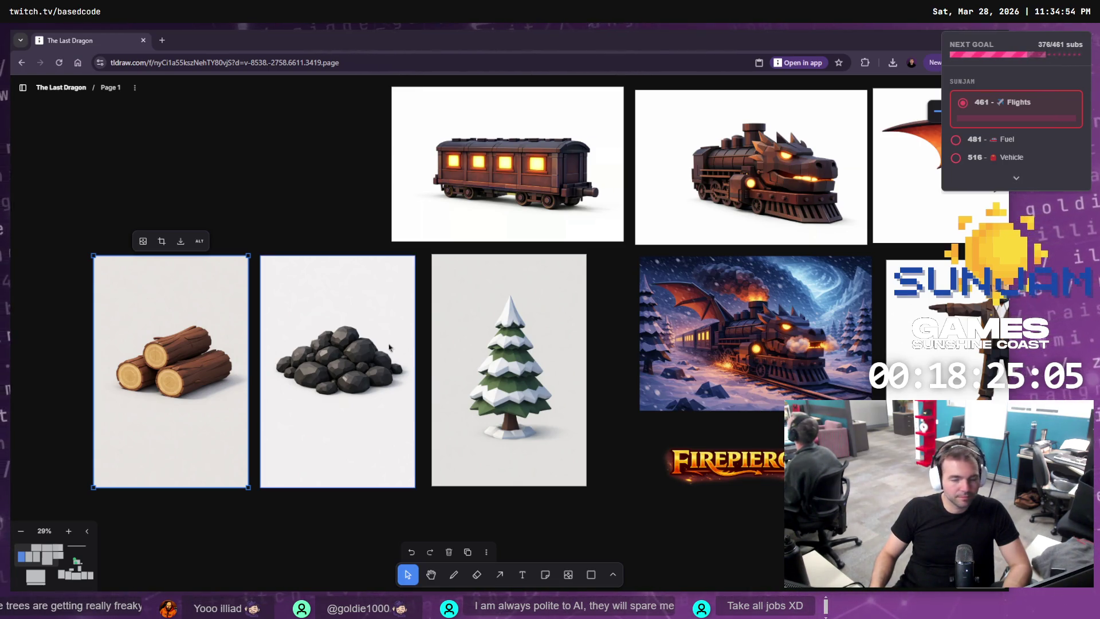
key(alt+Tab)
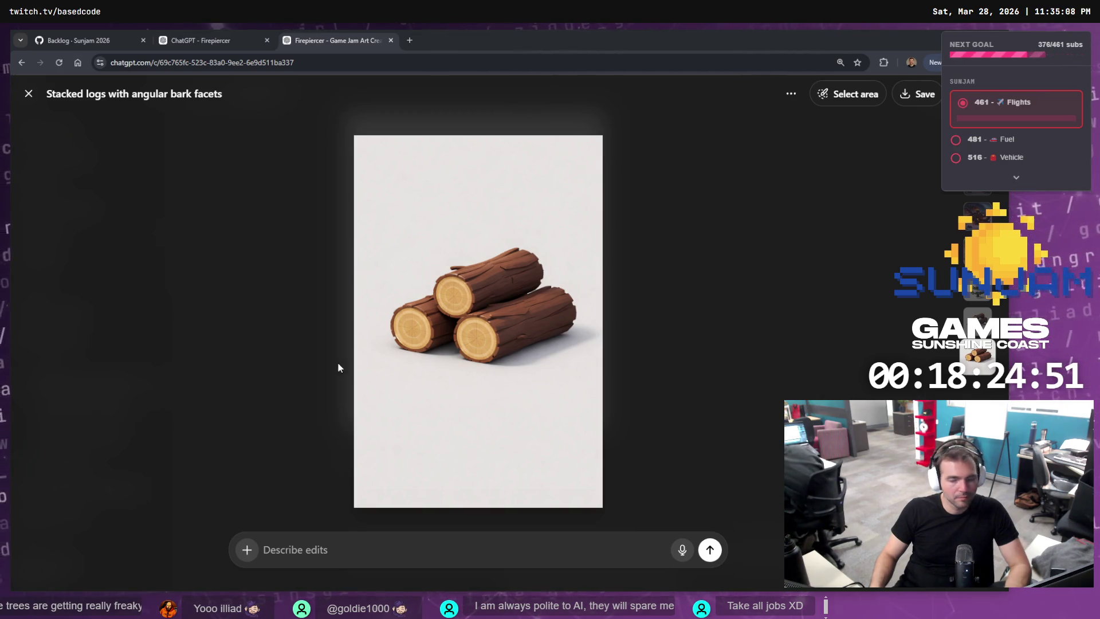
Save the stacked-logs image as a PNG in the Downloads folder.
right_click(486, 332)
click(527, 356)
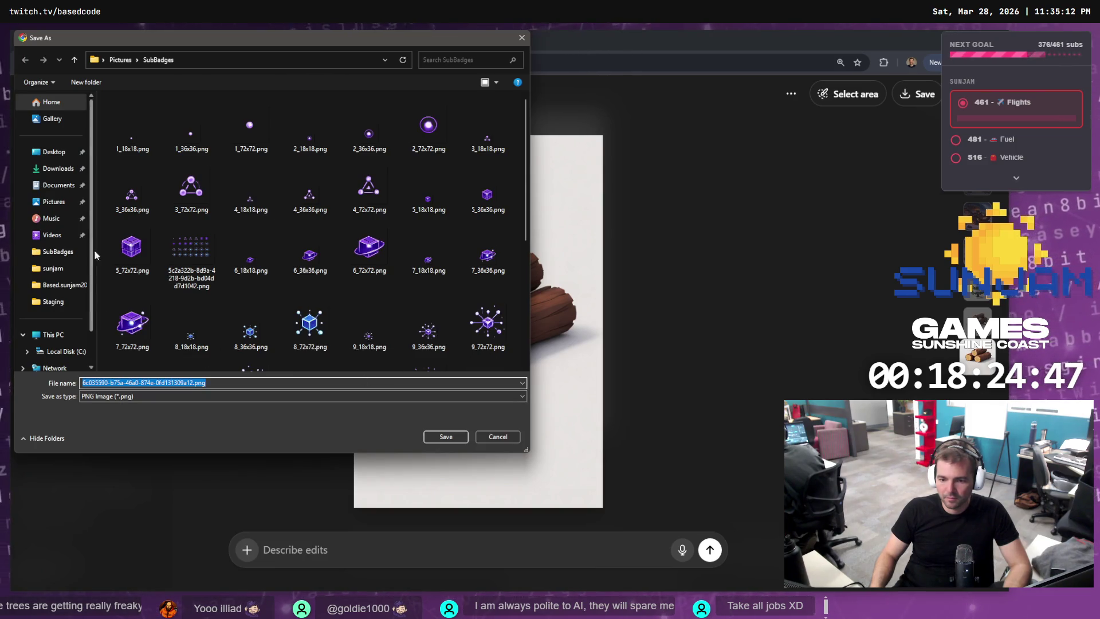
click(60, 169)
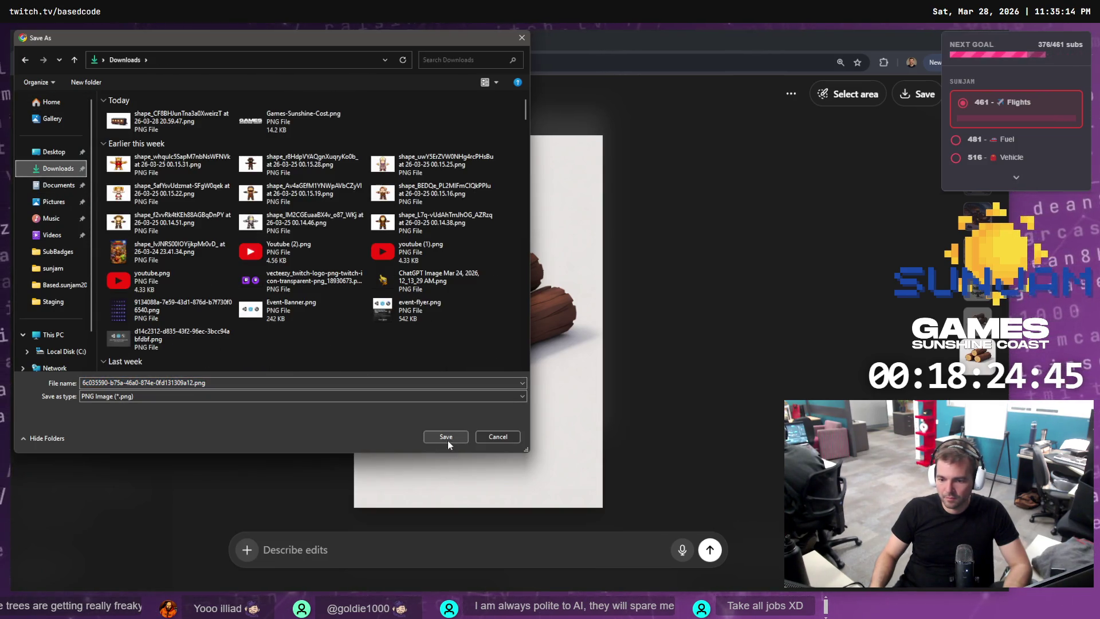
click(446, 438)
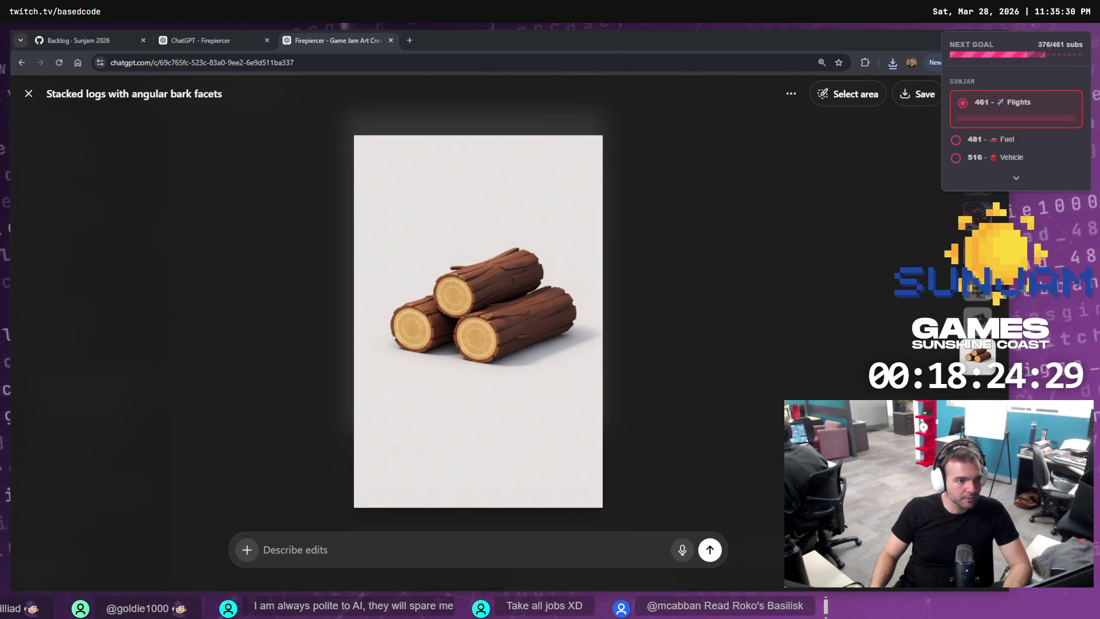
Close the log image viewer and cycle through the chats back to Game Jam Art Creation.
key(Escape)
click(201, 40)
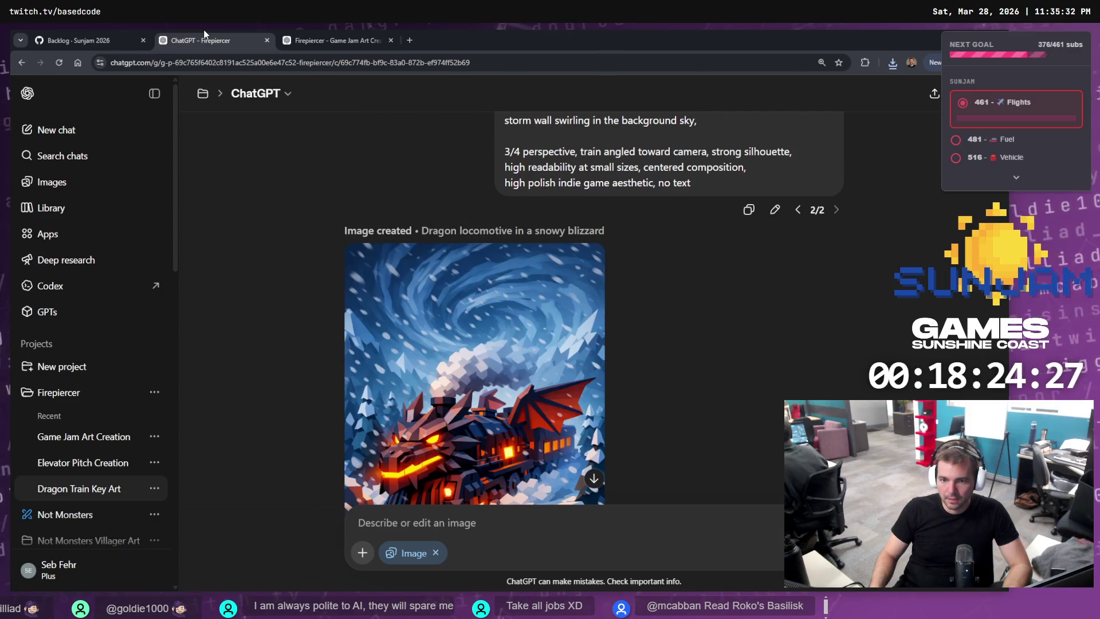
click(130, 35)
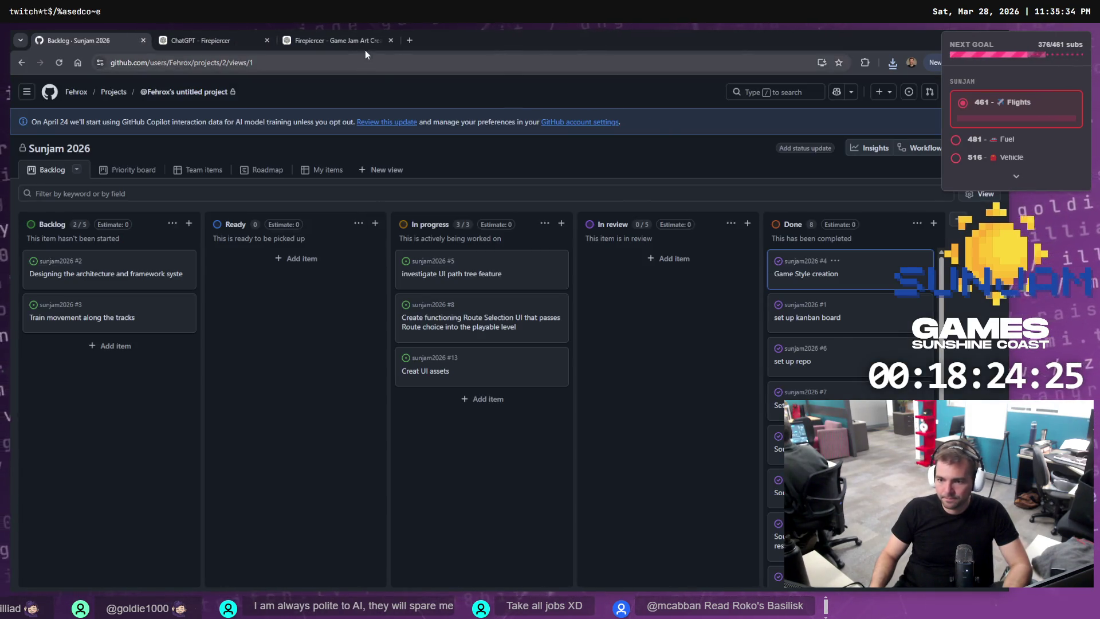
click(361, 41)
Paste the stacked-logs image onto the tldraw concept board, then return to ChatGPT.
key(alt+Tab)
key(ctrl+v)
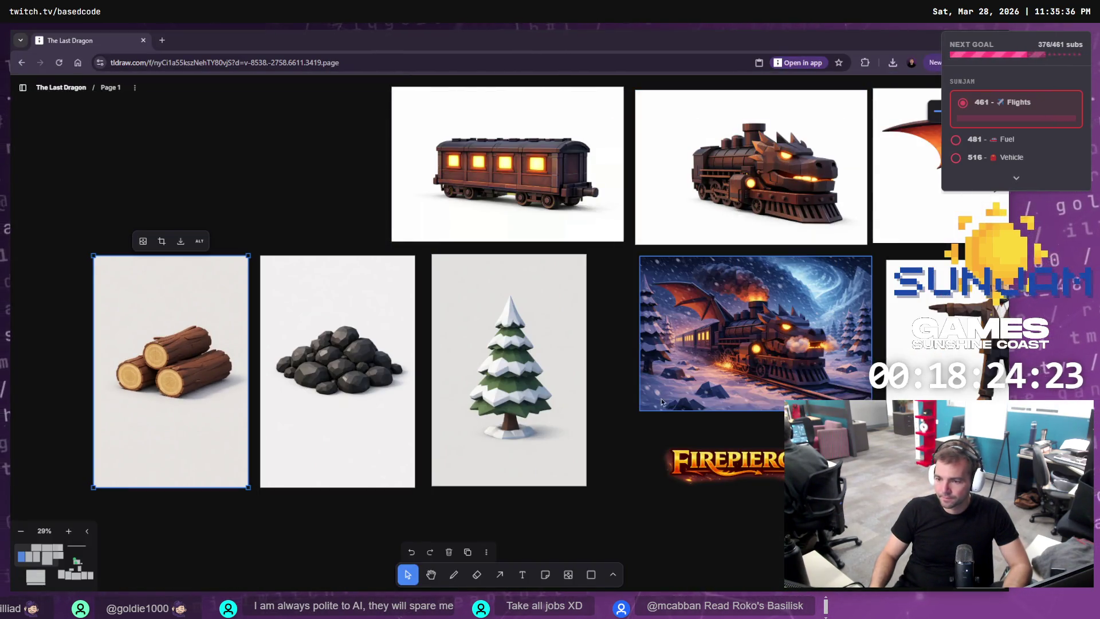
click(634, 454)
mouse_move(649, 429)
mouse_down()
mouse_move(473, 494)
mouse_move(458, 482)
mouse_move(547, 408)
mouse_up()
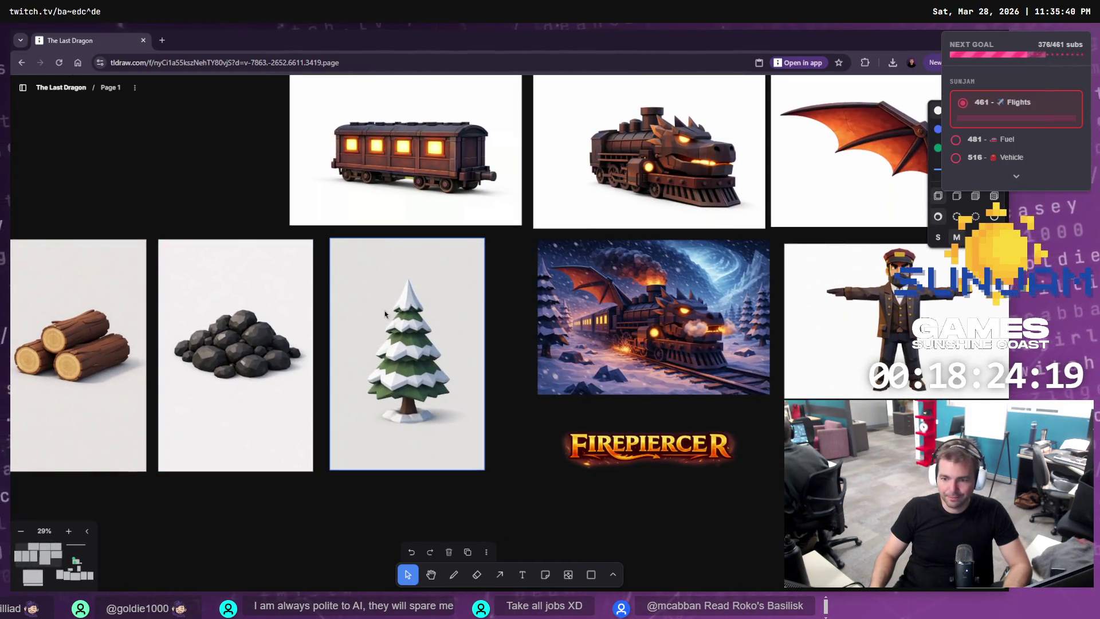
key(alt+Tab)
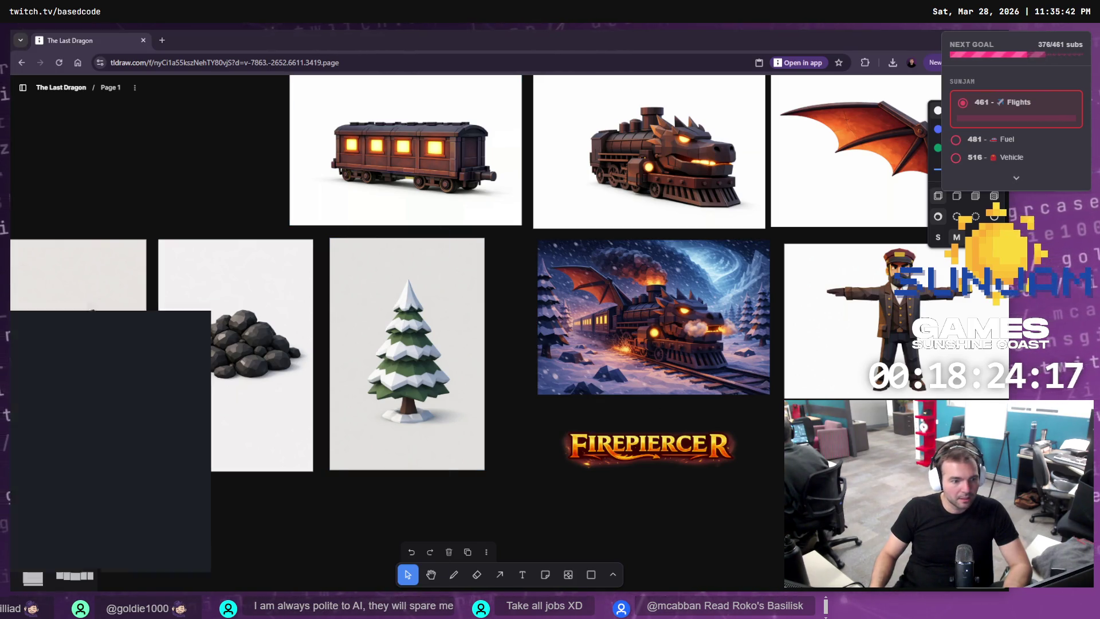
click(236, 35)
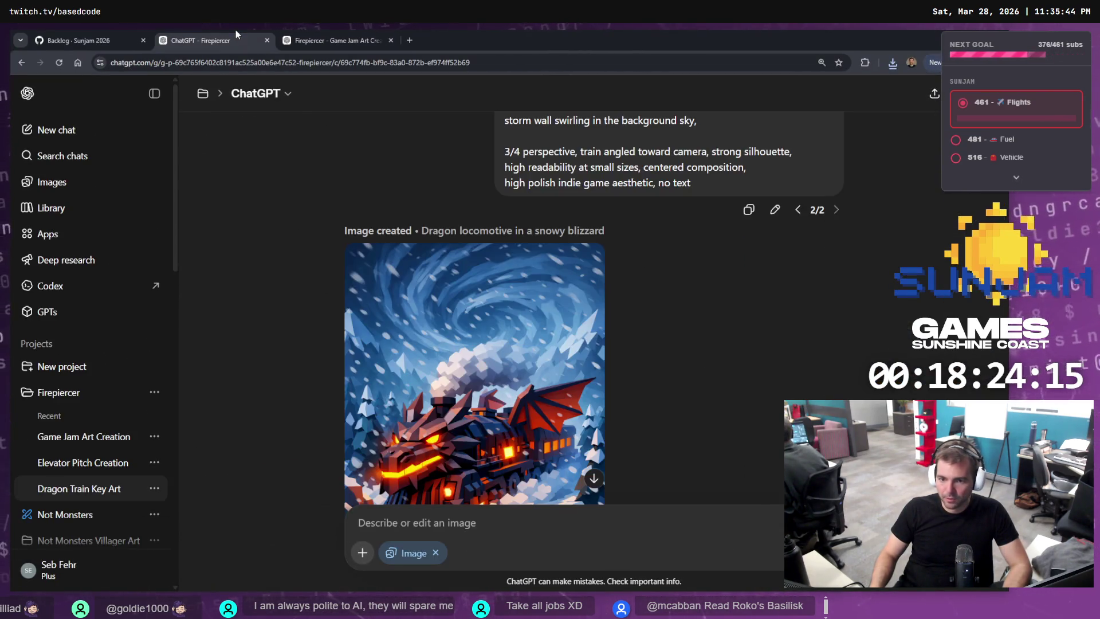
In the Game Jam Art Creation chat, open the earlier tree request for editing and select its text.
click(317, 34)
scroll(513, 438, up, 15)
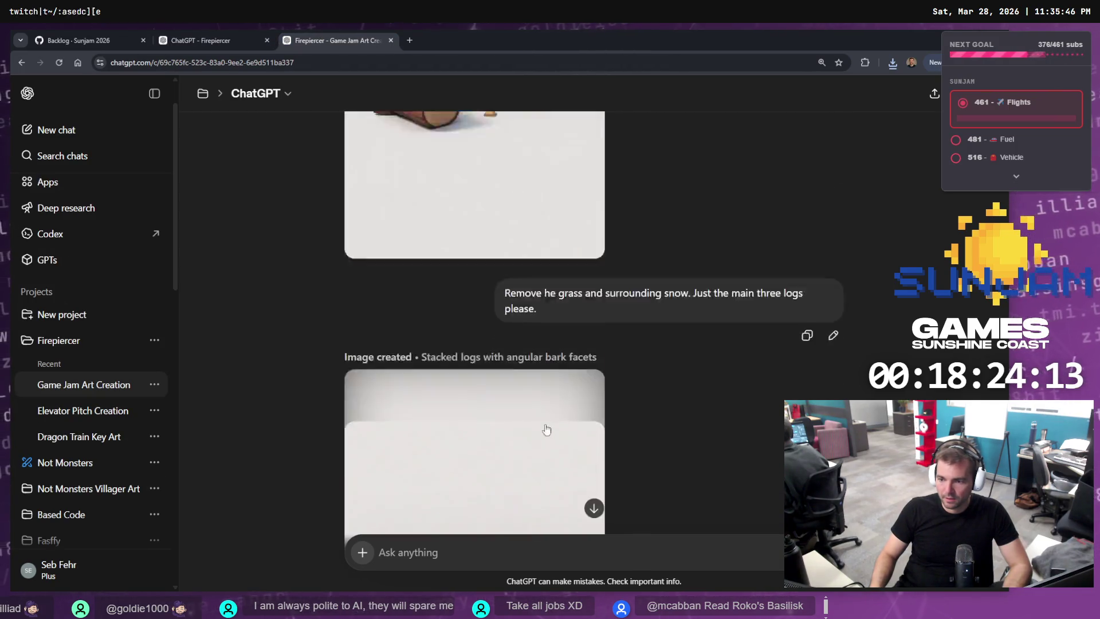
scroll(578, 412, up, 3)
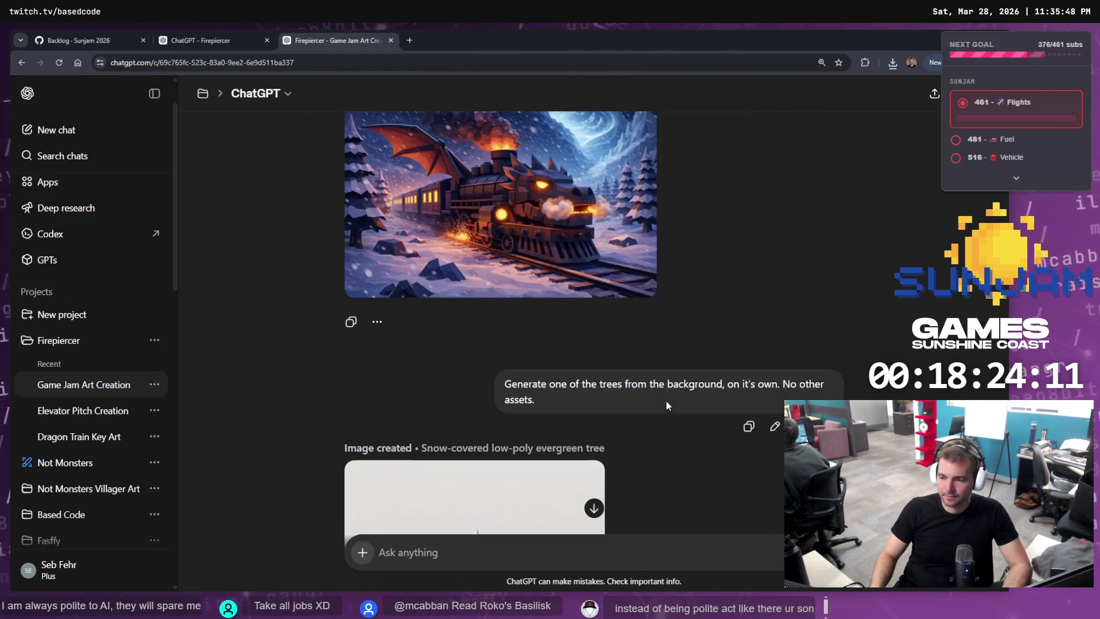
click(776, 426)
triple_click(596, 409)
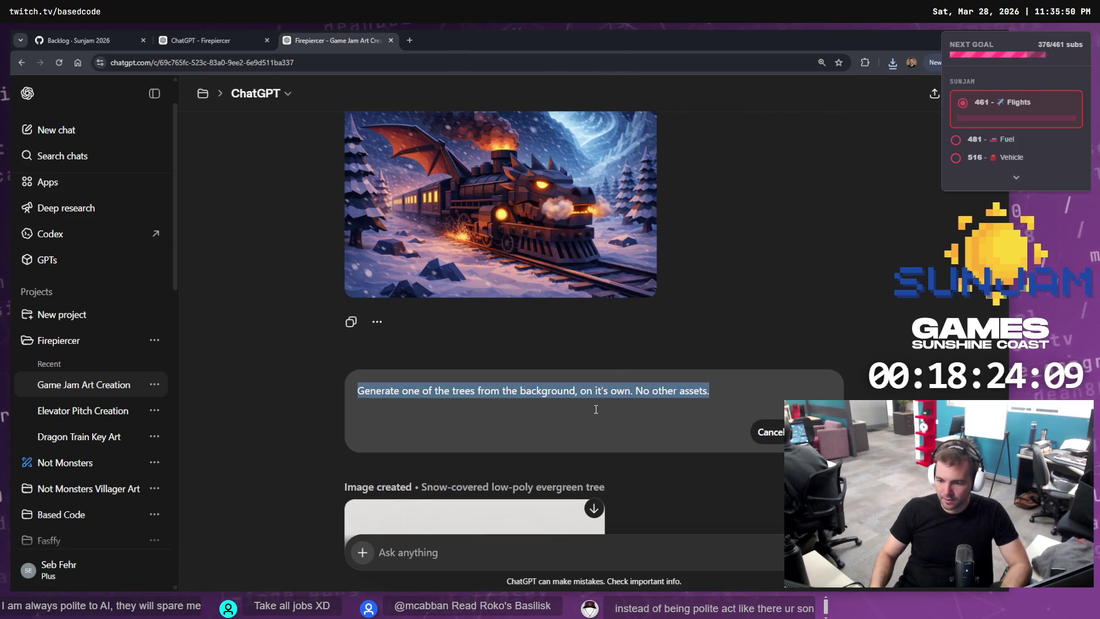
Rewrite it to ask for just the distant mountain as a 3D modelling reference and send.
text(In the dis)
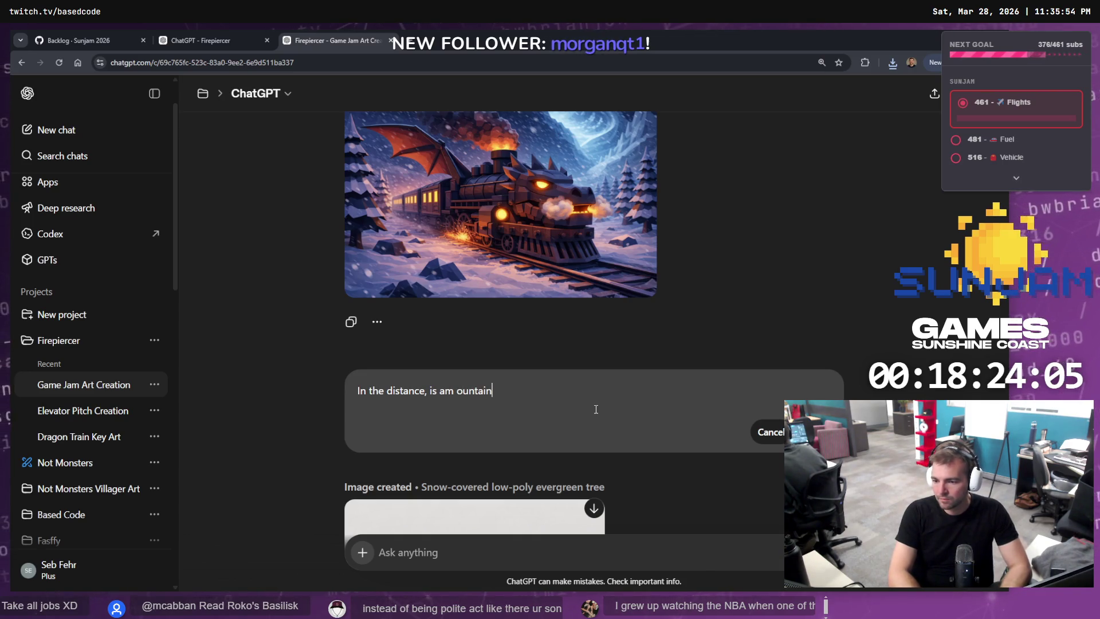
text(tance, is am moun)
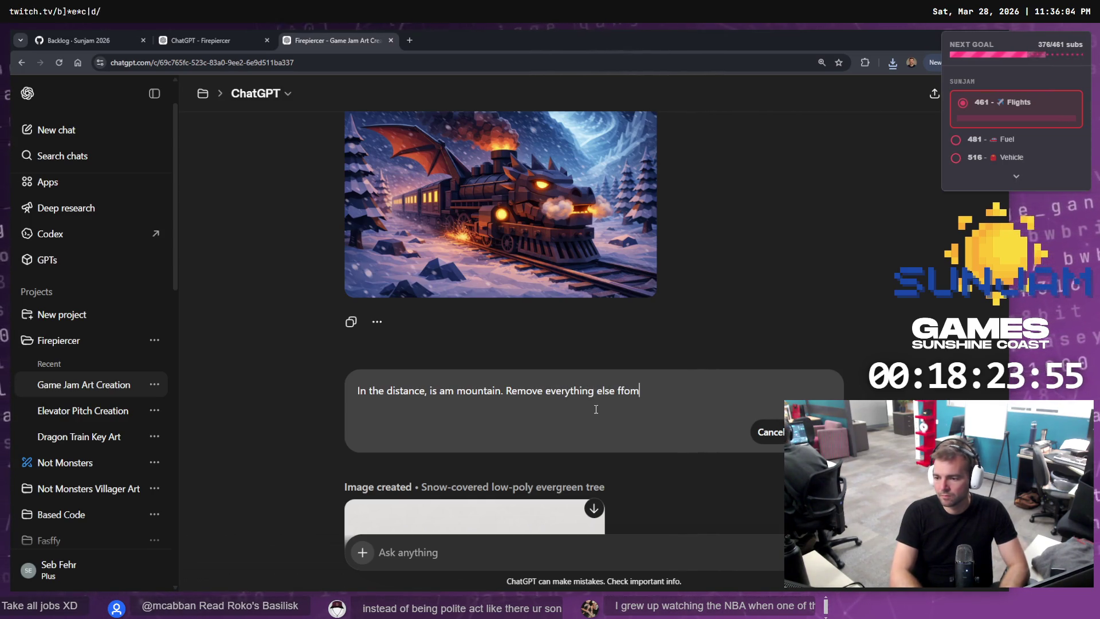
text(onm)
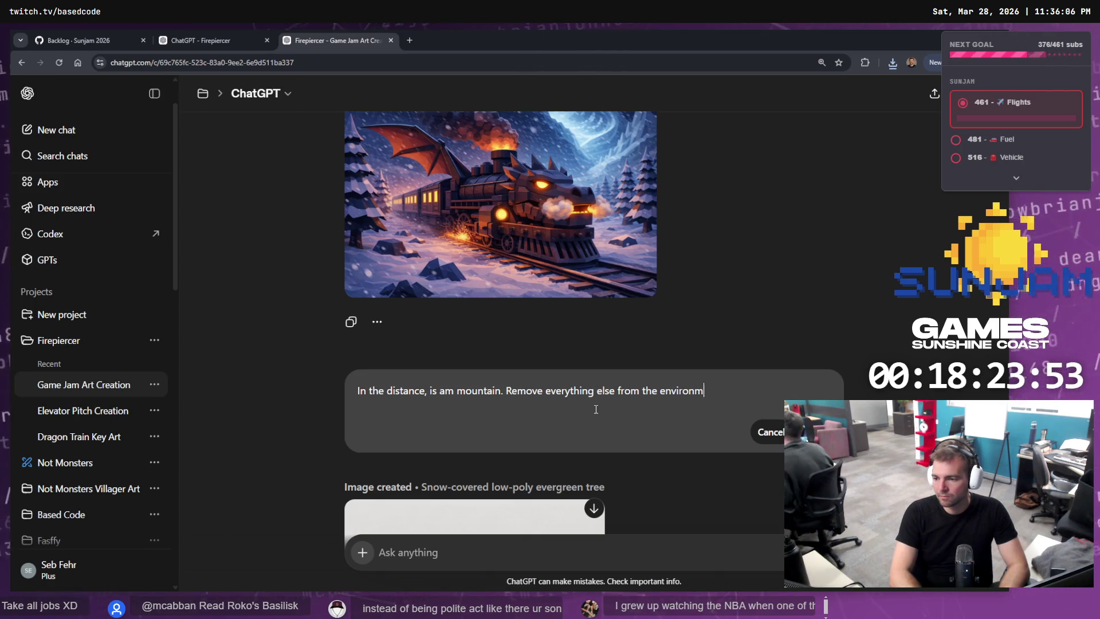
text(ent, and create just htat)
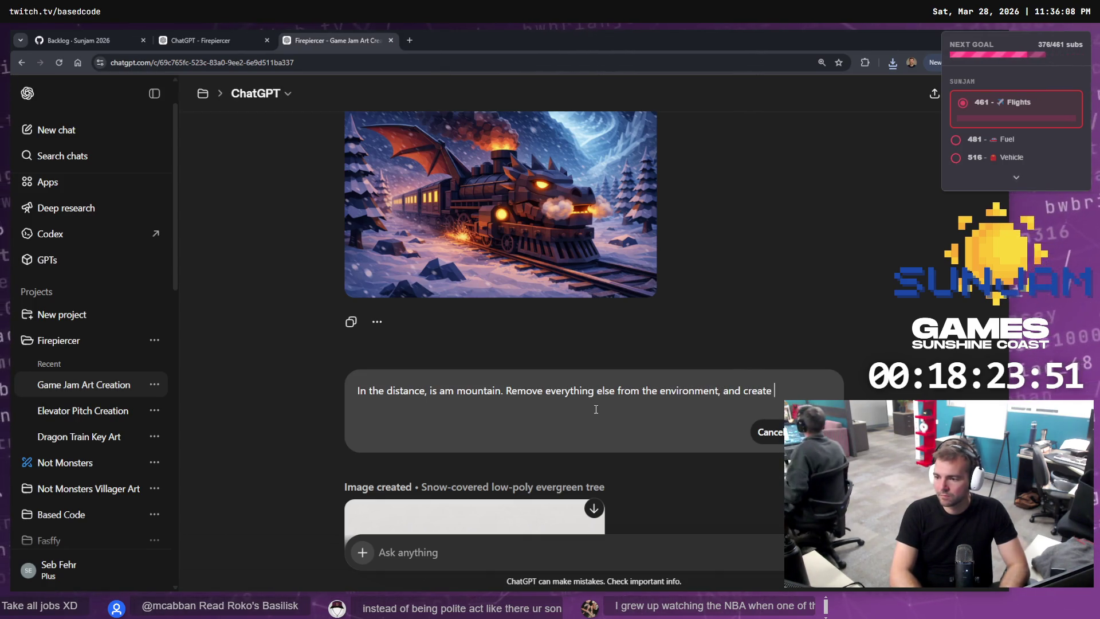
key(BackSpace)
key(BackSpace)
key(BackSpace)
text(that)
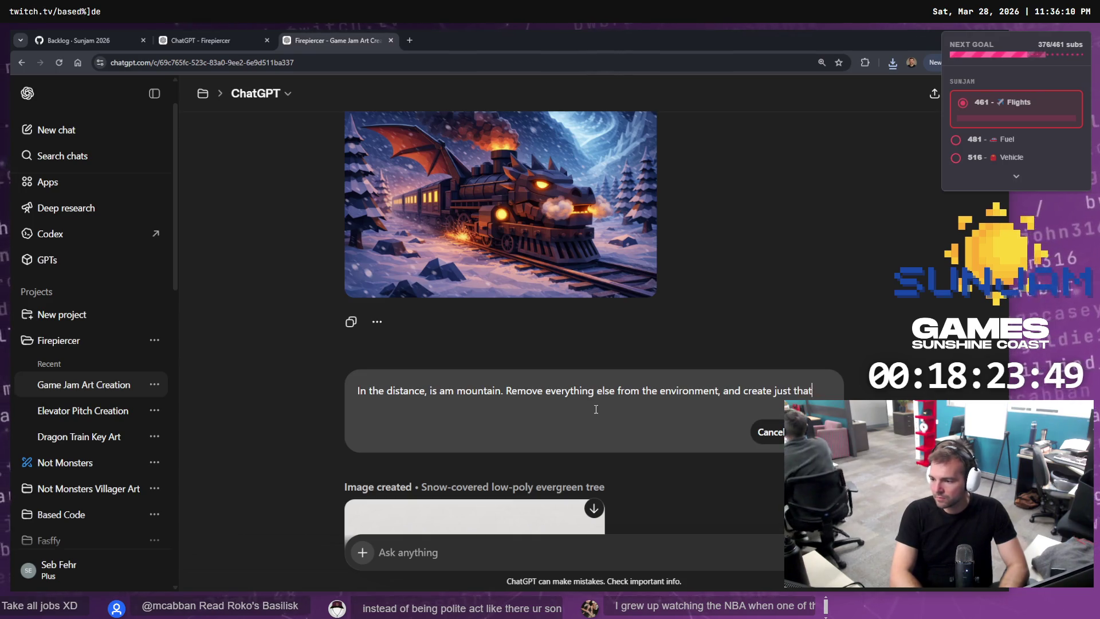
text(. Remove)
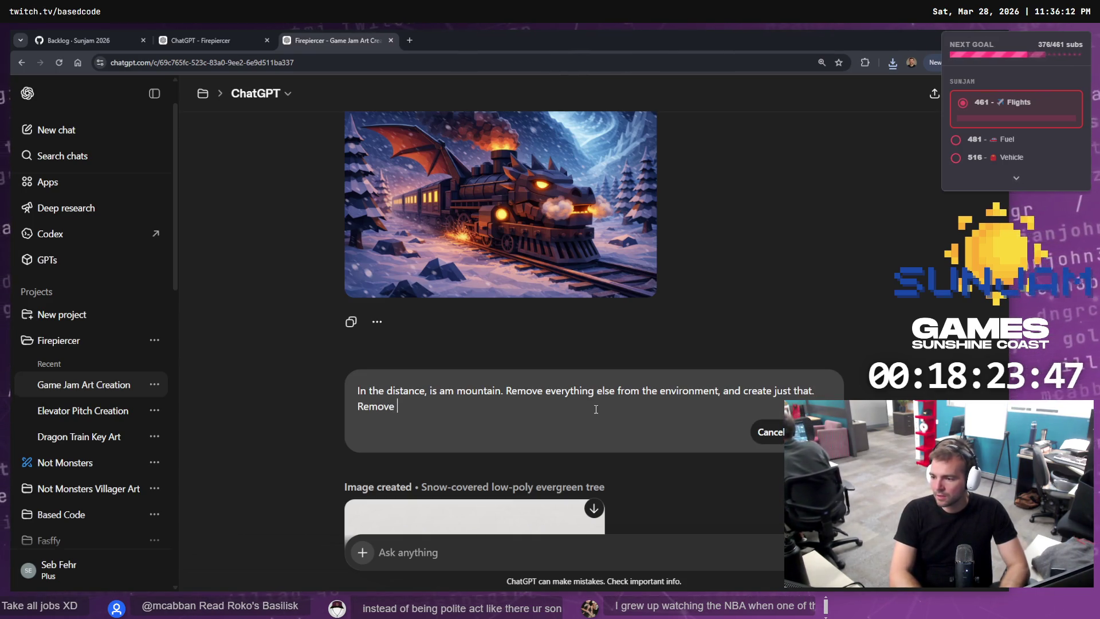
key(ctrl+BackSpace)
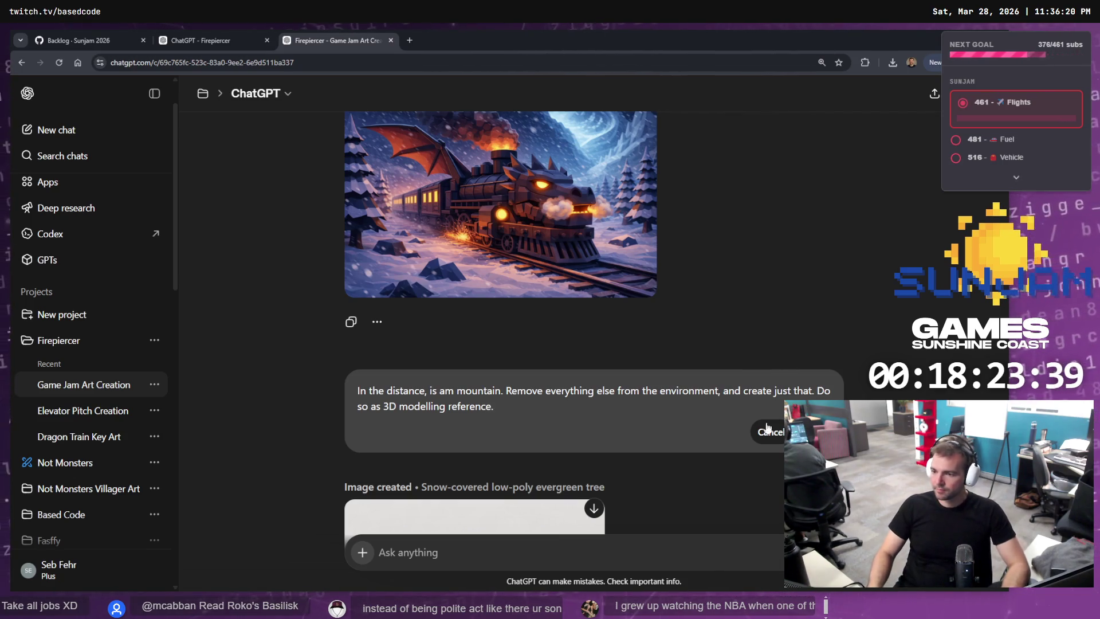
key(Return)
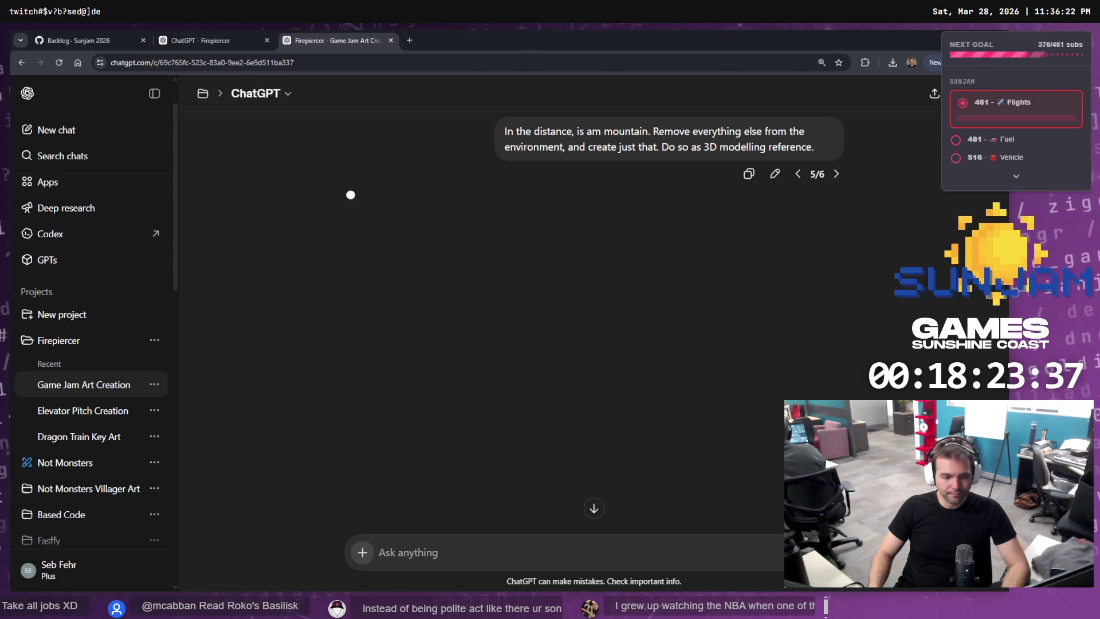
click(212, 37)
Search 'Unreal engine particle effects' in a new tab and open the Niagara beginner tutorial.
click(321, 37)
click(194, 34)
click(299, 36)
key(ctrl+t)
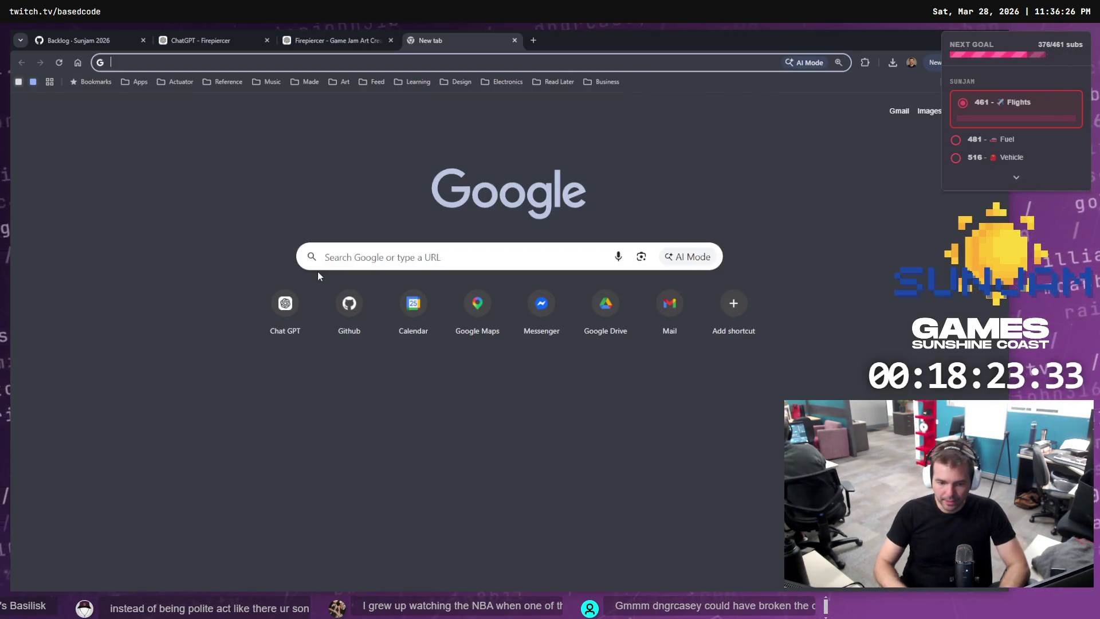
text(U)
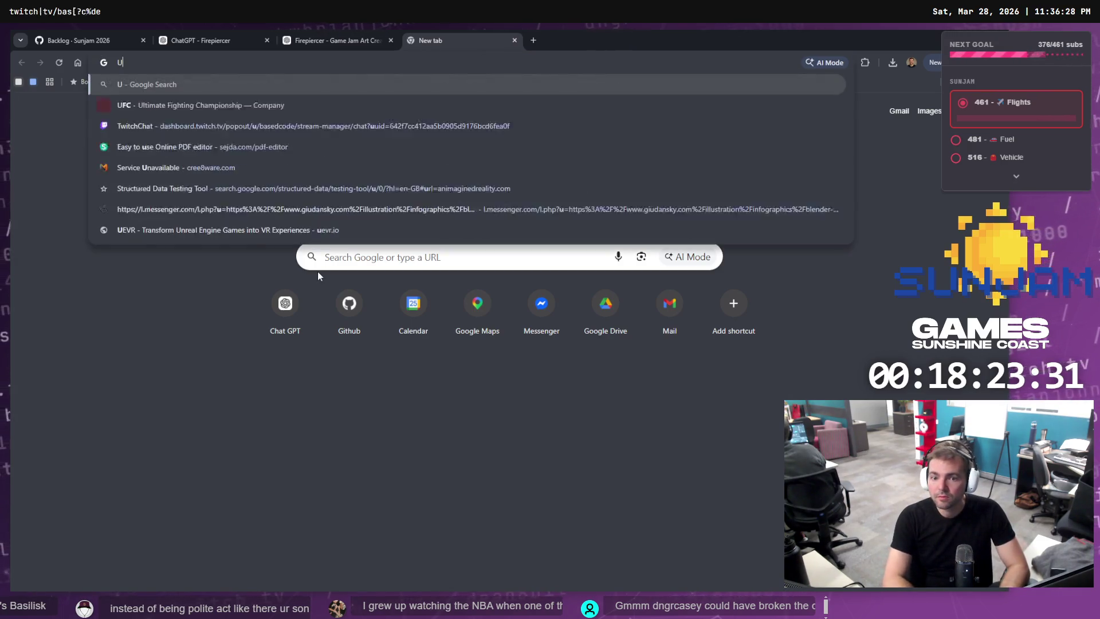
text(nreal e)
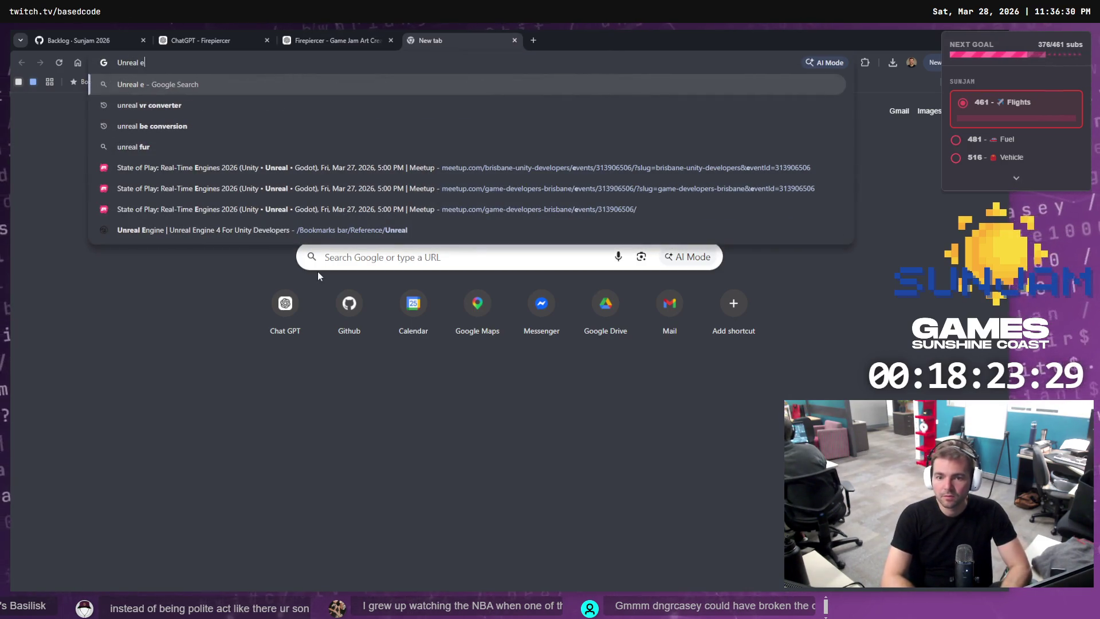
text(ngine particle effects)
key(Return)
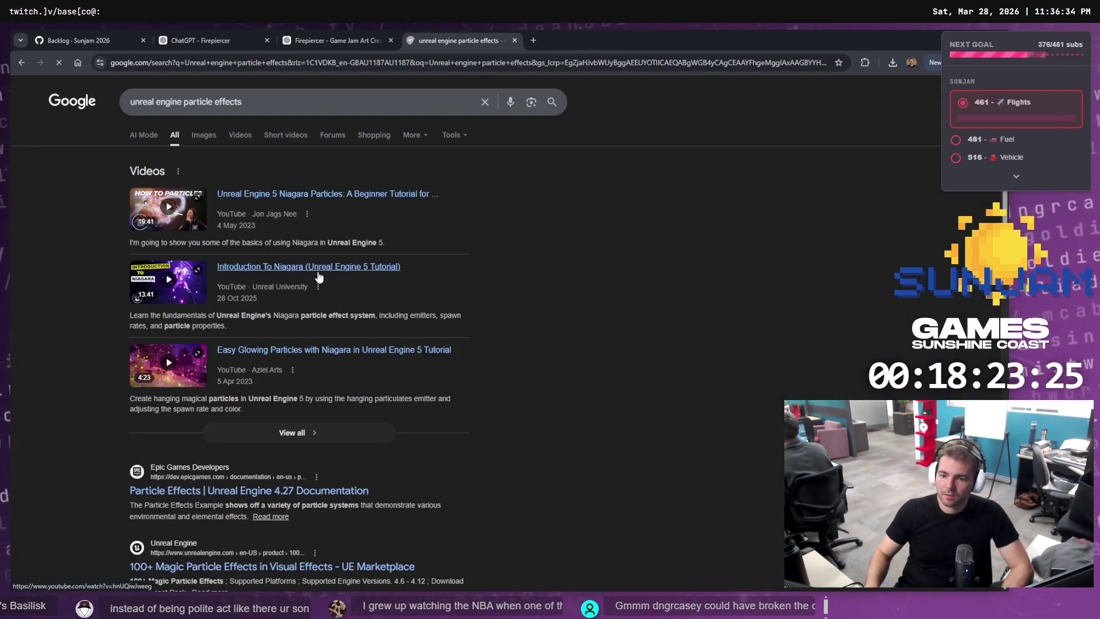
click(319, 195)
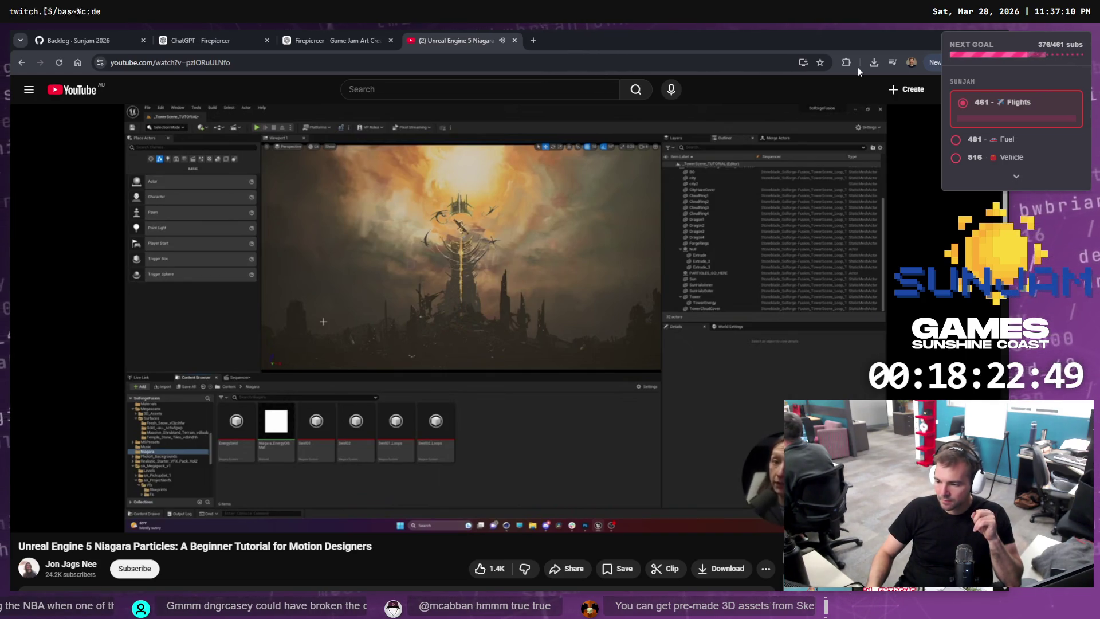
Pause and resume the Niagara Particles tutorial, then switch it to full screen.
click(235, 442)
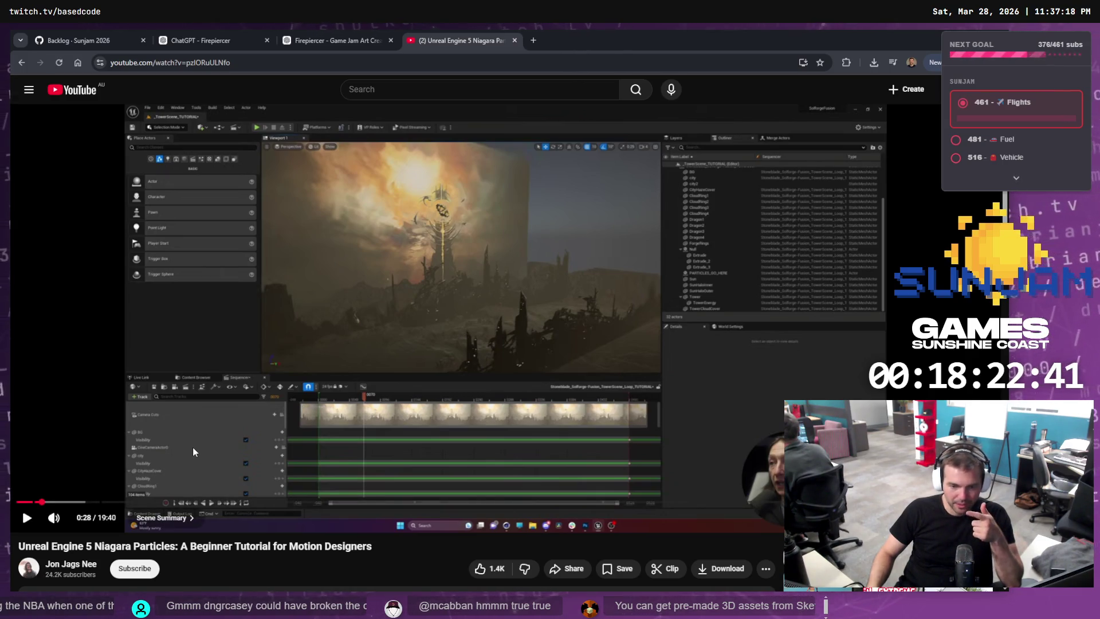
click(143, 383)
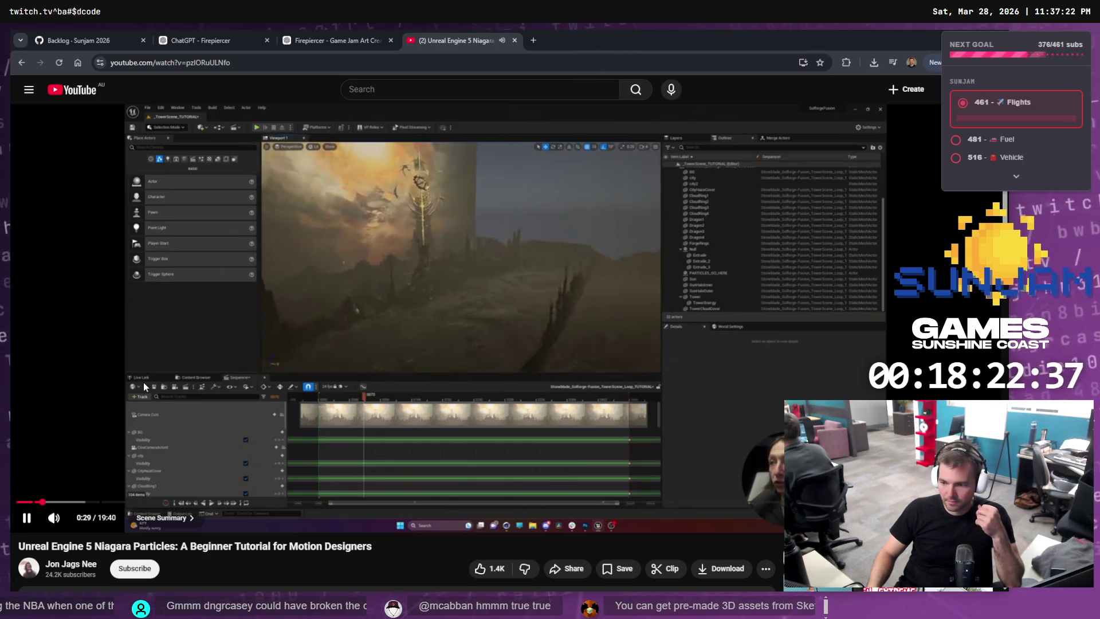
mouse_move(54, 518)
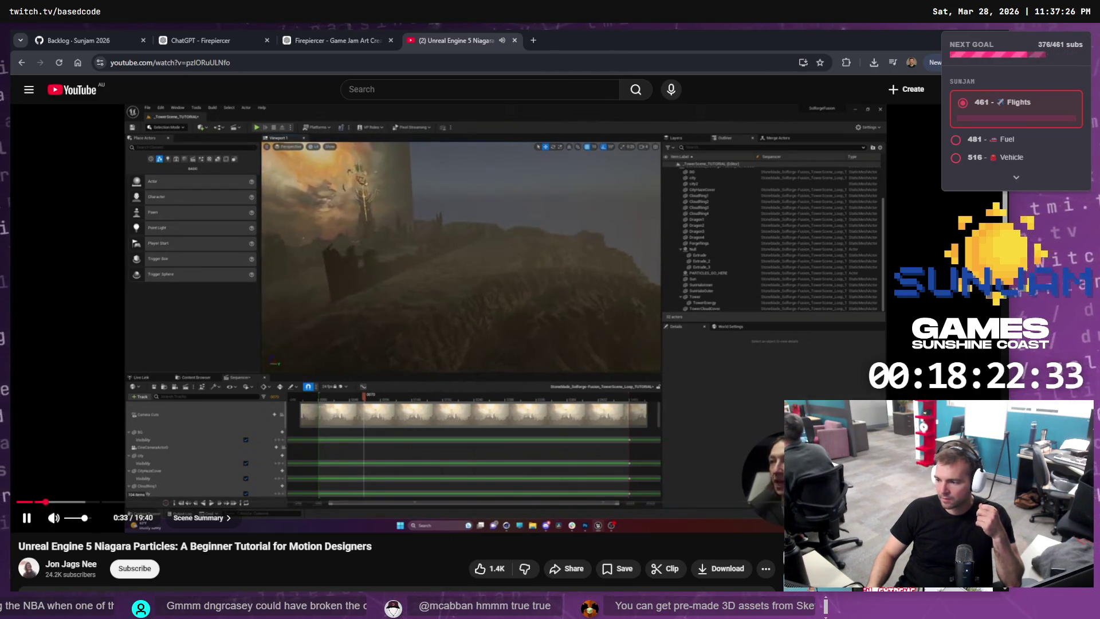
key(f)
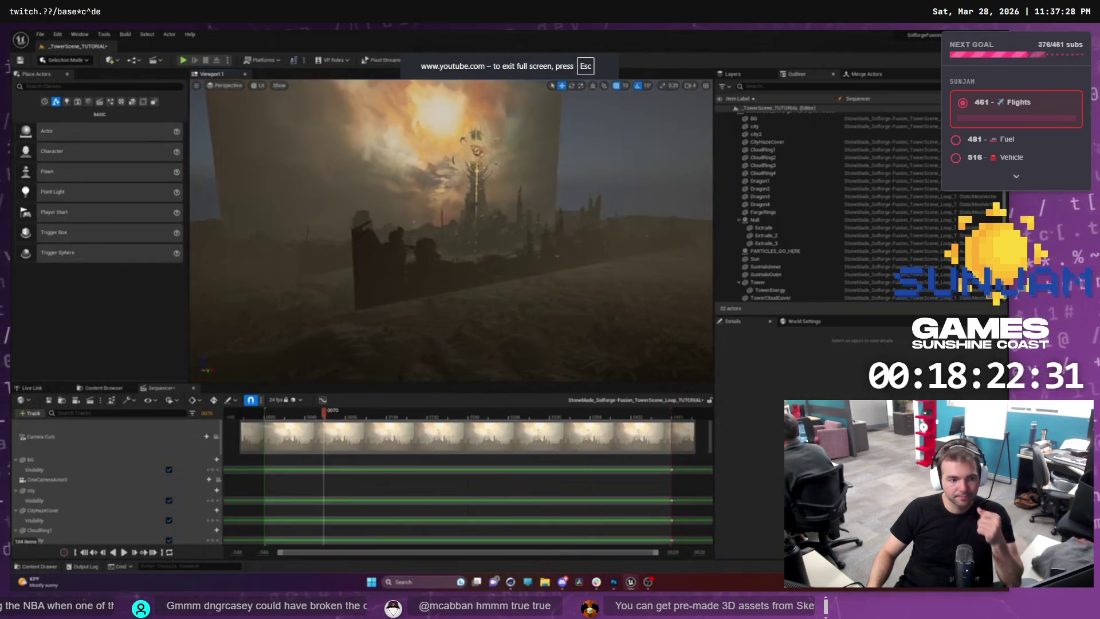
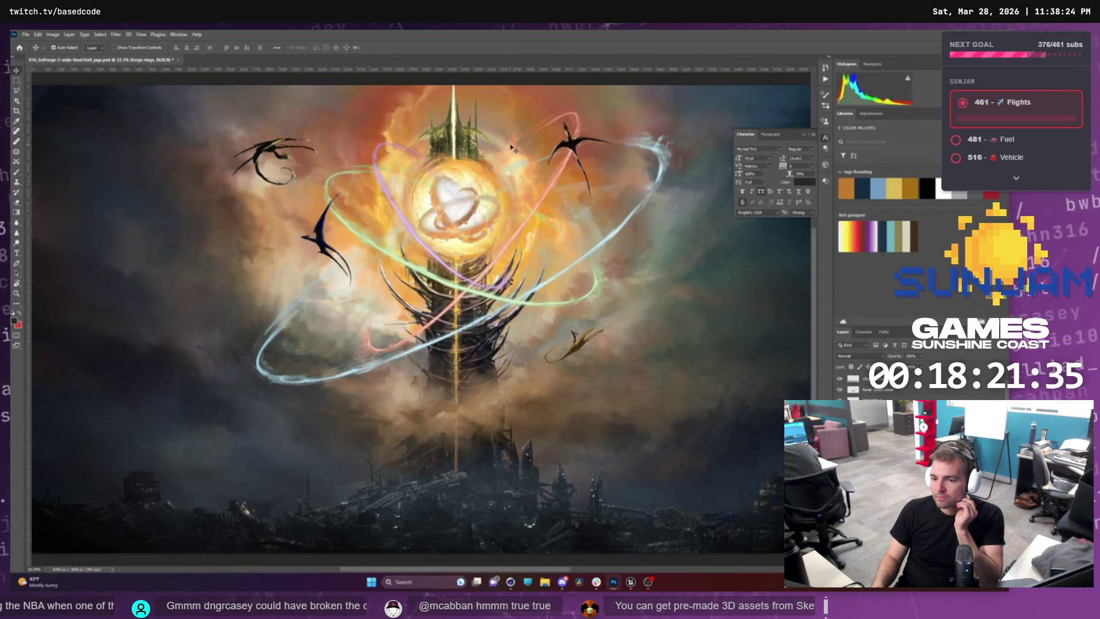
Replay the Niagara beginner tutorial briefly, pause it at 1:55, and exit fullscreen.
key(alt+Tab)
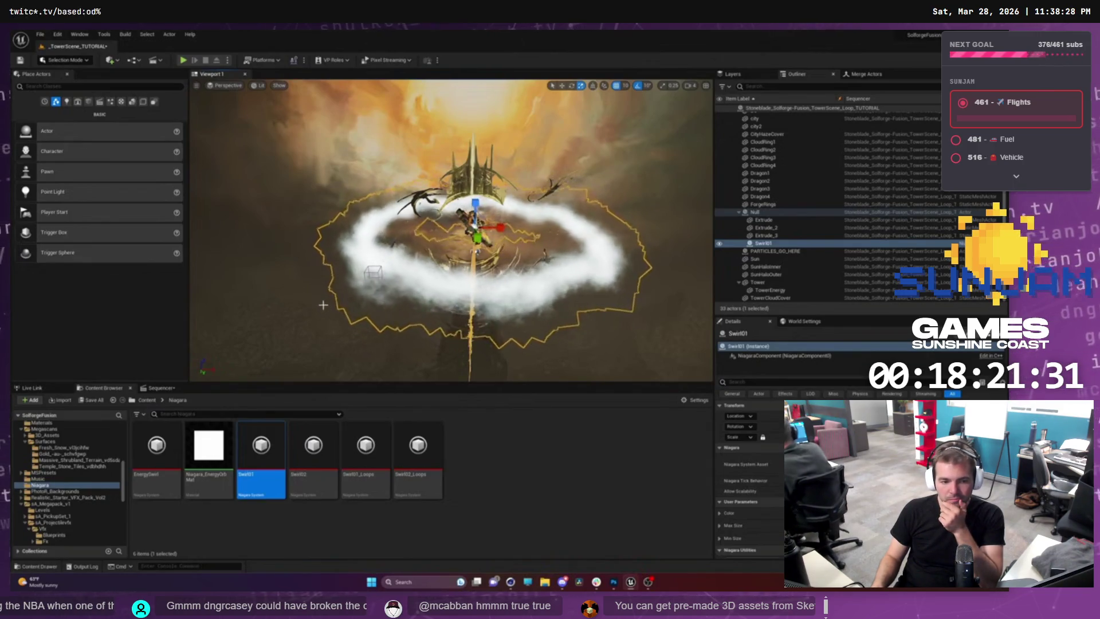
mouse_move(311, 309)
click(276, 332)
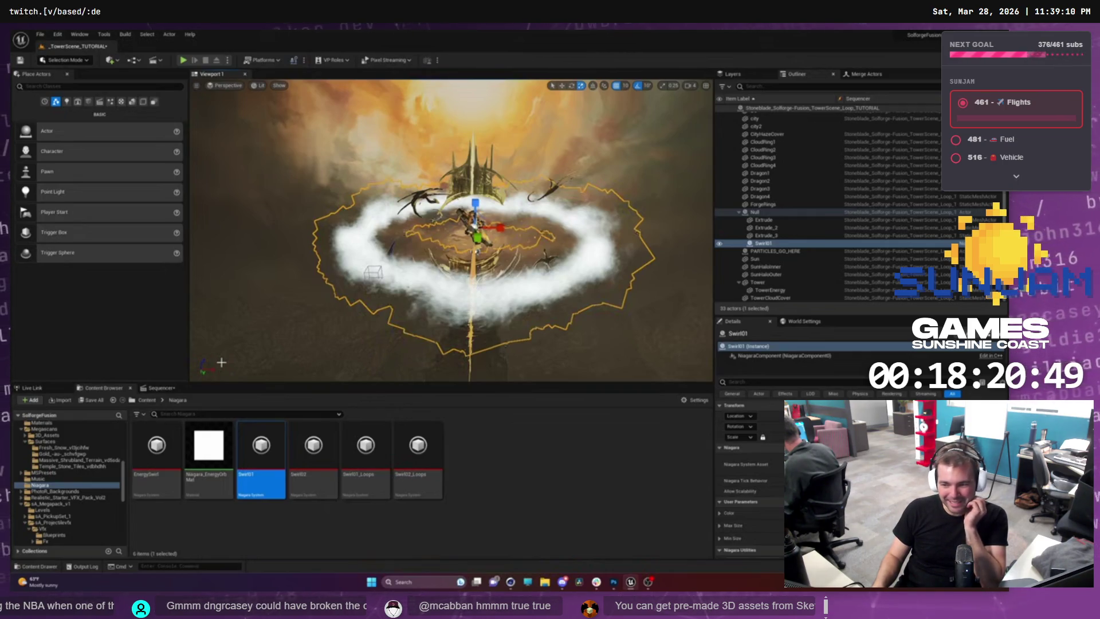
click(307, 308)
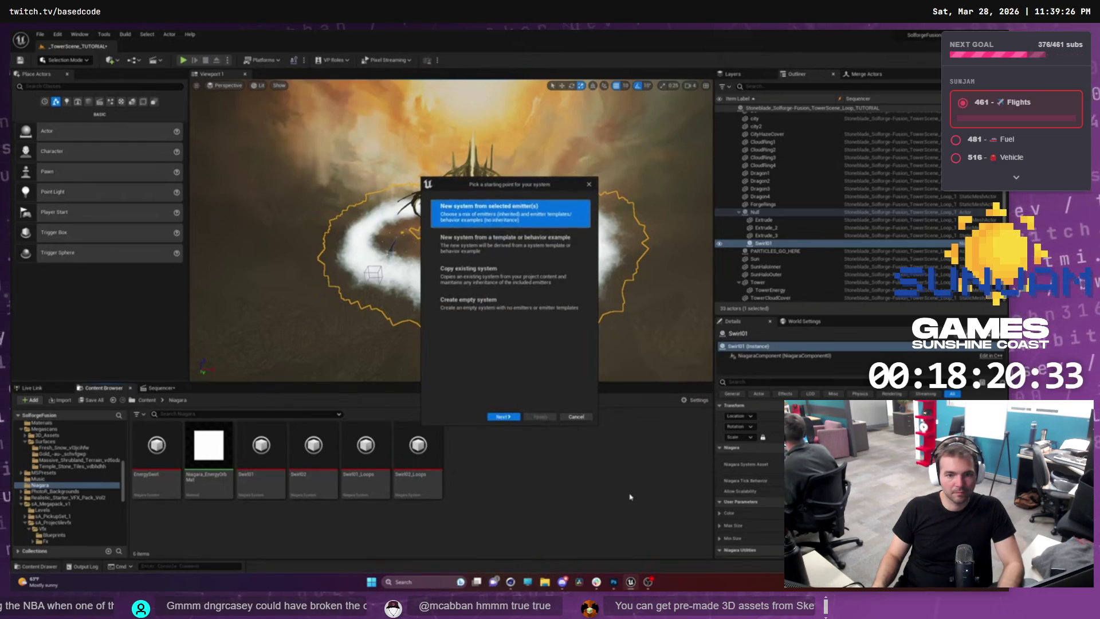
click(583, 447)
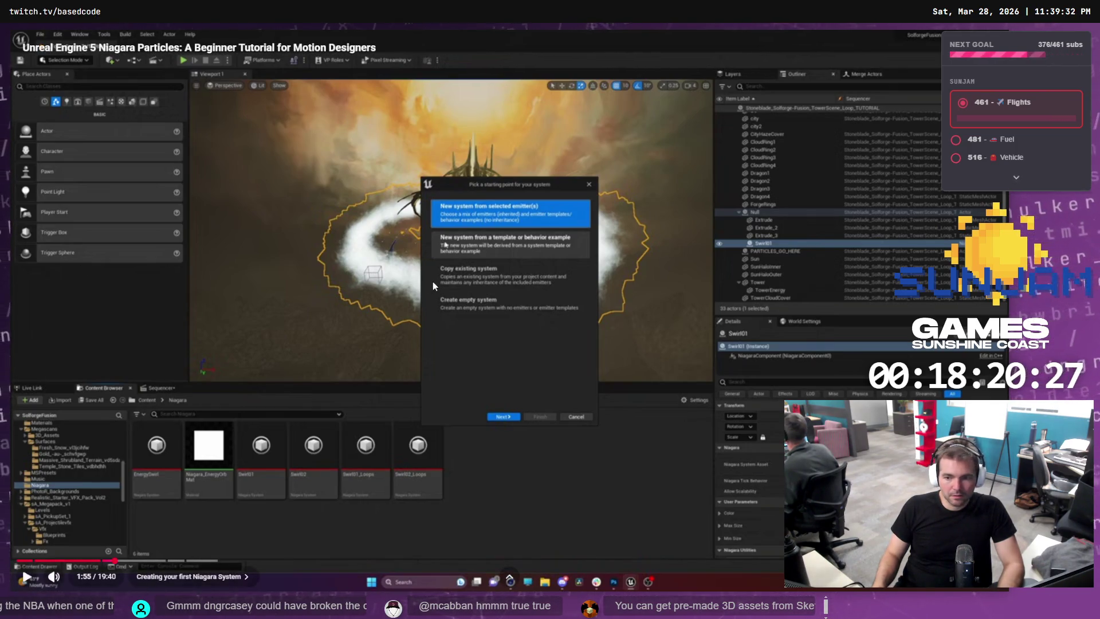
key(Escape)
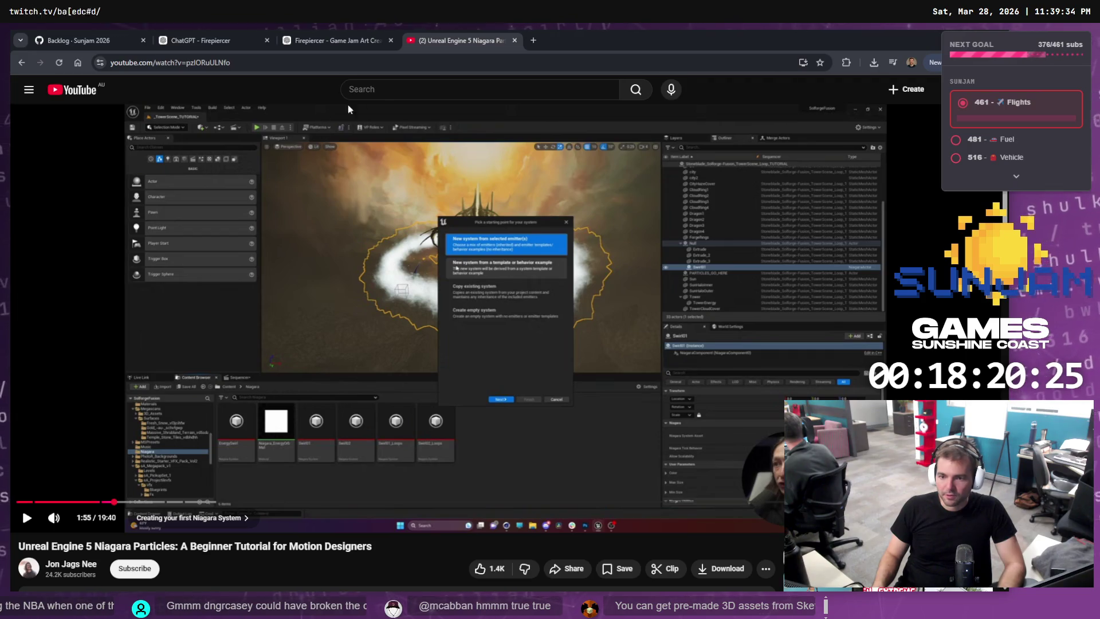
Search YouTube for 'Unreal Niagara Smokeparticle'.
click(386, 89)
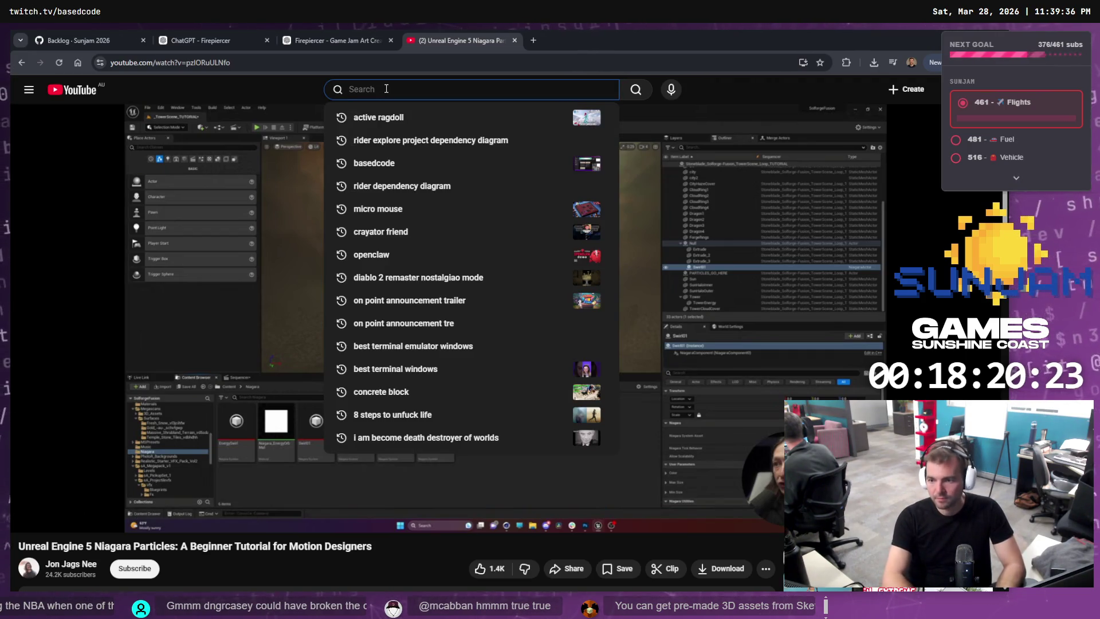
text(Unreal Niagara Smoke)
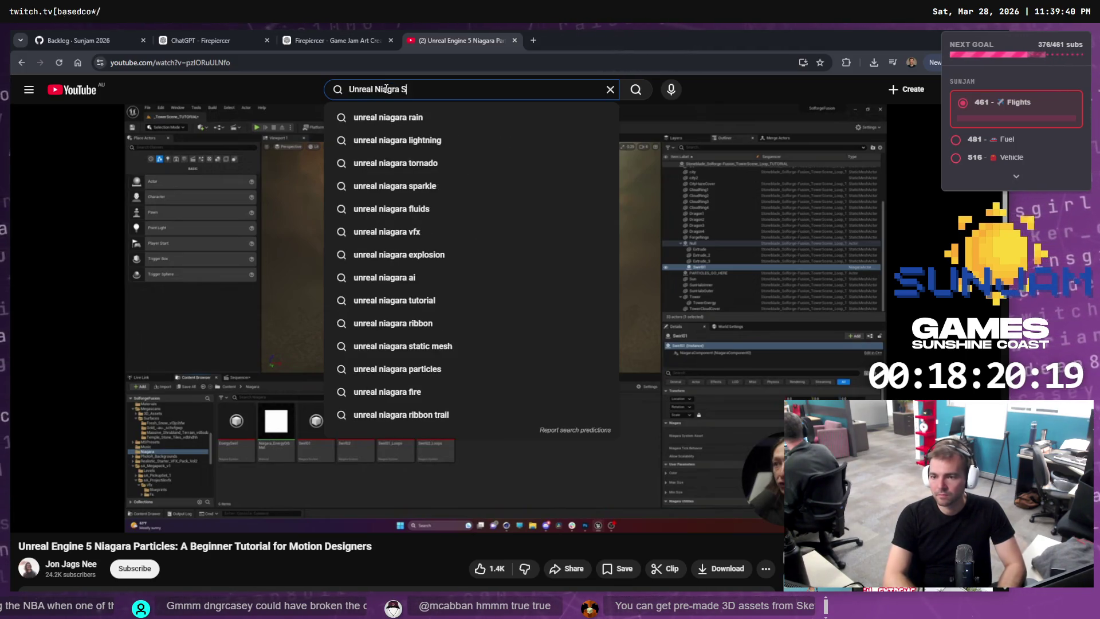
text(particle)
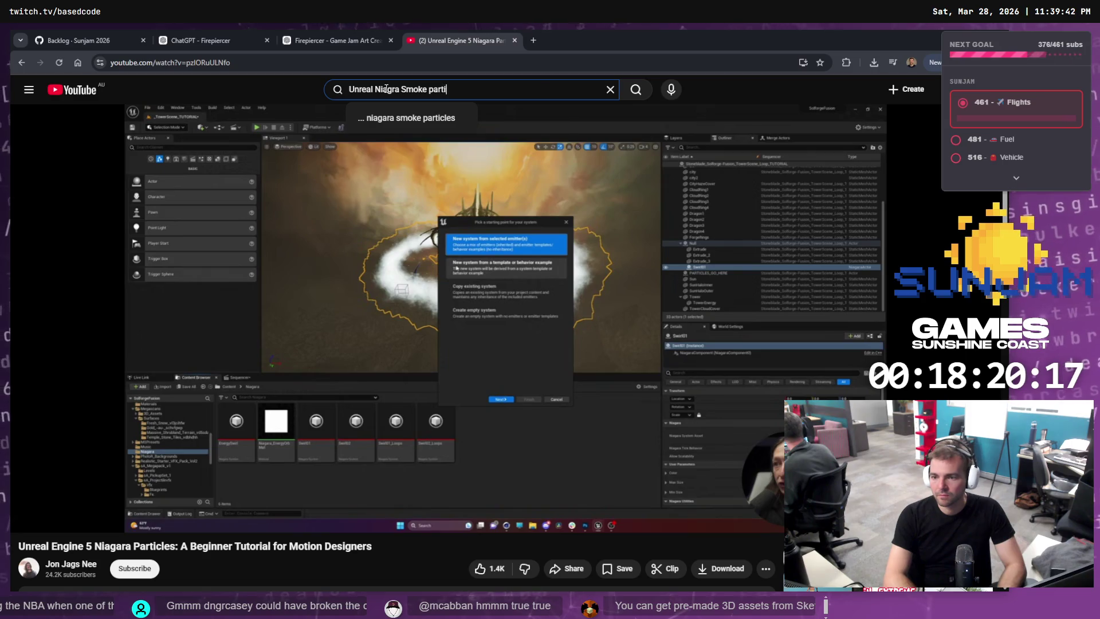
key(Return)
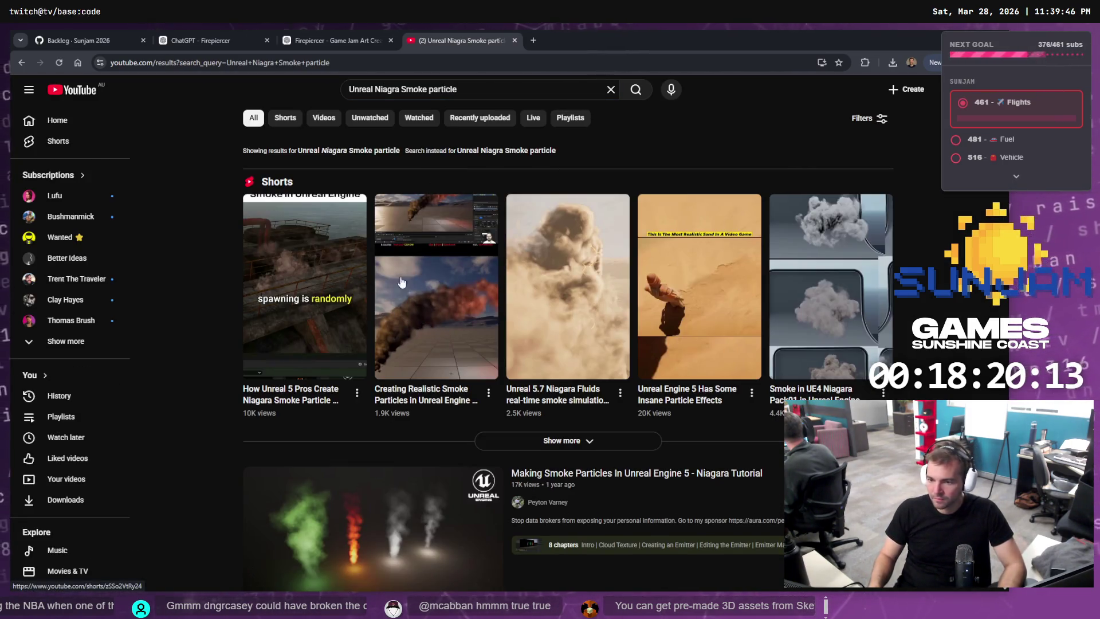
Scroll the results and open 'Unreal Engine 5 - Stylized Smoke VFX - Niagara Tutorial'.
scroll(455, 304, down, 10)
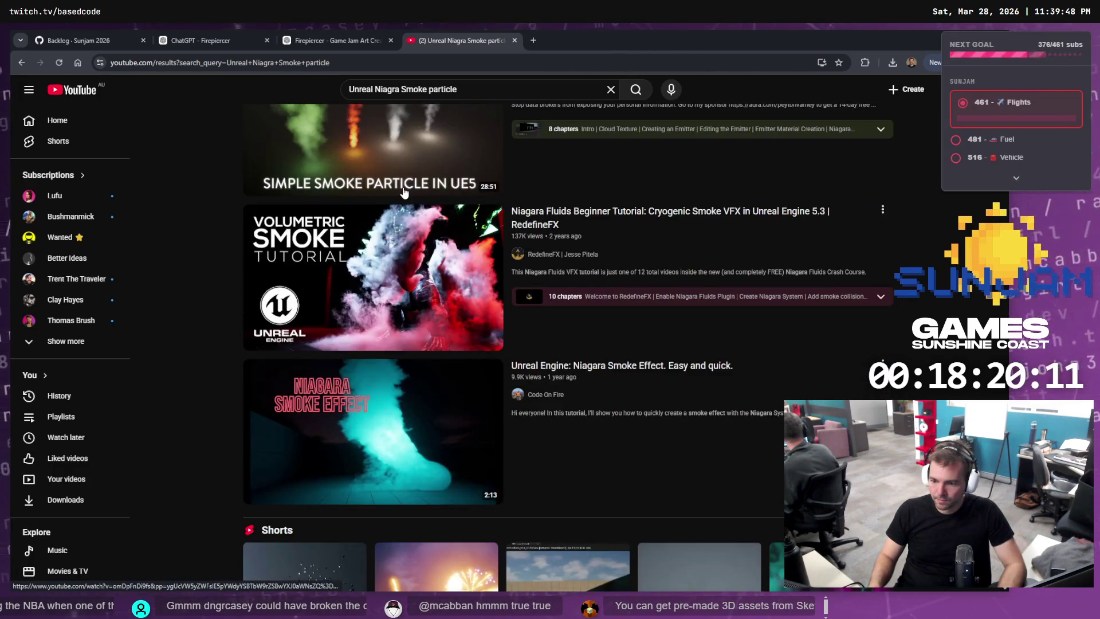
scroll(351, 308, down, 4)
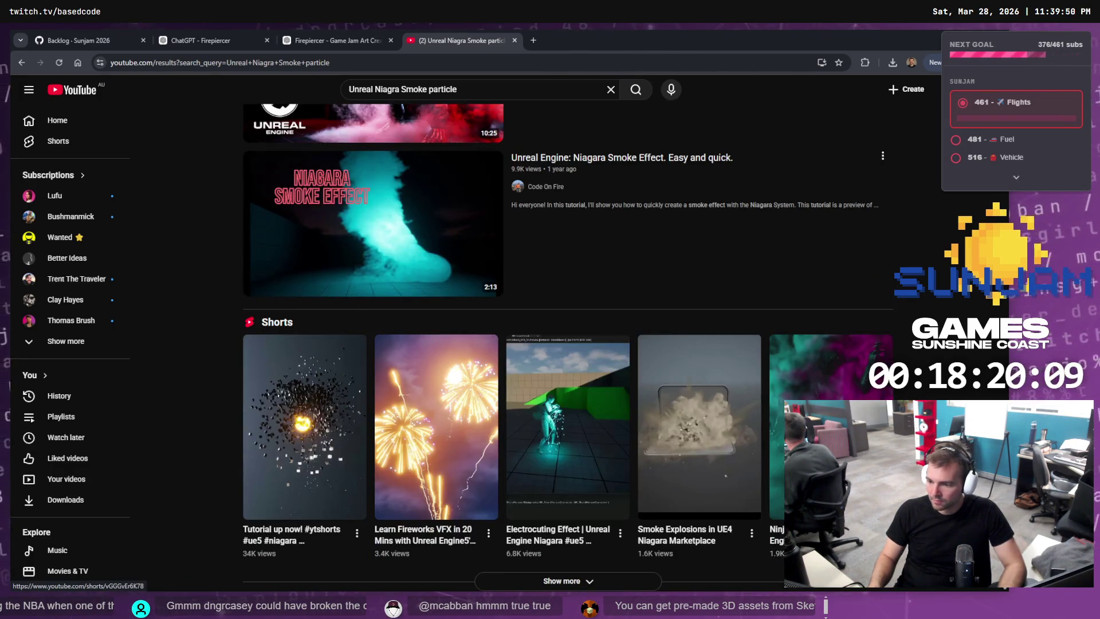
scroll(426, 290, down, 7)
scroll(427, 290, down, 7)
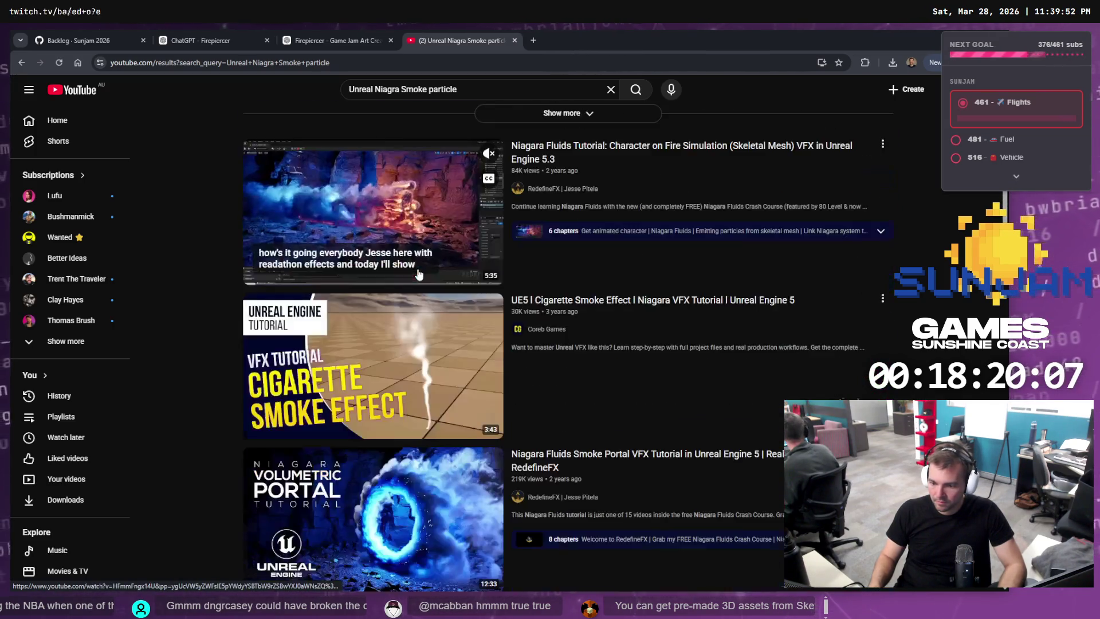
scroll(414, 207, down, 8)
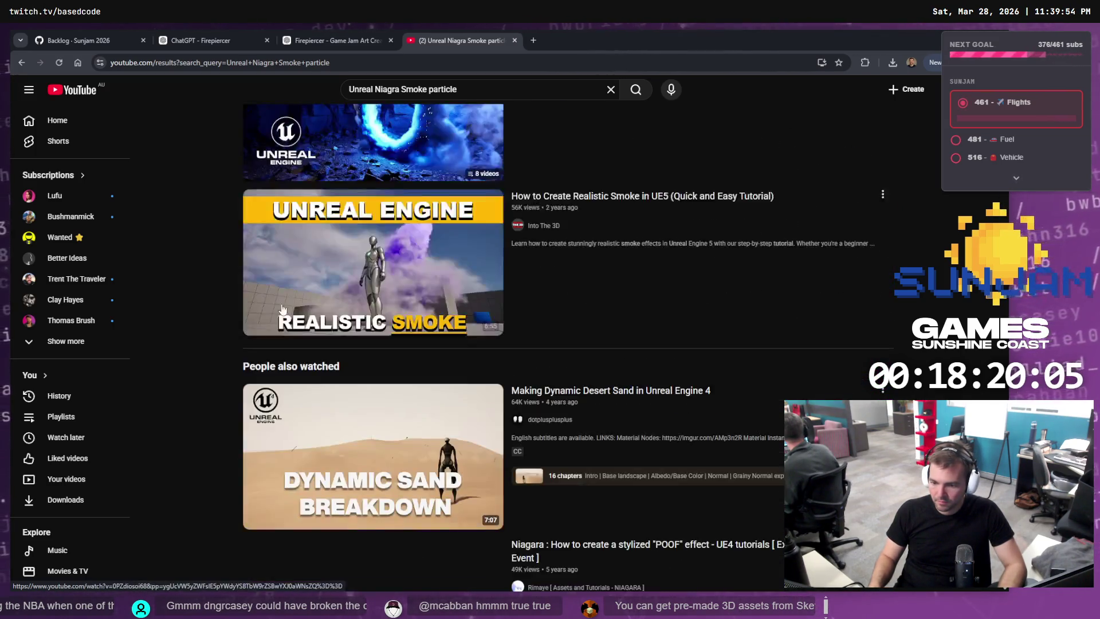
scroll(383, 302, down, 1)
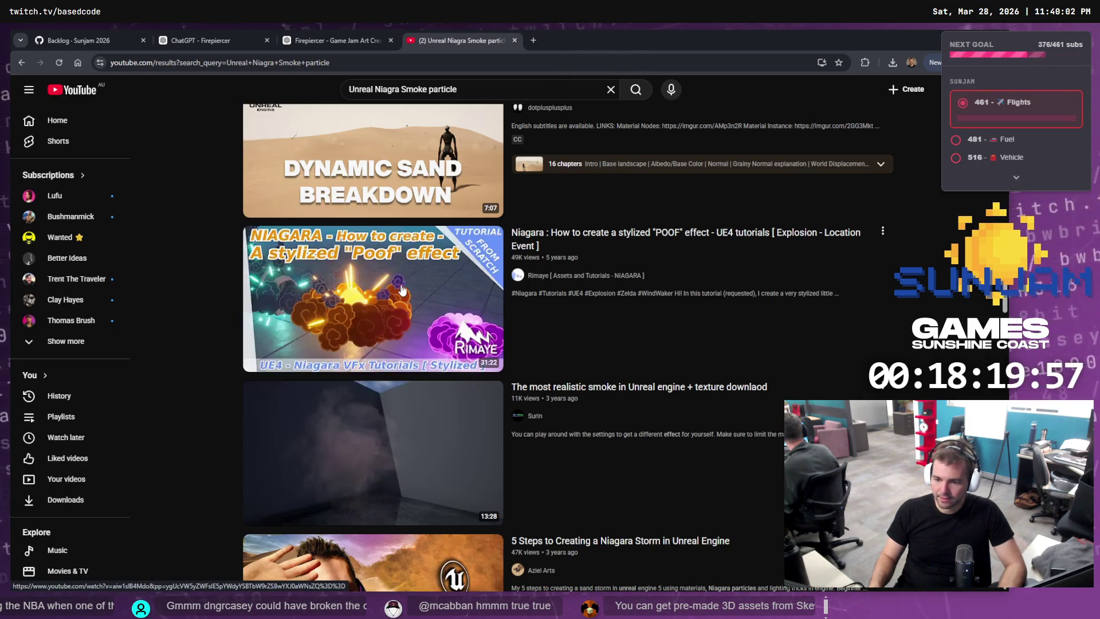
scroll(397, 284, down, 5)
scroll(386, 225, down, 5)
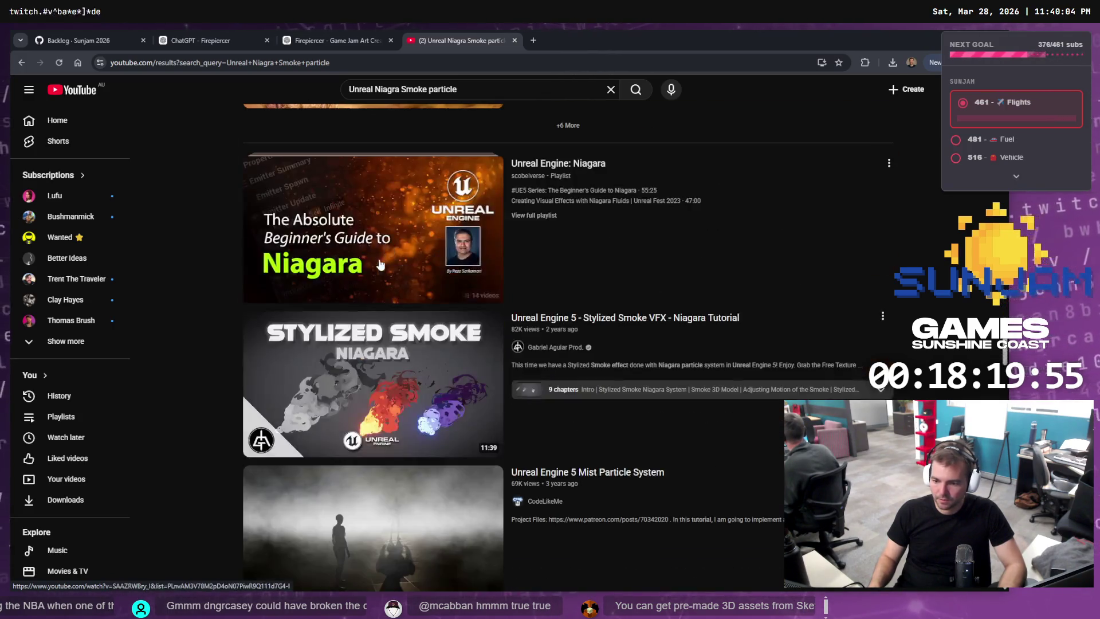
mouse_move(345, 409)
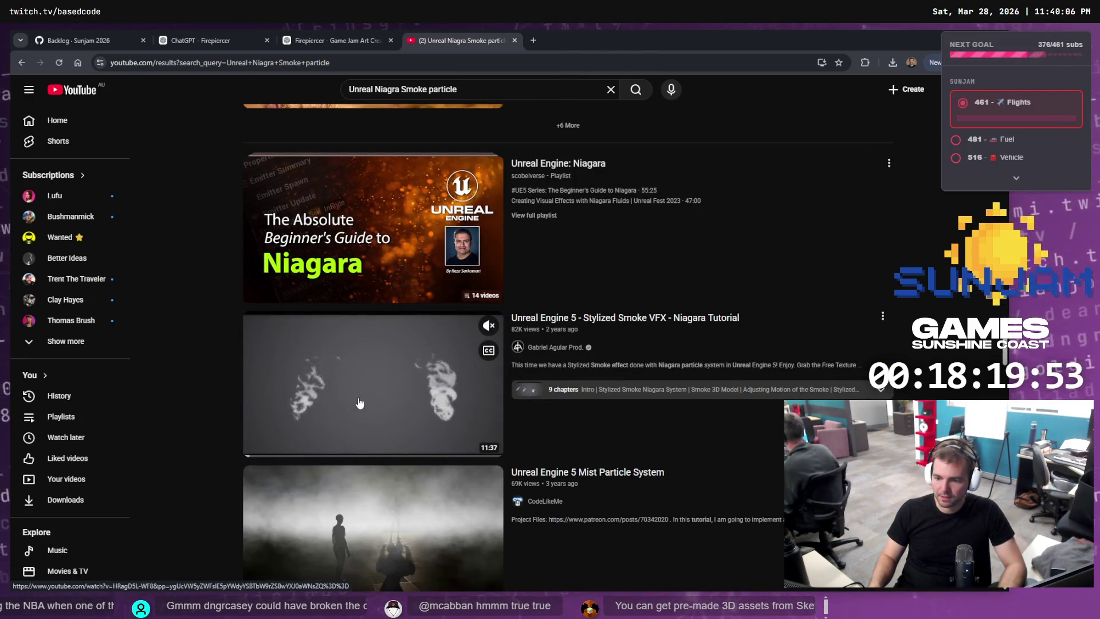
click(362, 400)
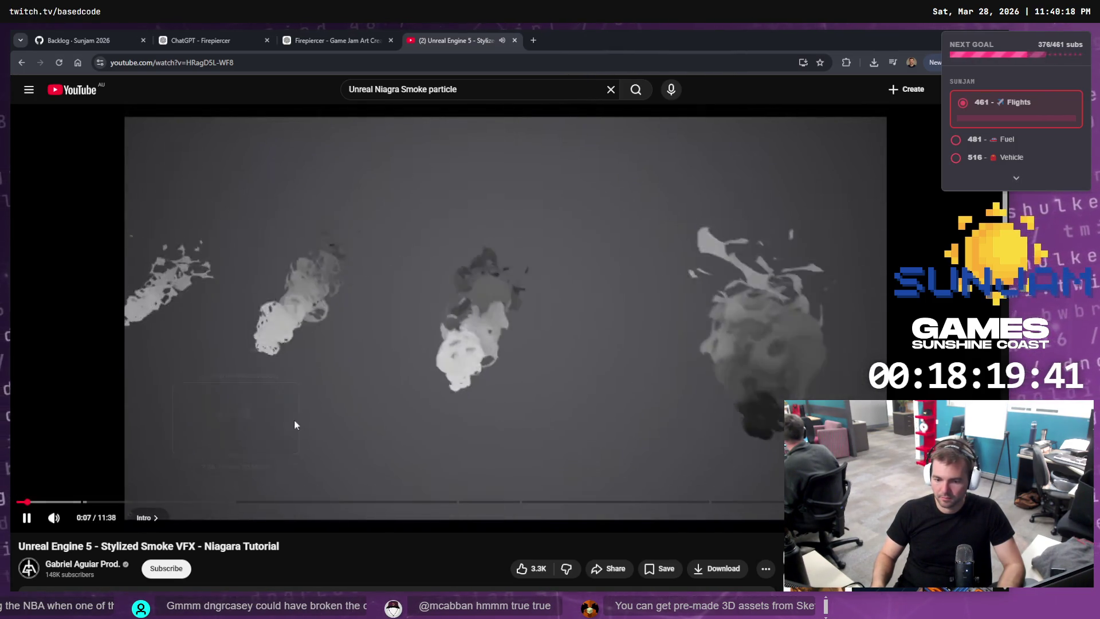
Watch the Stylized Smoke tutorial fullscreen, skip ahead to 1:09, and pause.
double_click(330, 387)
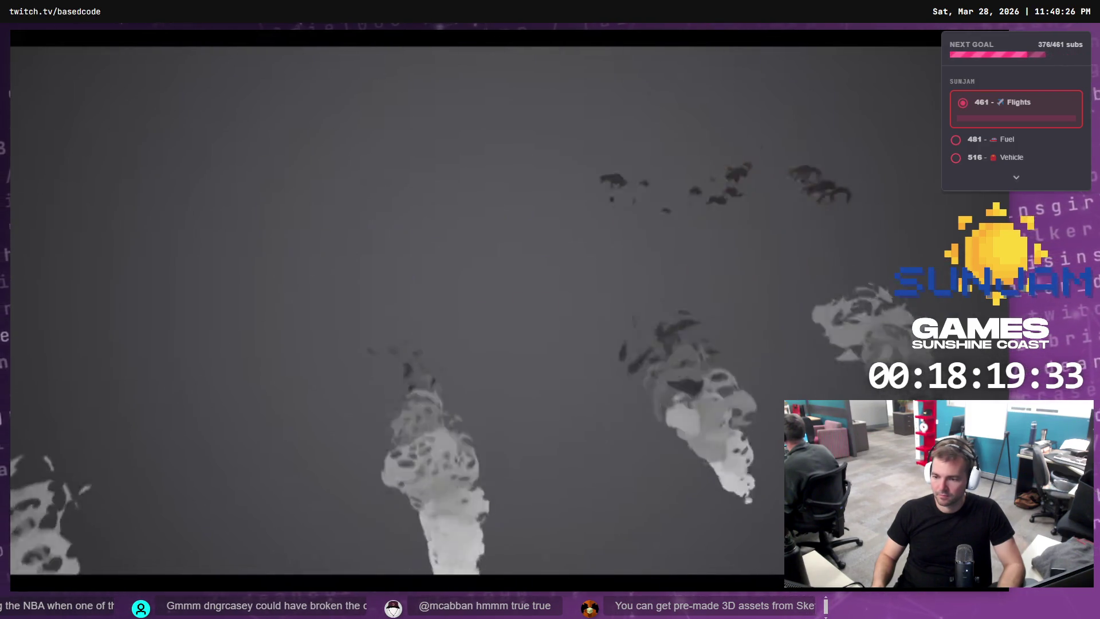
key(Escape)
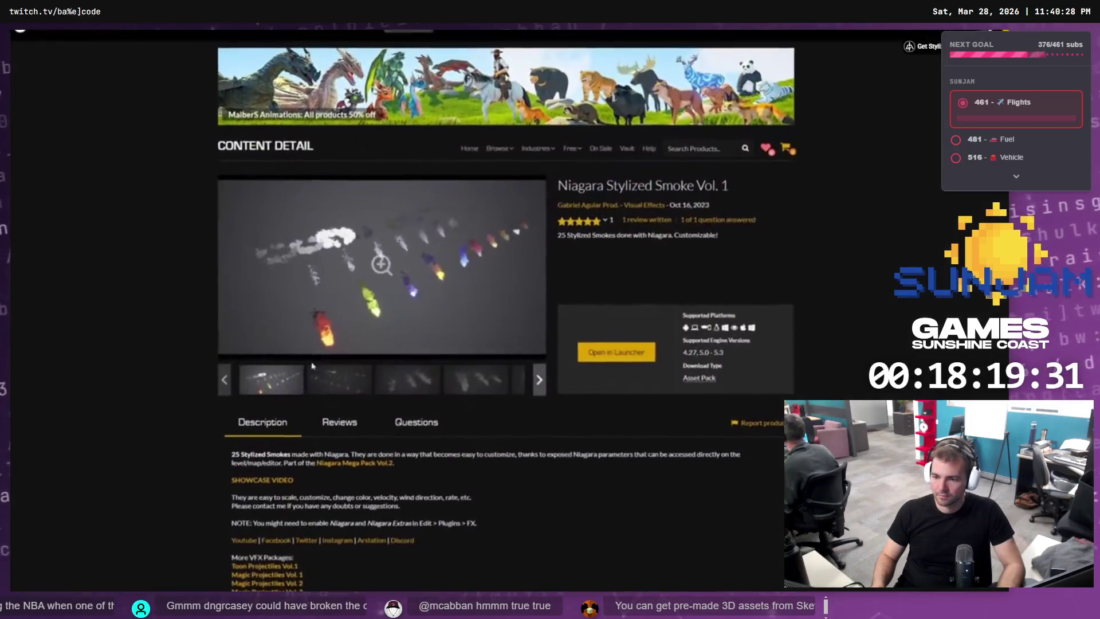
click(544, 392)
click(545, 395)
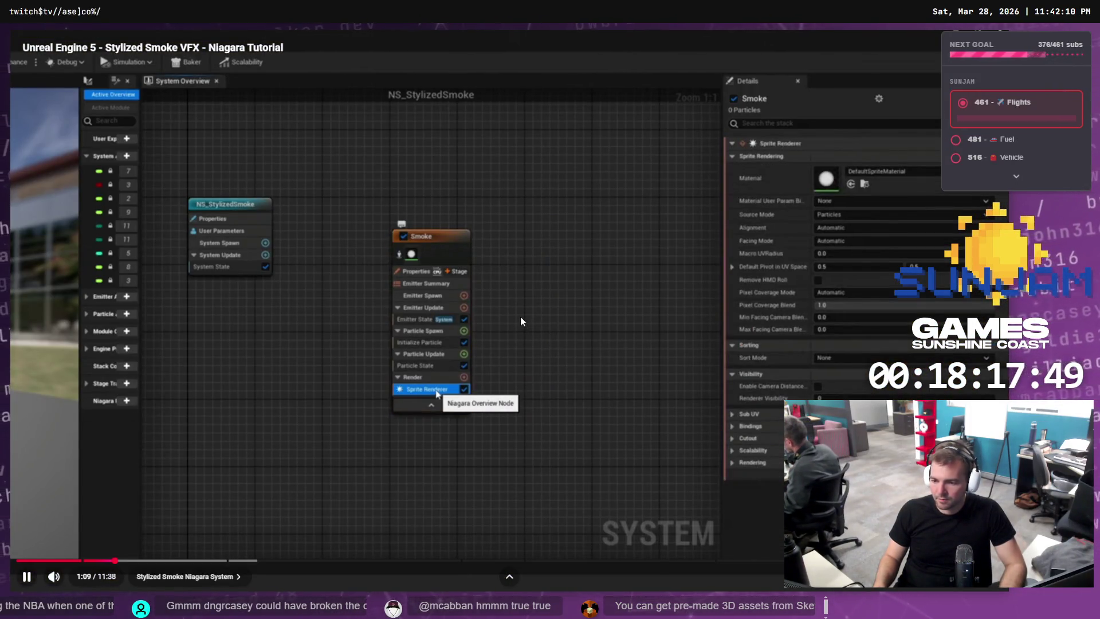
click(520, 321)
Add a Mesh Renderer to the empty emitter, checking the tutorial for the renderer type.
key(alt+Tab)
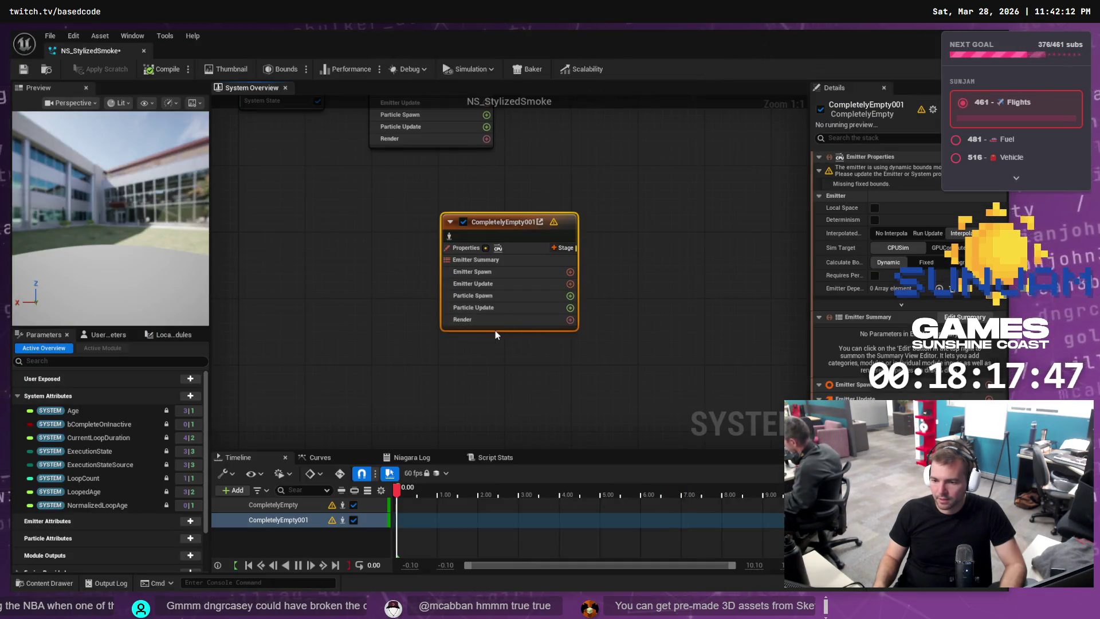
click(501, 319)
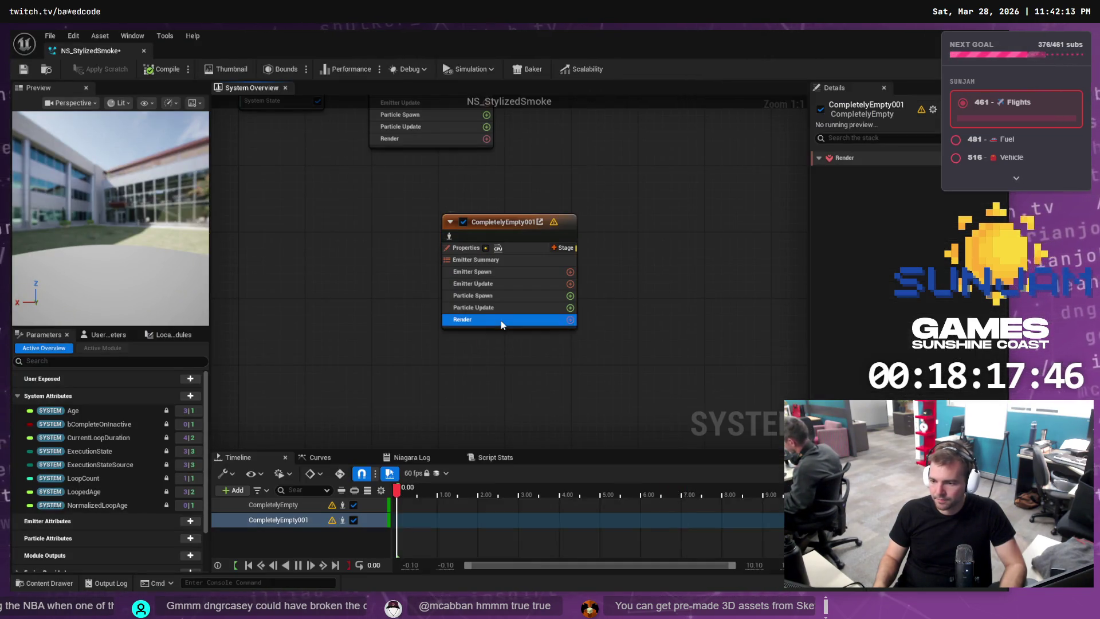
click(575, 321)
key(Escape)
key(alt+Tab)
click(552, 339)
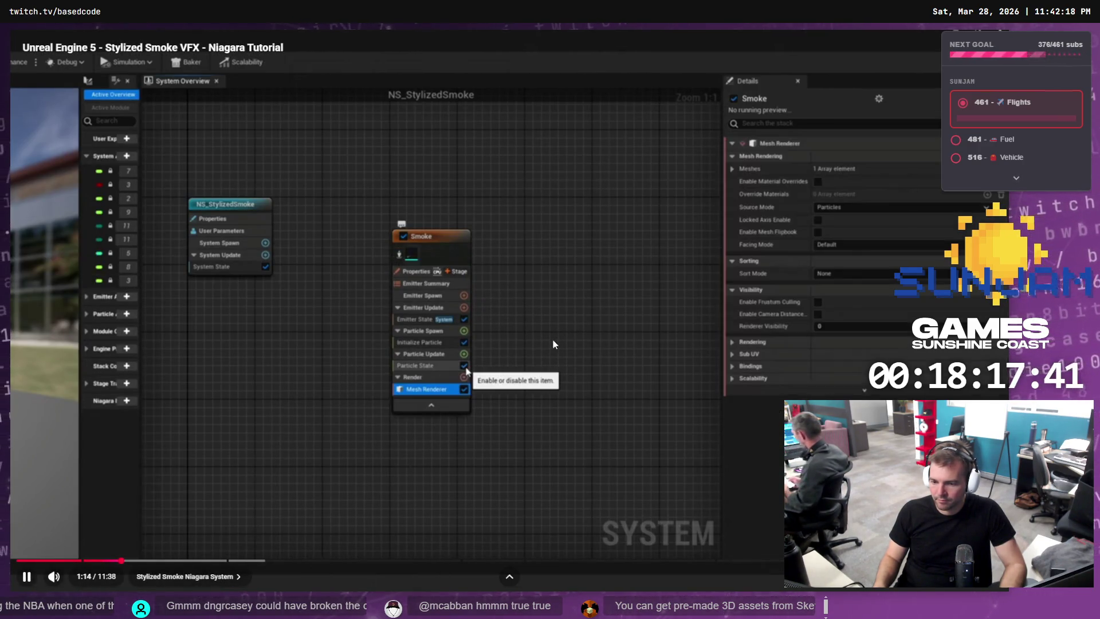
click(552, 343)
key(alt+Tab)
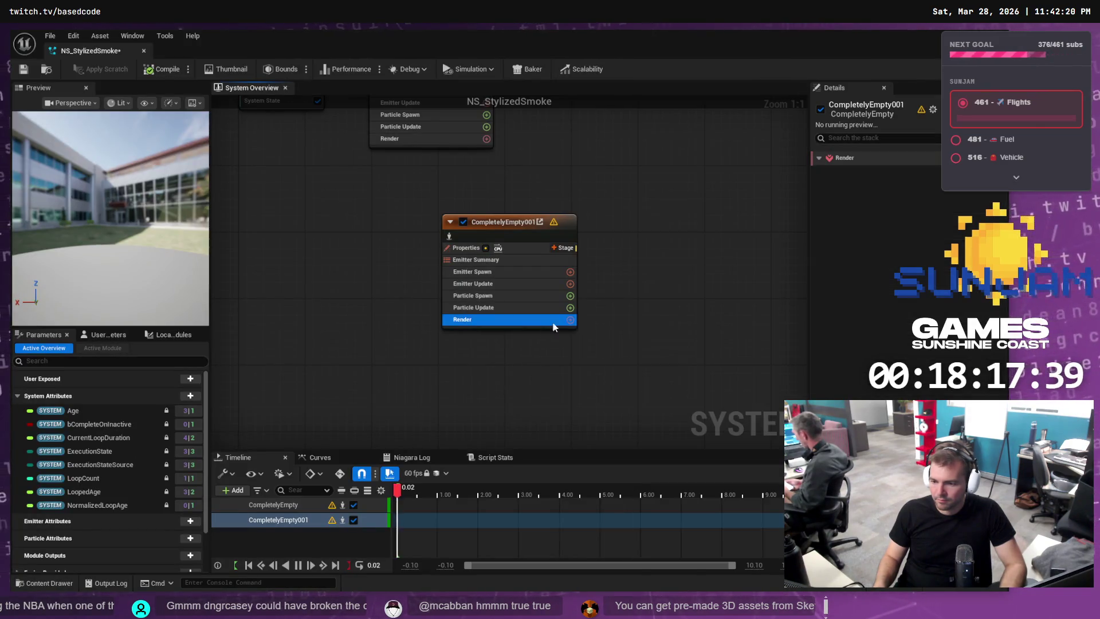
click(569, 320)
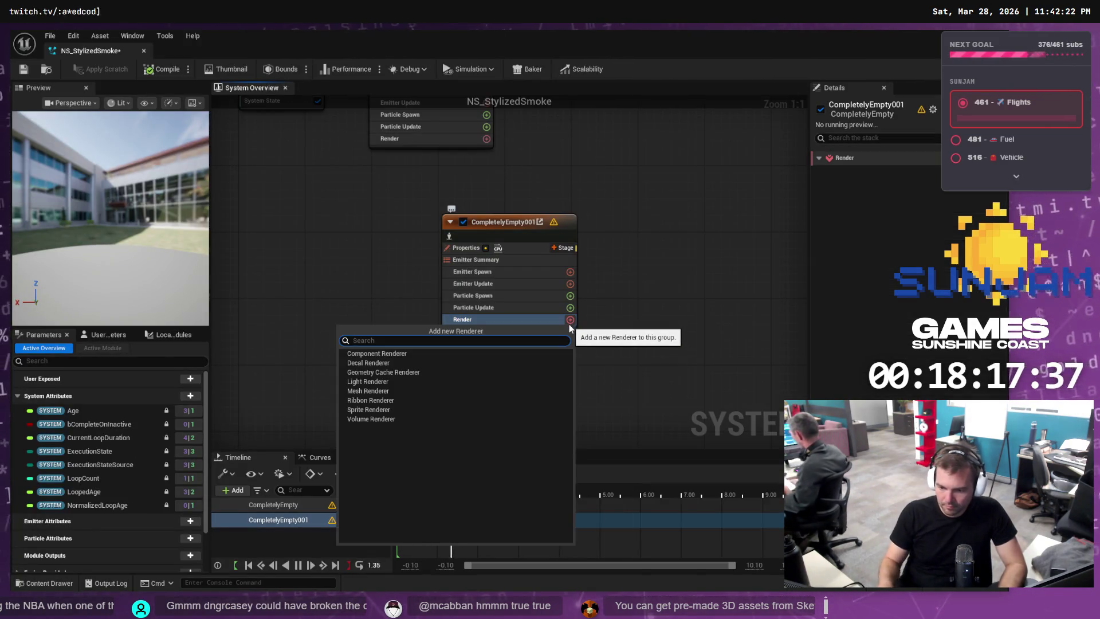
click(385, 393)
Add a Spawn Rate module with rate 20 to Emitter Spawn.
key(alt+Tab)
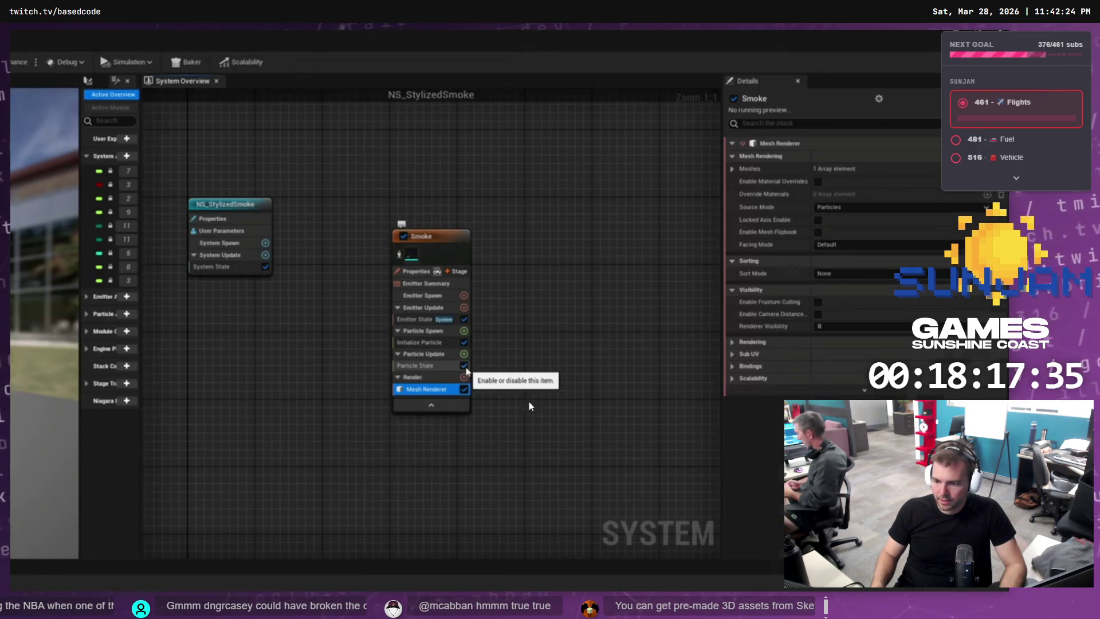
click(474, 336)
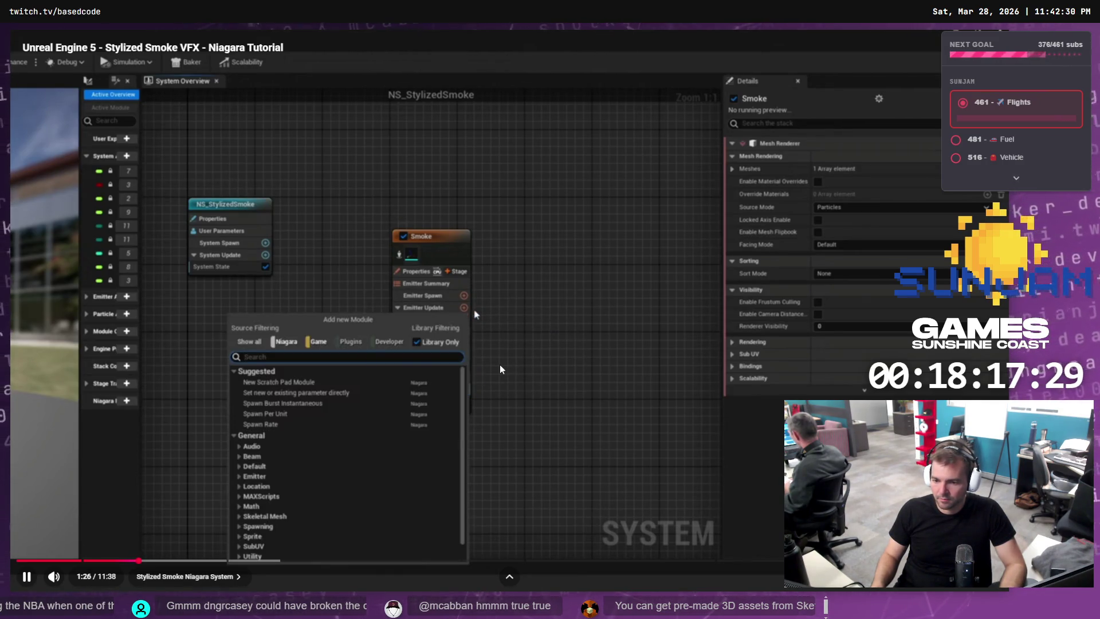
click(484, 345)
key(alt+Tab)
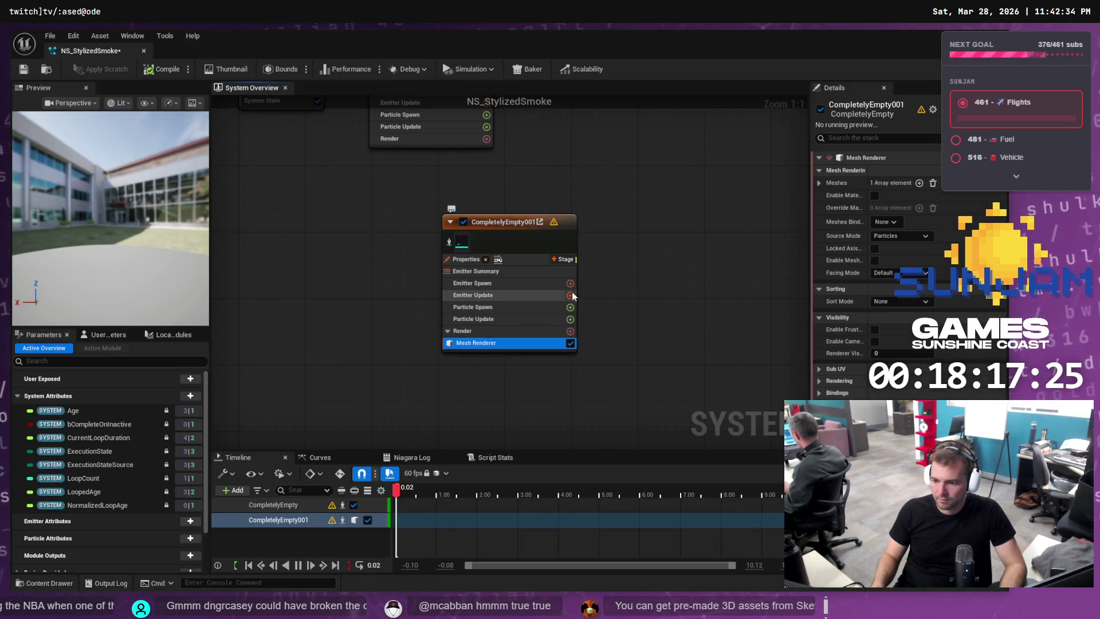
click(570, 284)
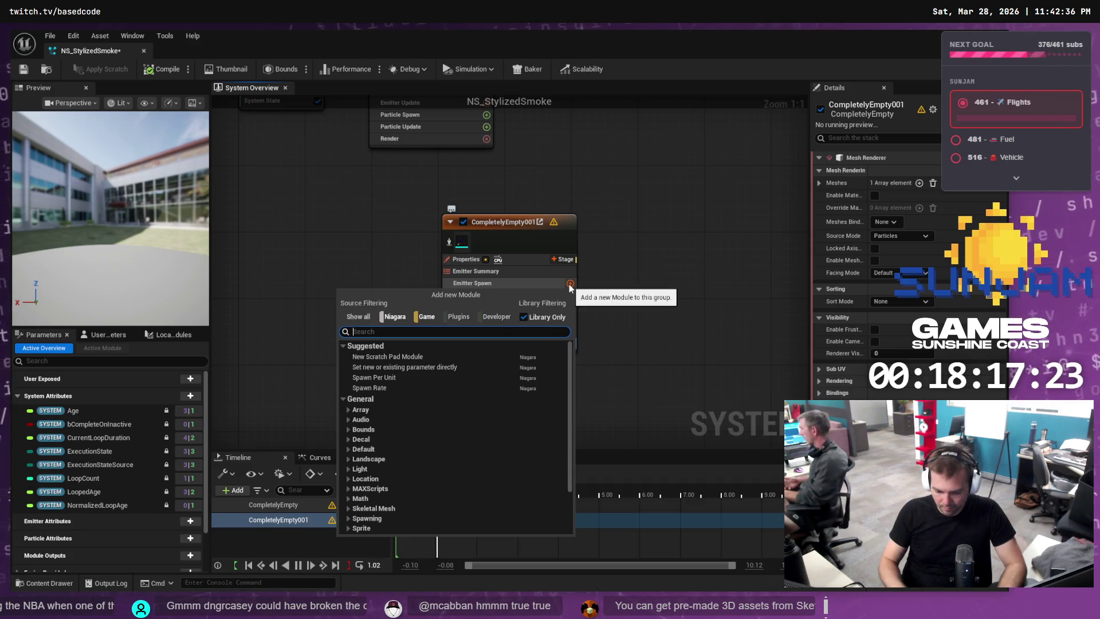
text(Spaw)
key(Down)
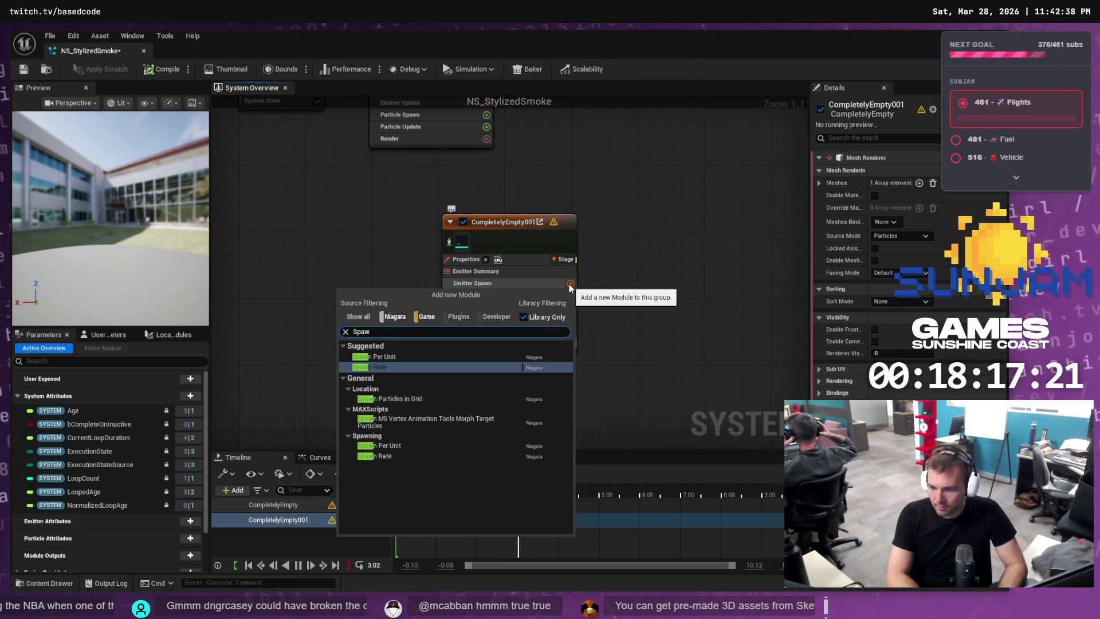
key(Return)
click(880, 226)
Play the tutorial to its lifetime settings, pause, and return to the Niagara editor.
key(alt+Tab)
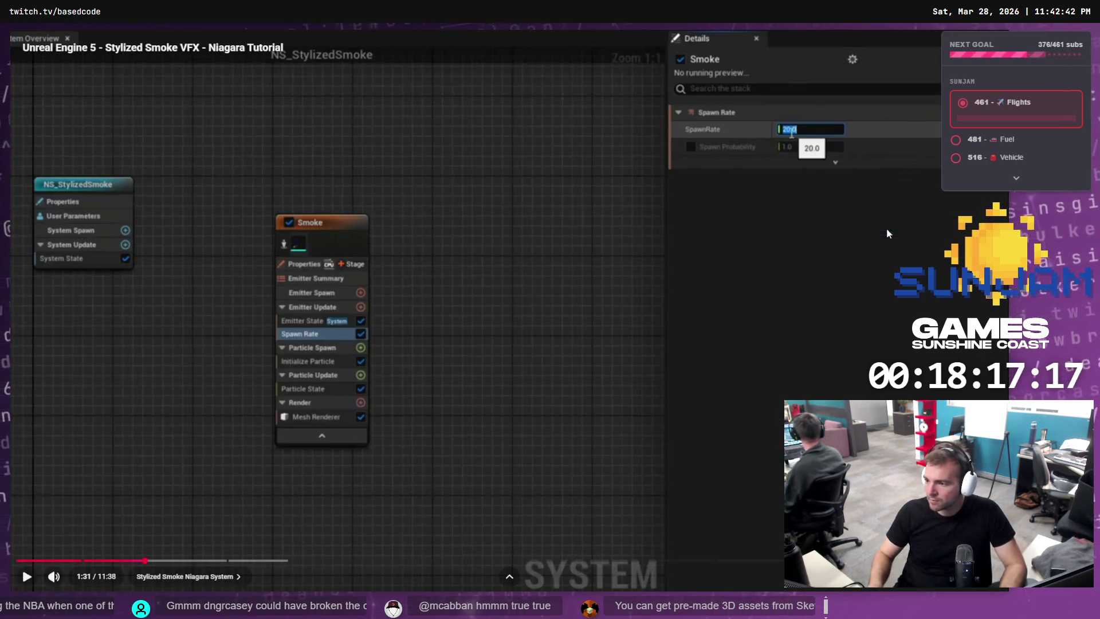
click(455, 379)
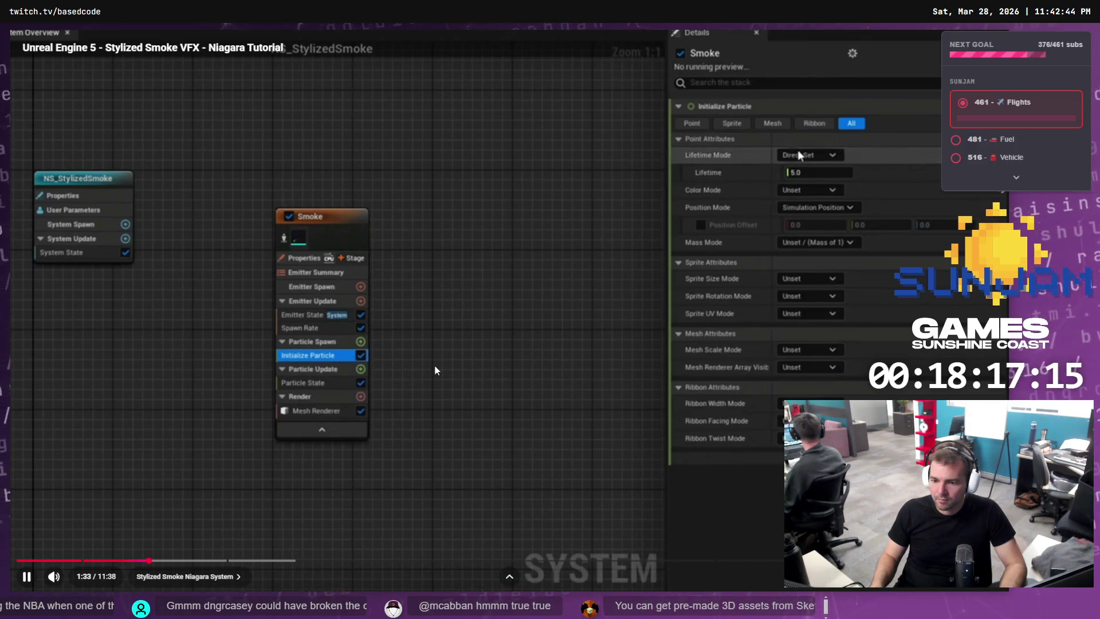
click(452, 366)
key(alt+Tab)
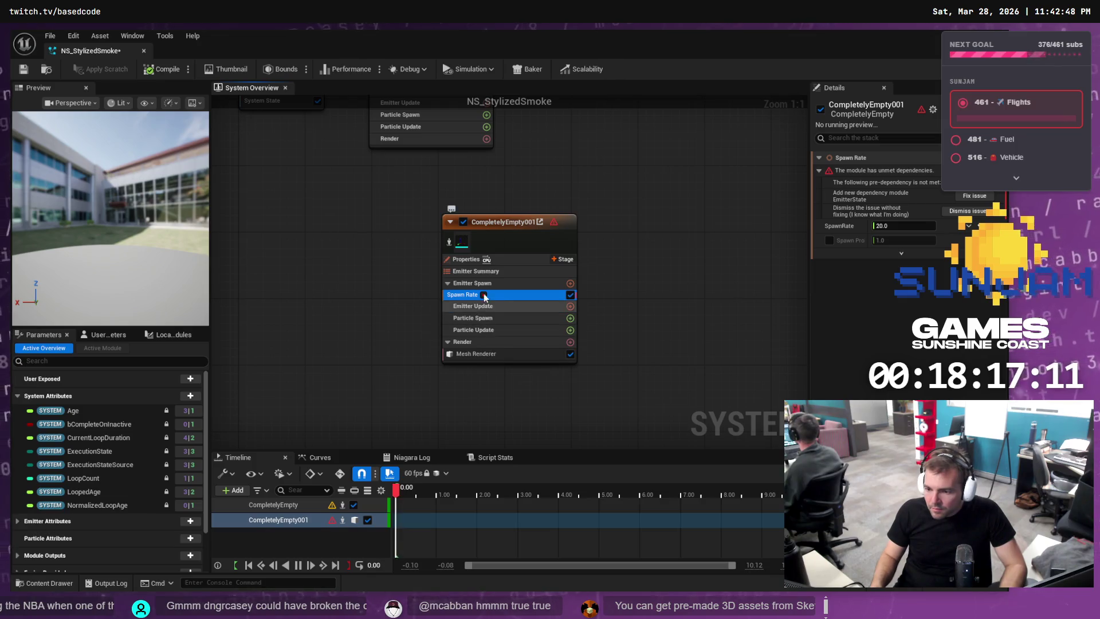
Search the module list for 'initial', then dismiss it without adding anything.
scroll(492, 304, down, 2)
scroll(496, 305, up, 2)
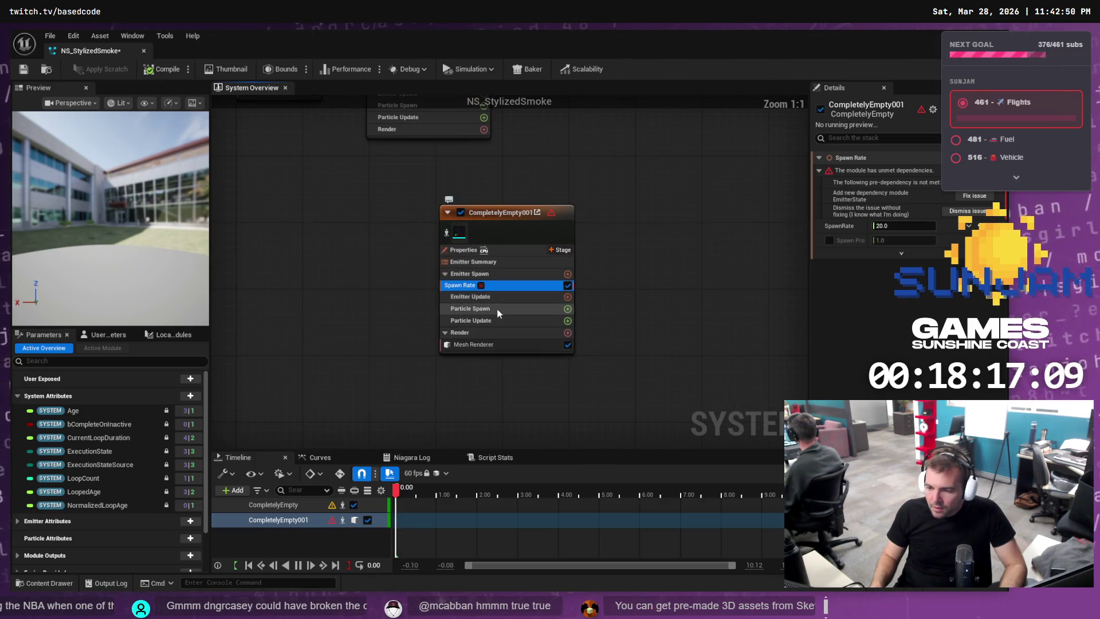
key(alt+Tab)
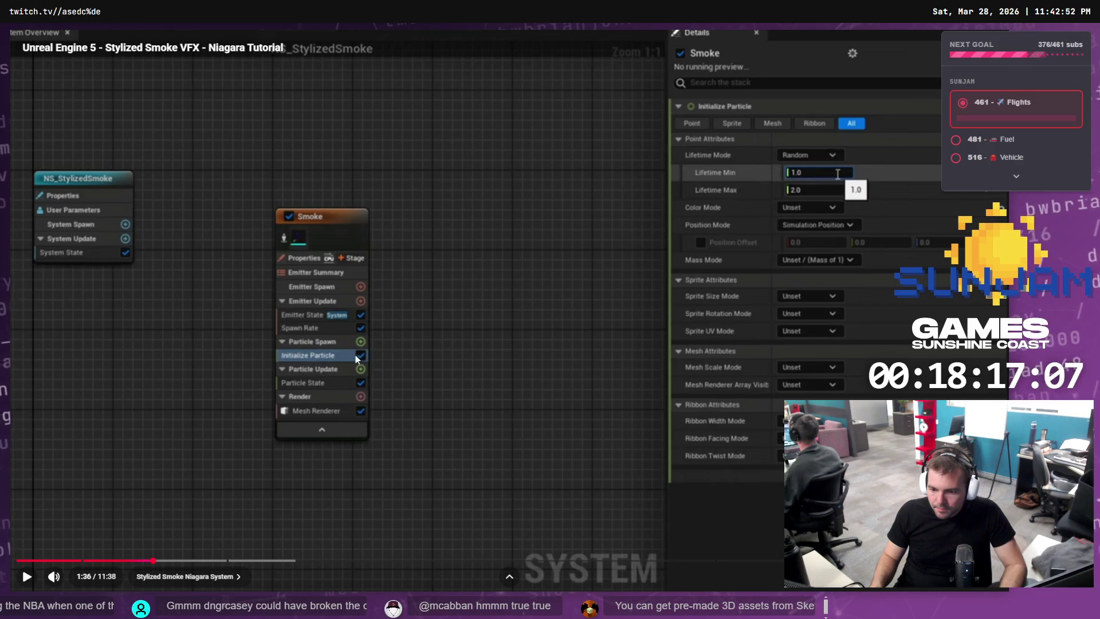
key(alt+Tab)
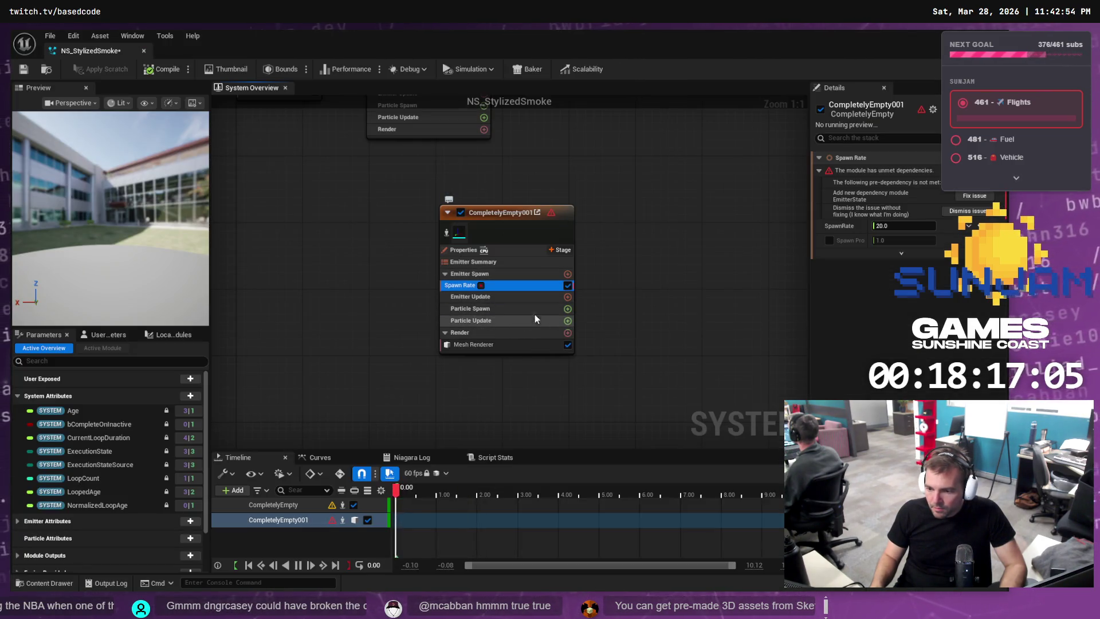
click(567, 320)
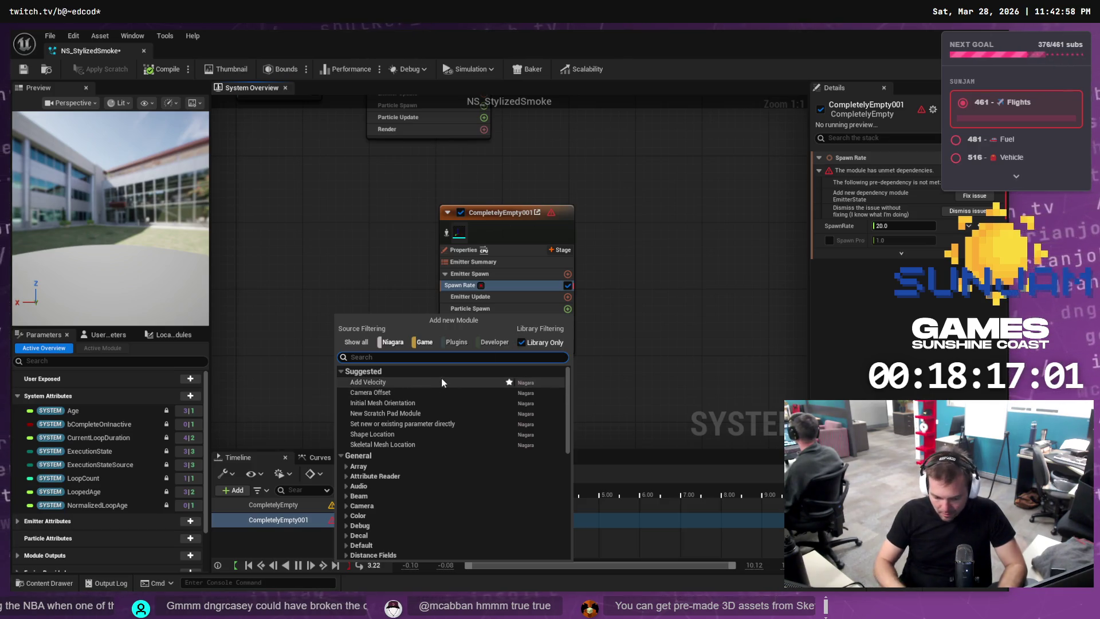
text(initial)
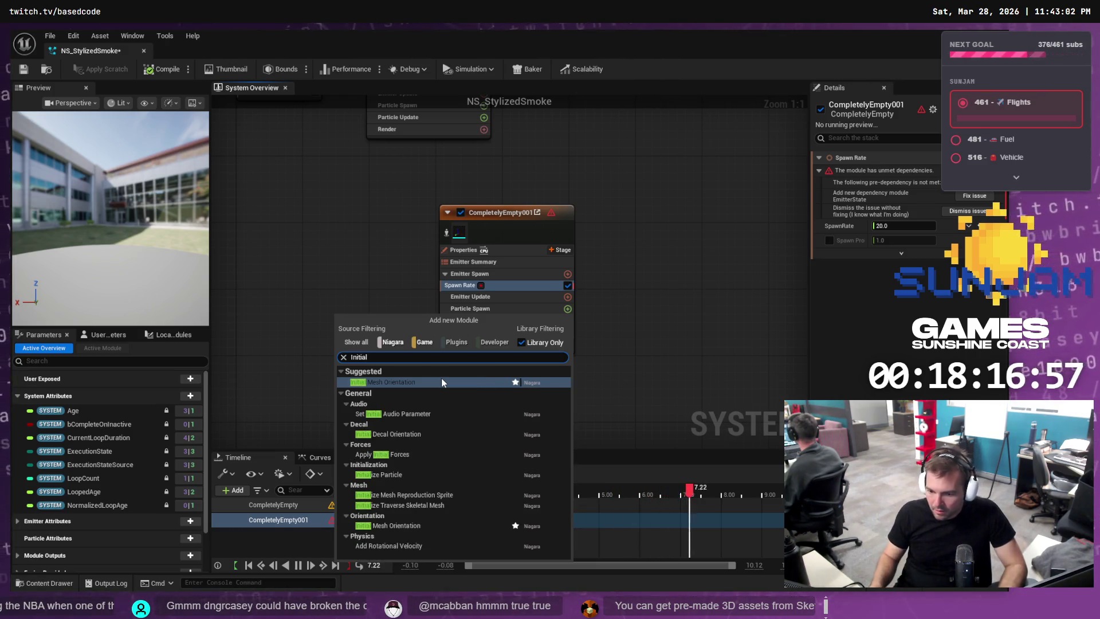
click(418, 476)
Delete the Spawn Rate module from the emitter after checking the tutorial.
key(alt+Tab)
key(alt+Tab)
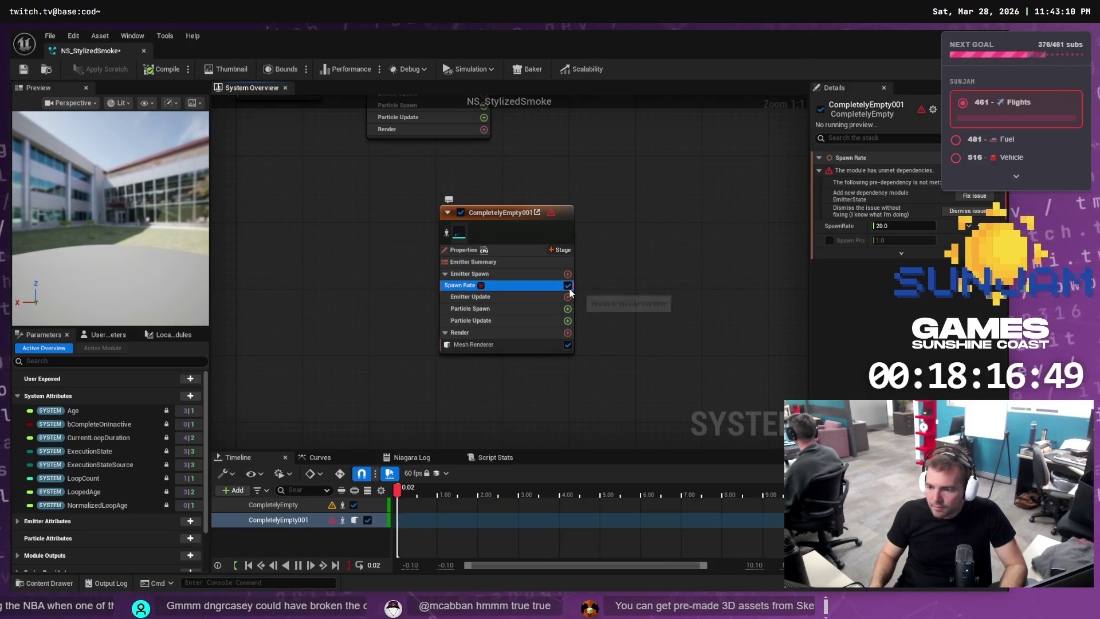
key(alt+Tab)
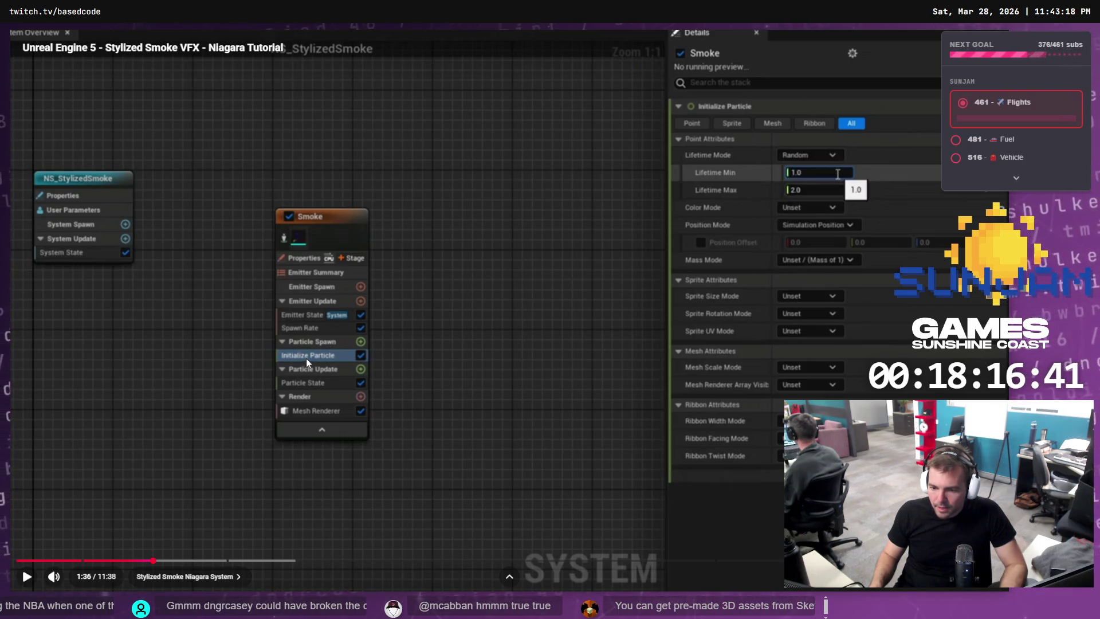
key(alt+Tab)
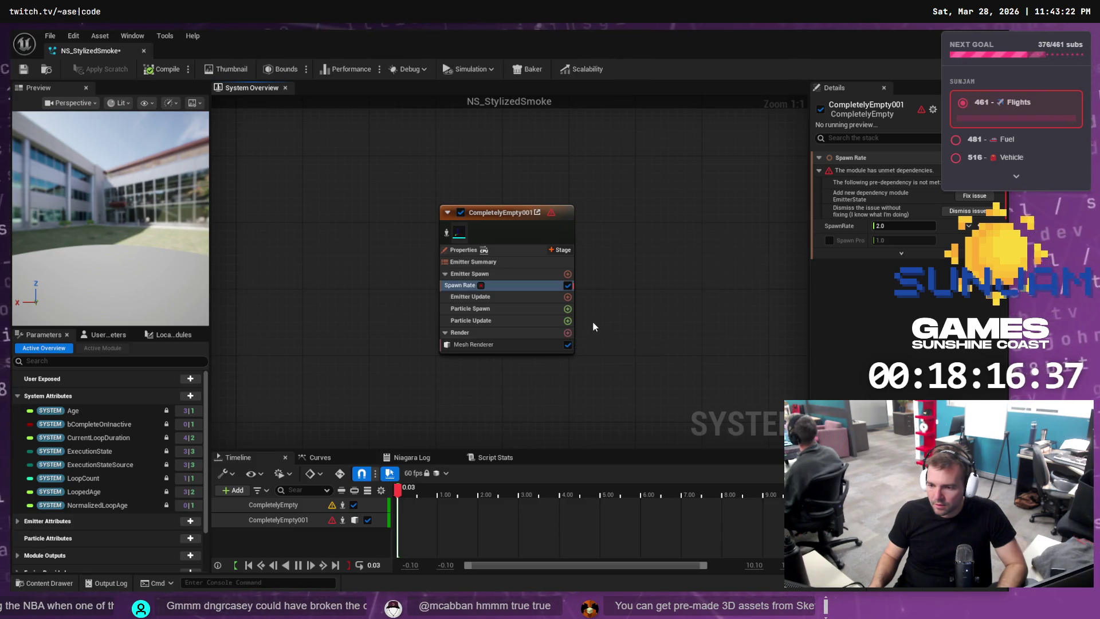
key(Delete)
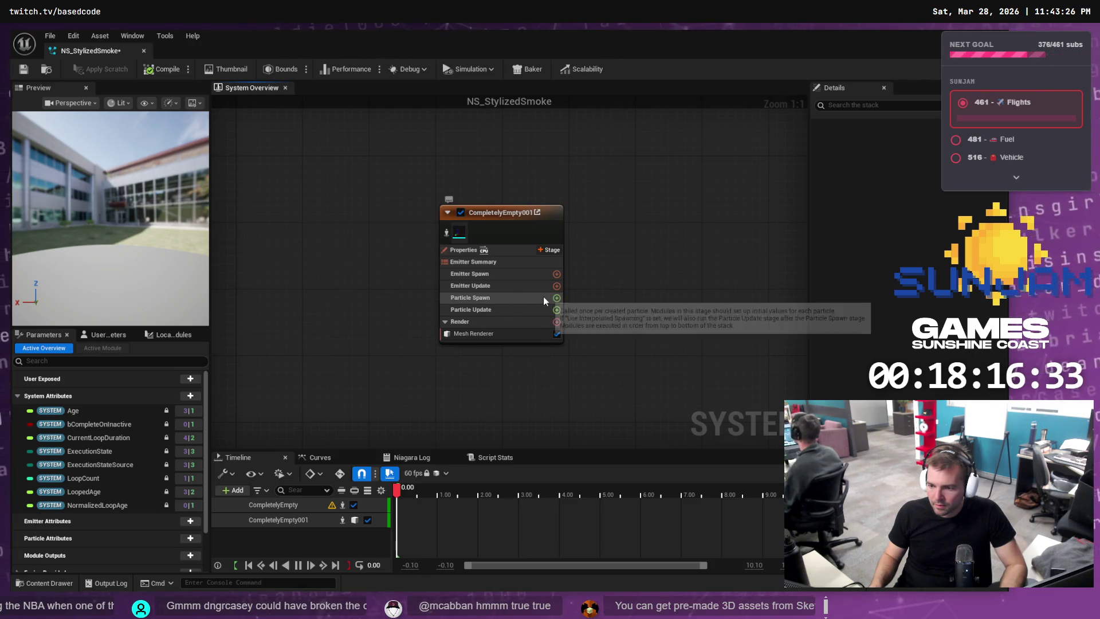
key(alt+Tab)
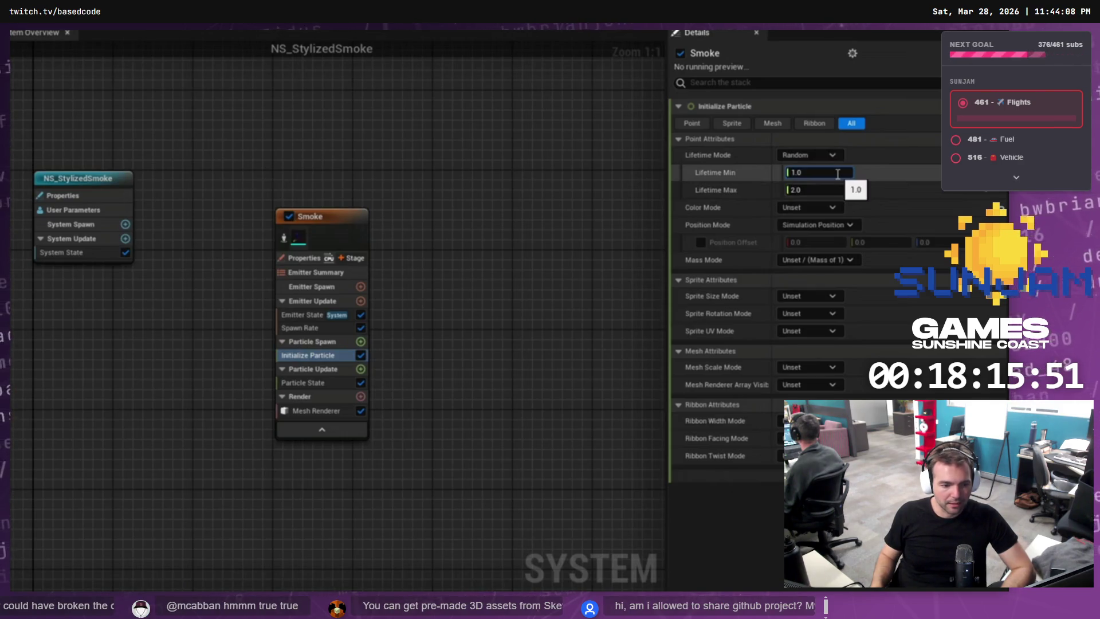
Play the tutorial to 1:39, showing random lifetime 1.2 to 1.5, and compare with the editor.
mouse_move(377, 359)
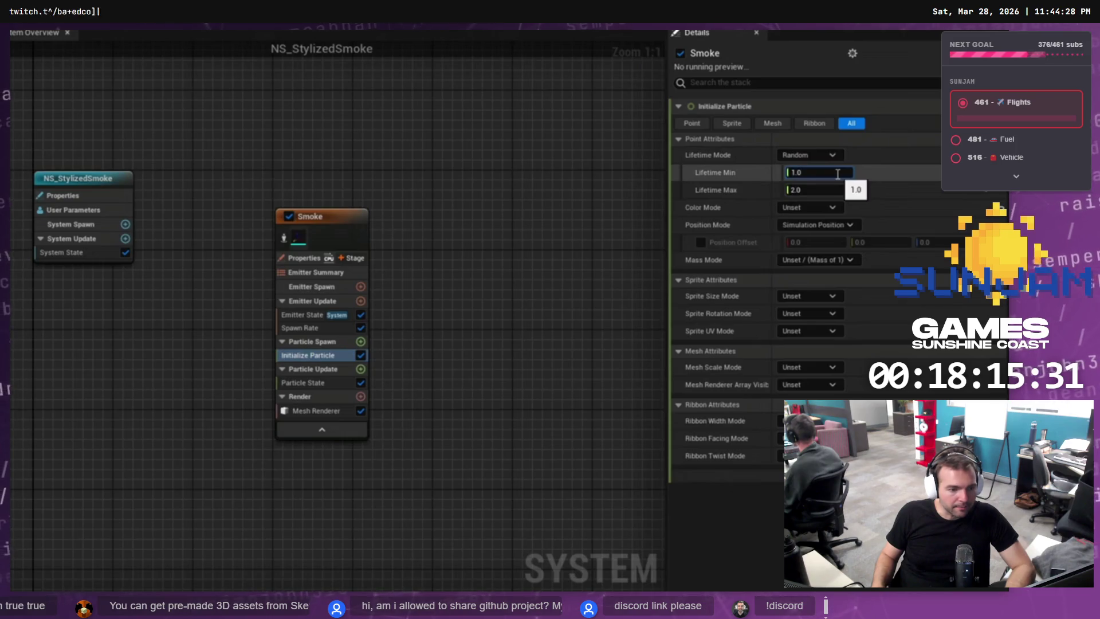
mouse_move(352, 265)
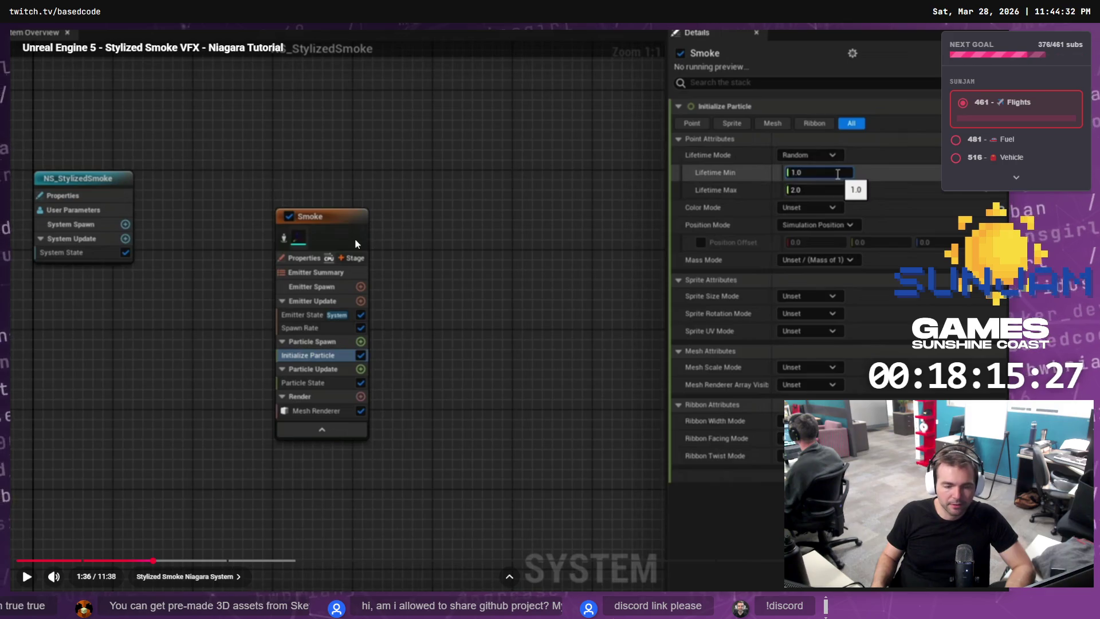
click(368, 229)
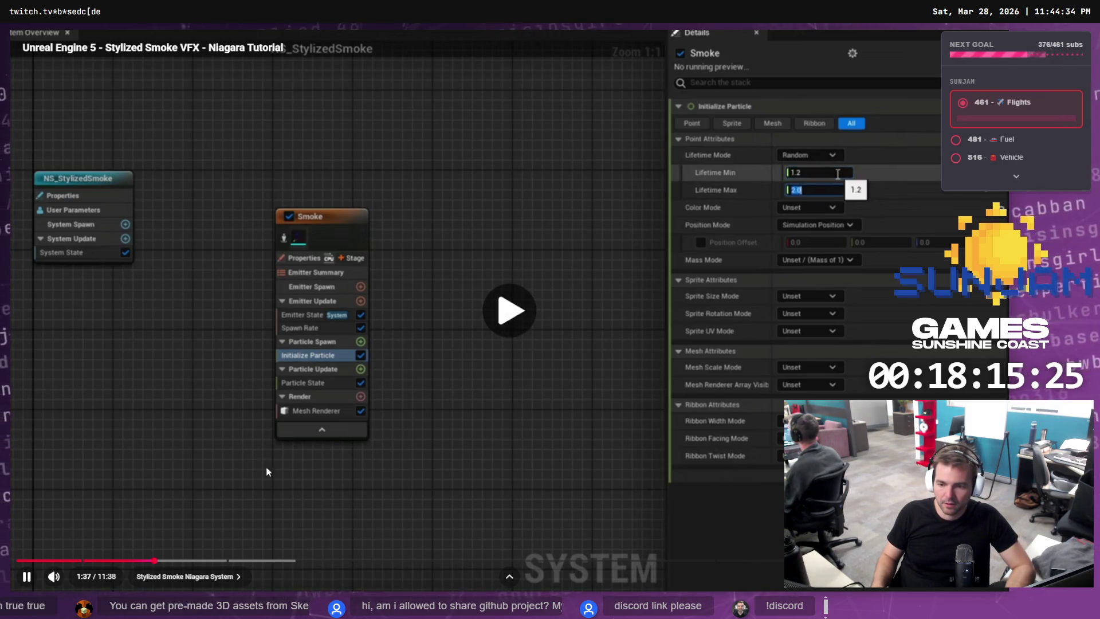
click(308, 452)
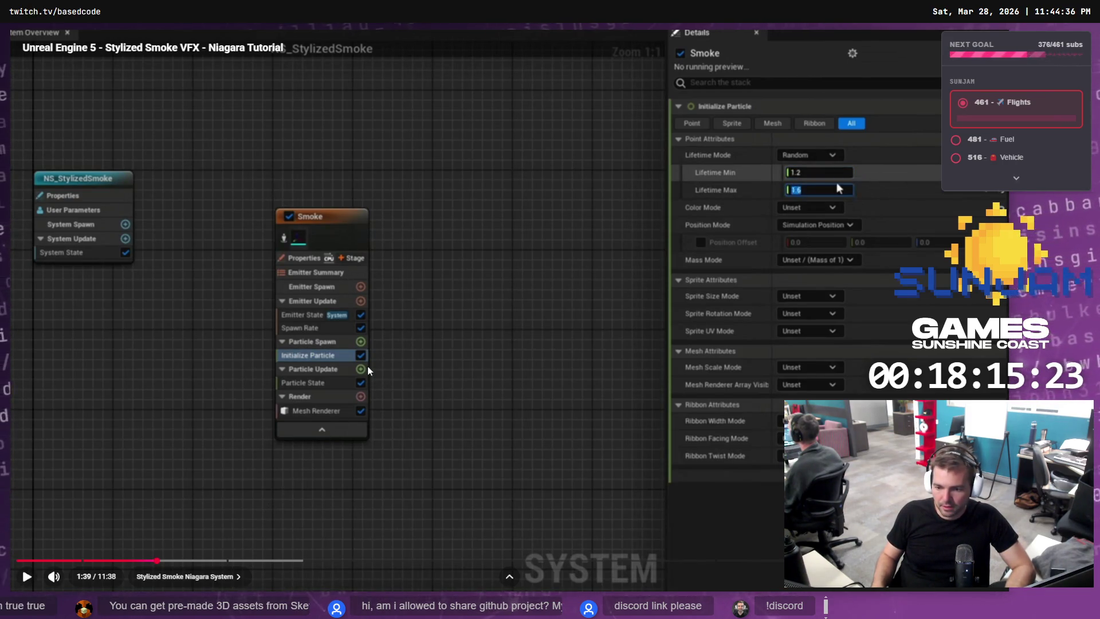
key(alt+Tab)
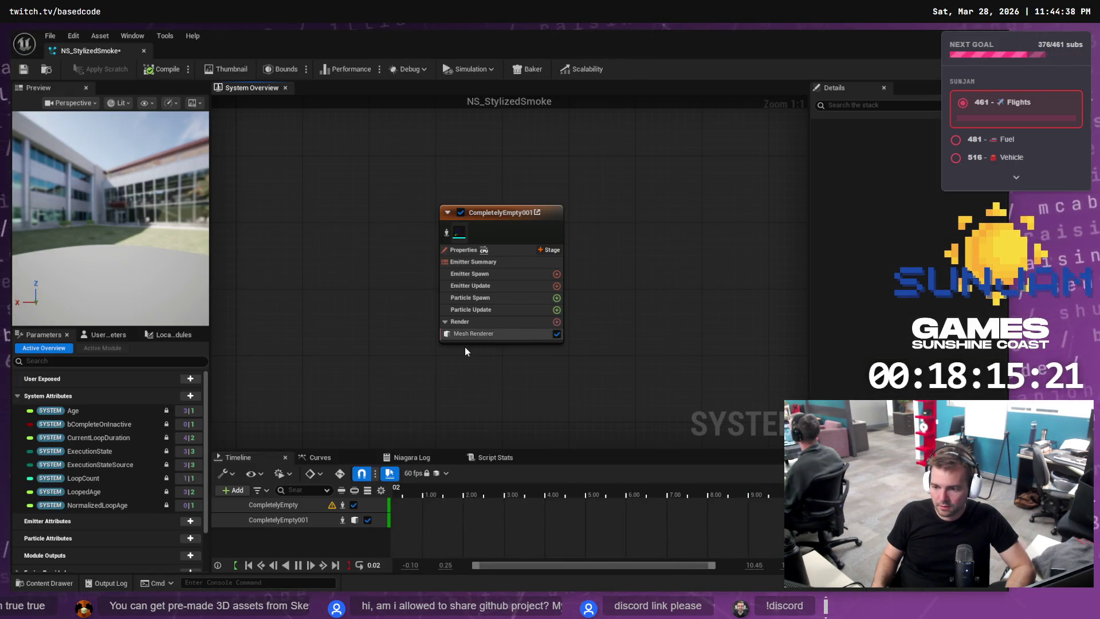
key(alt+Tab)
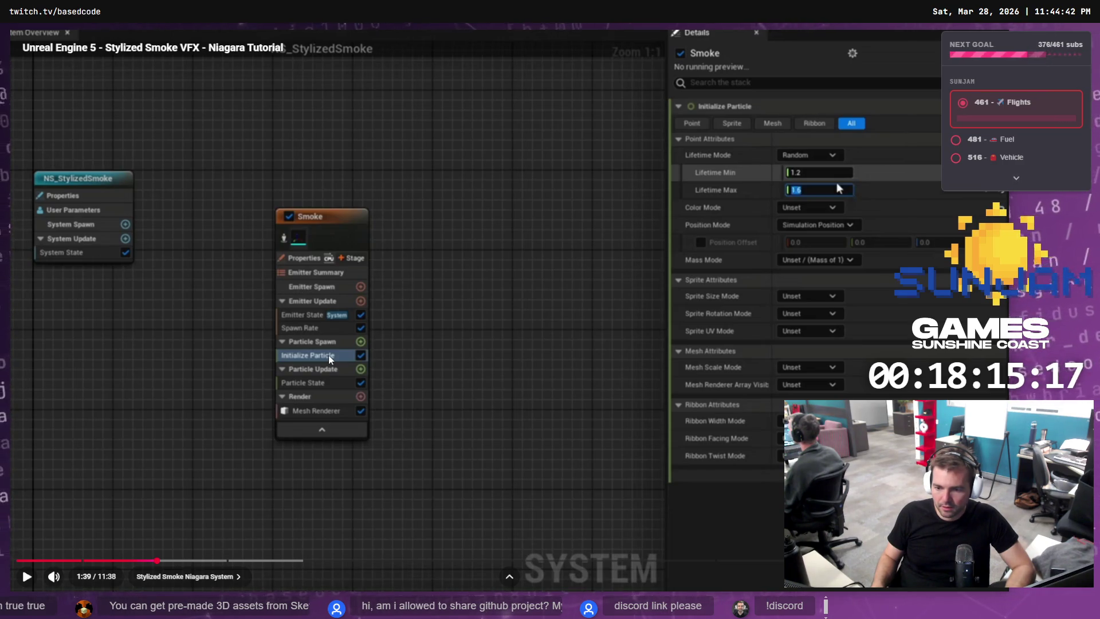
key(alt+Tab)
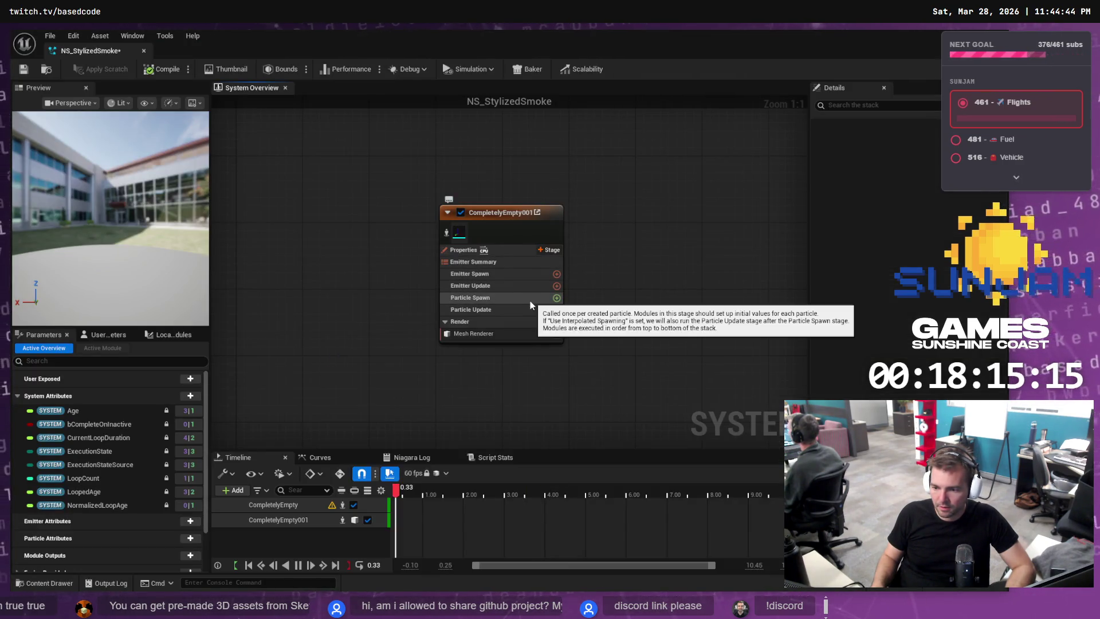
key(alt+Tab)
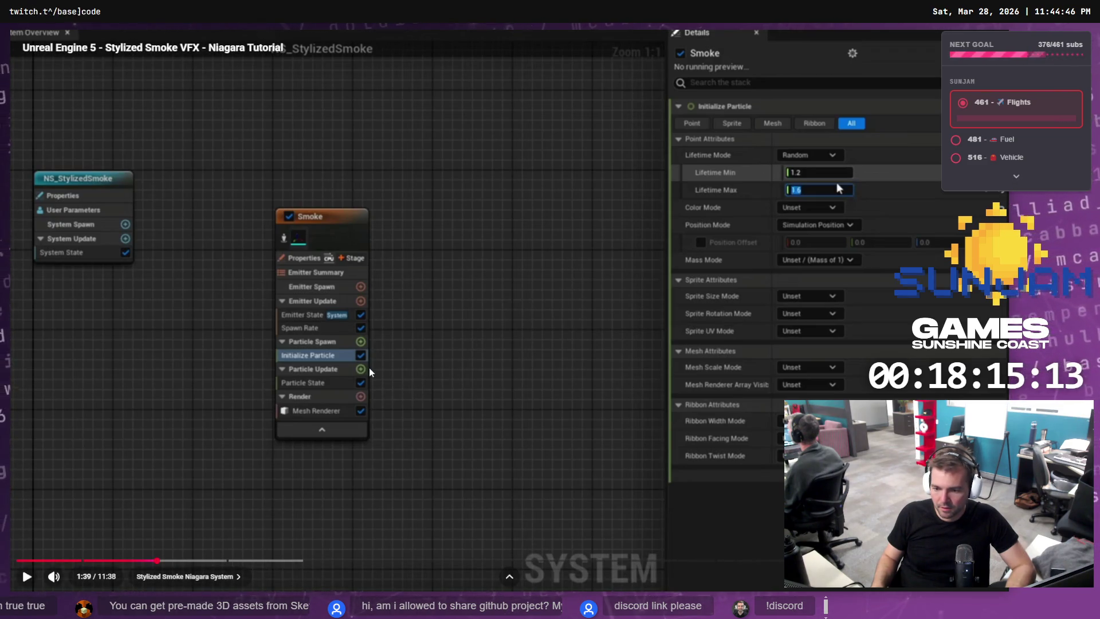
key(alt+Tab)
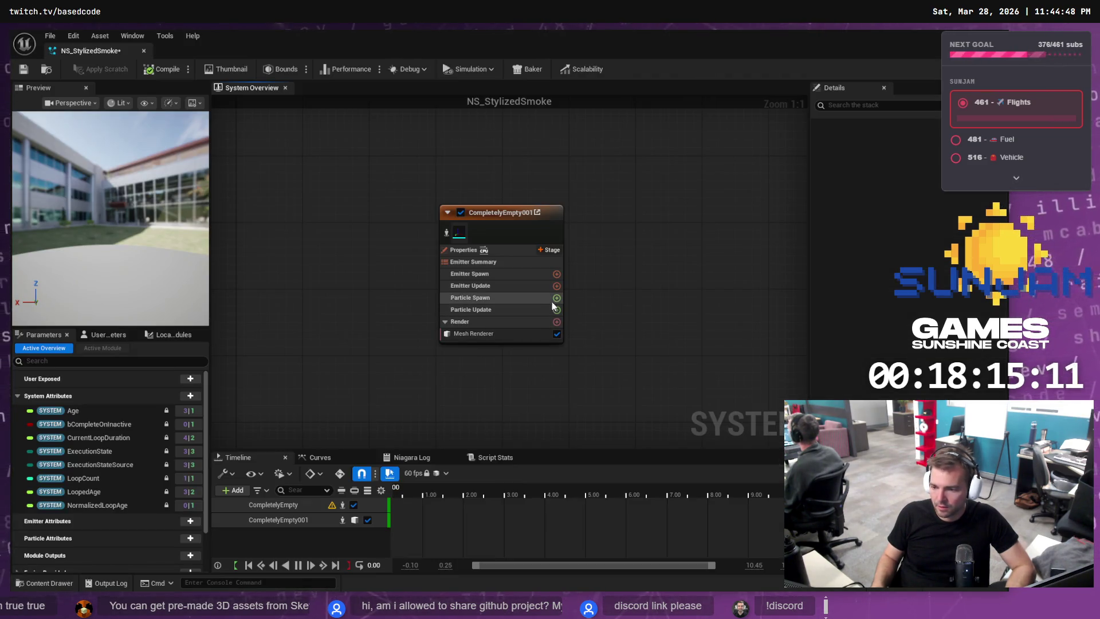
Open Particle Spawn's module list and close it without adding anything.
click(556, 298)
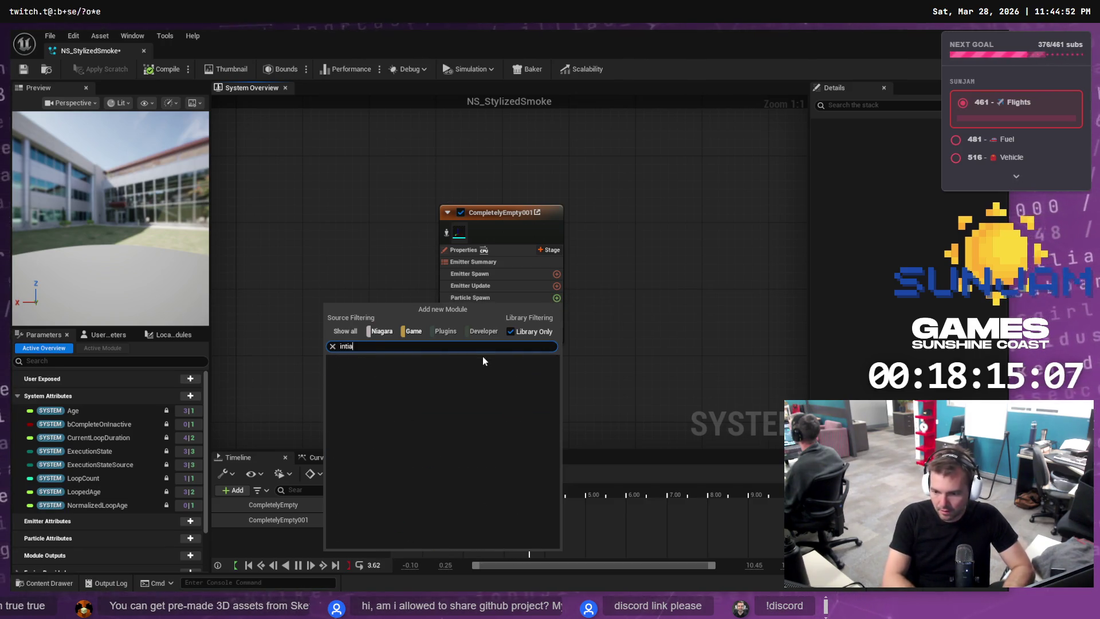
key(Escape)
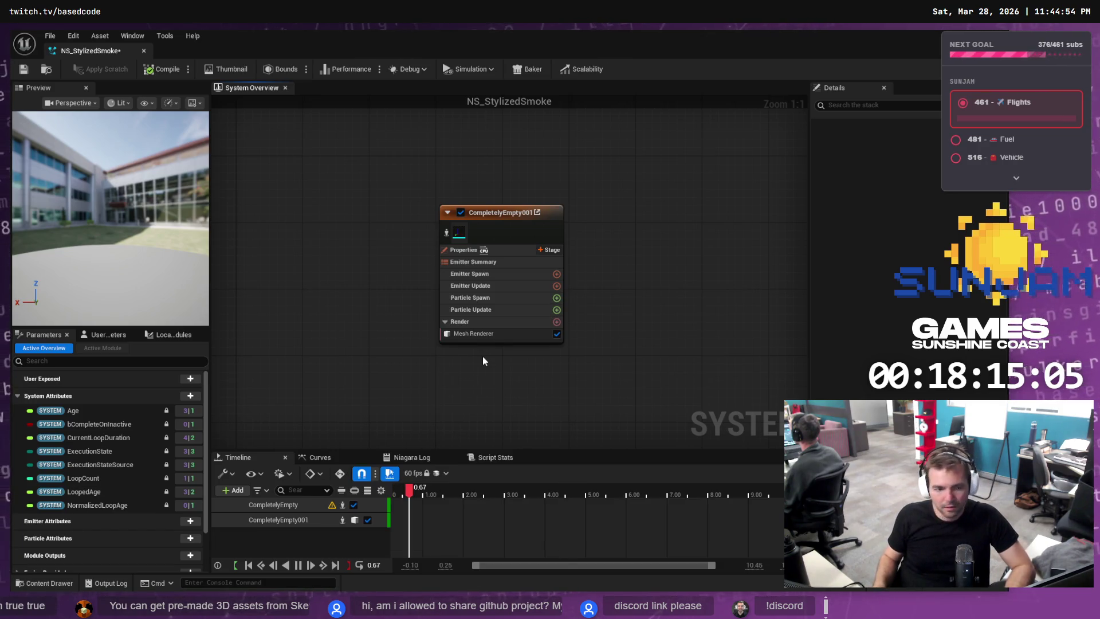
key(alt+Tab)
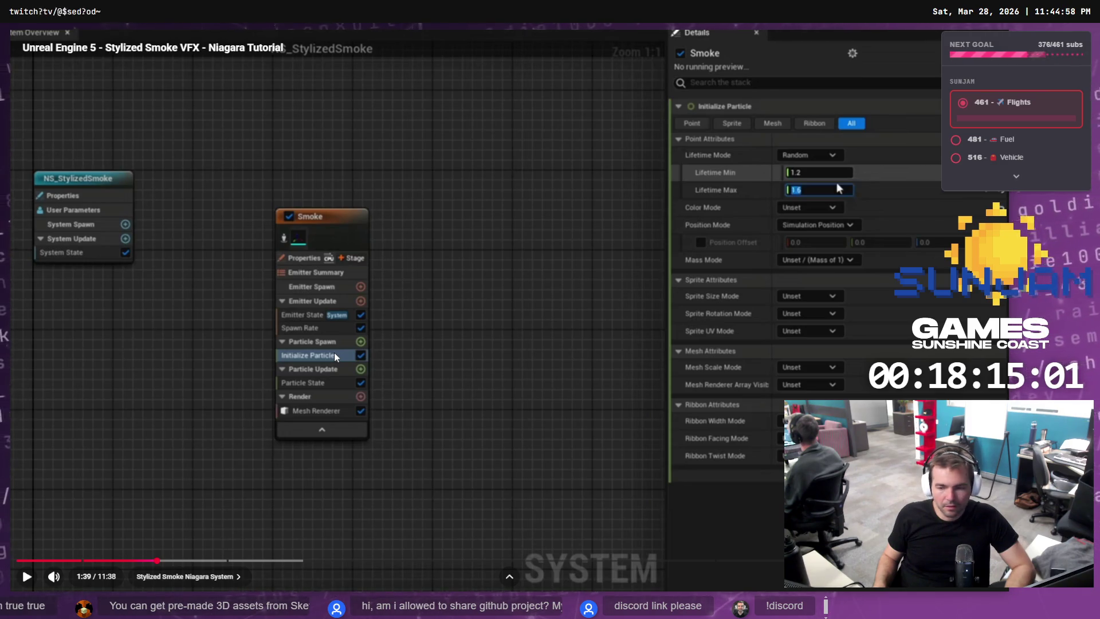
key(alt+Tab)
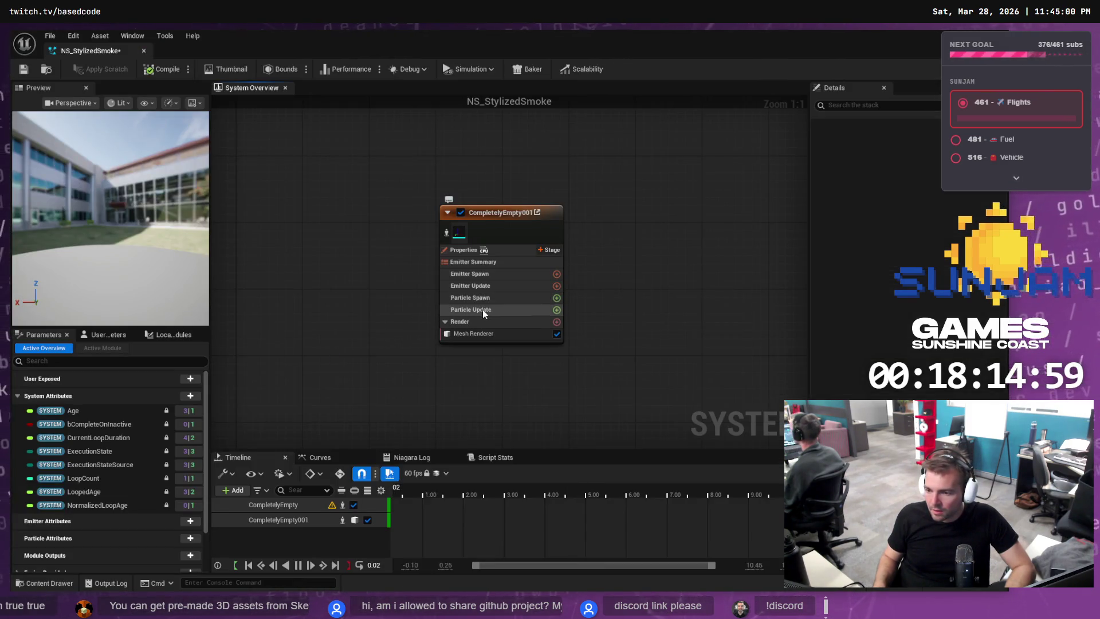
Add an Initialize Particle module to the Particle Spawn stage.
click(558, 302)
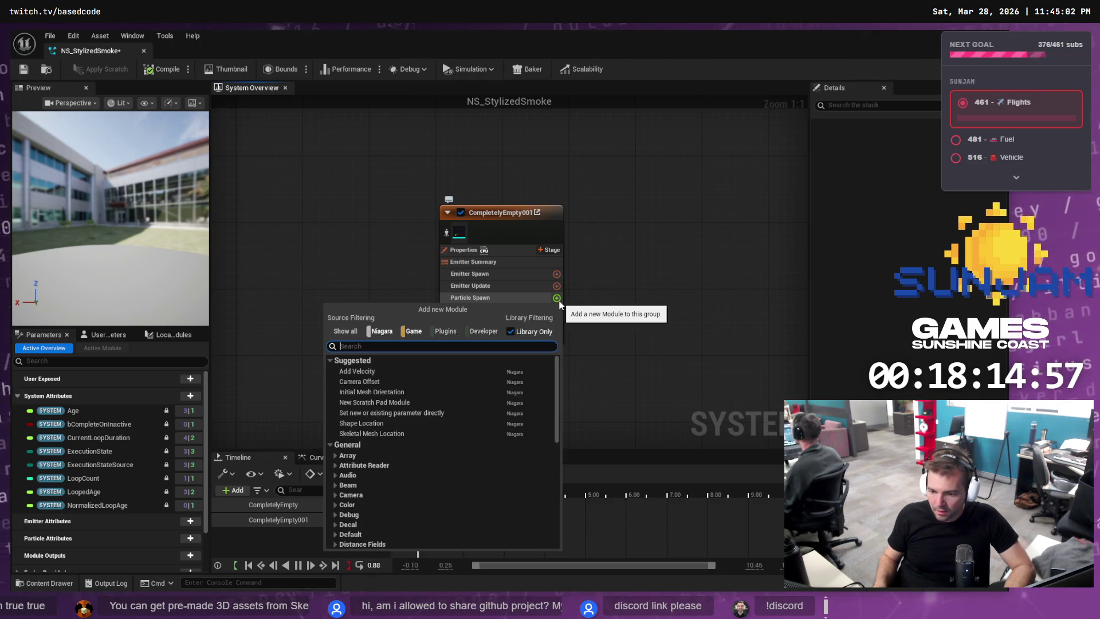
text(initializeP)
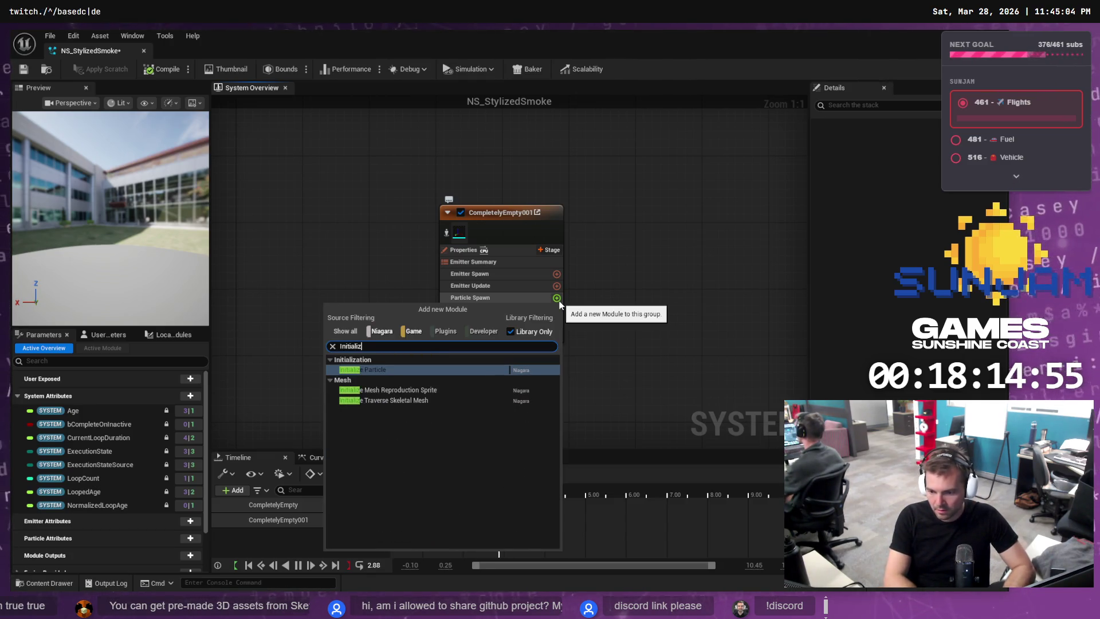
key(Down)
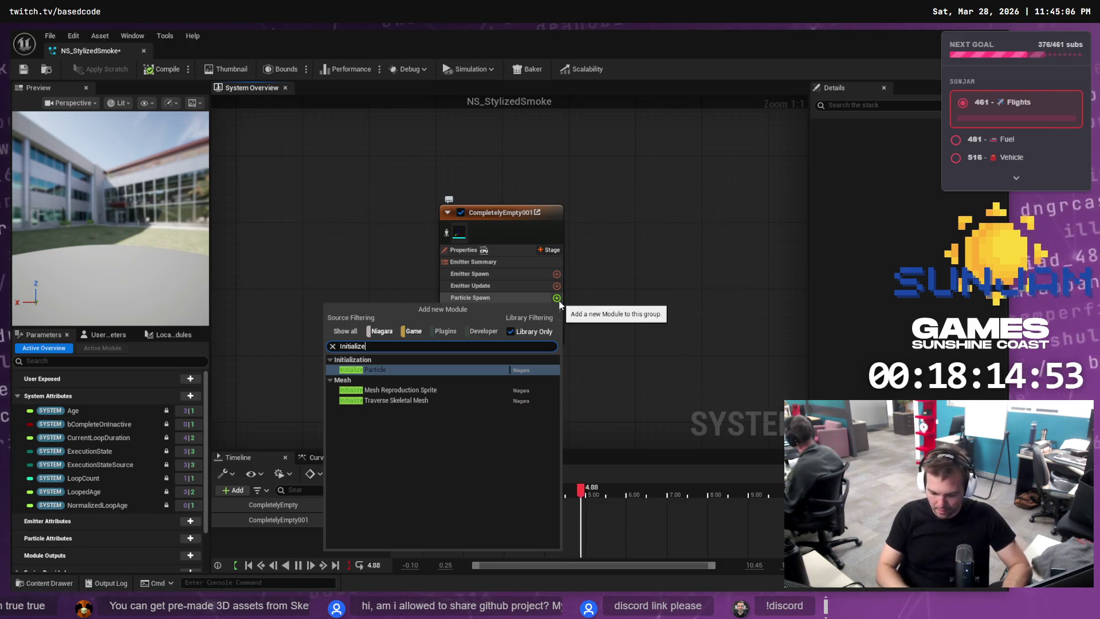
key(Return)
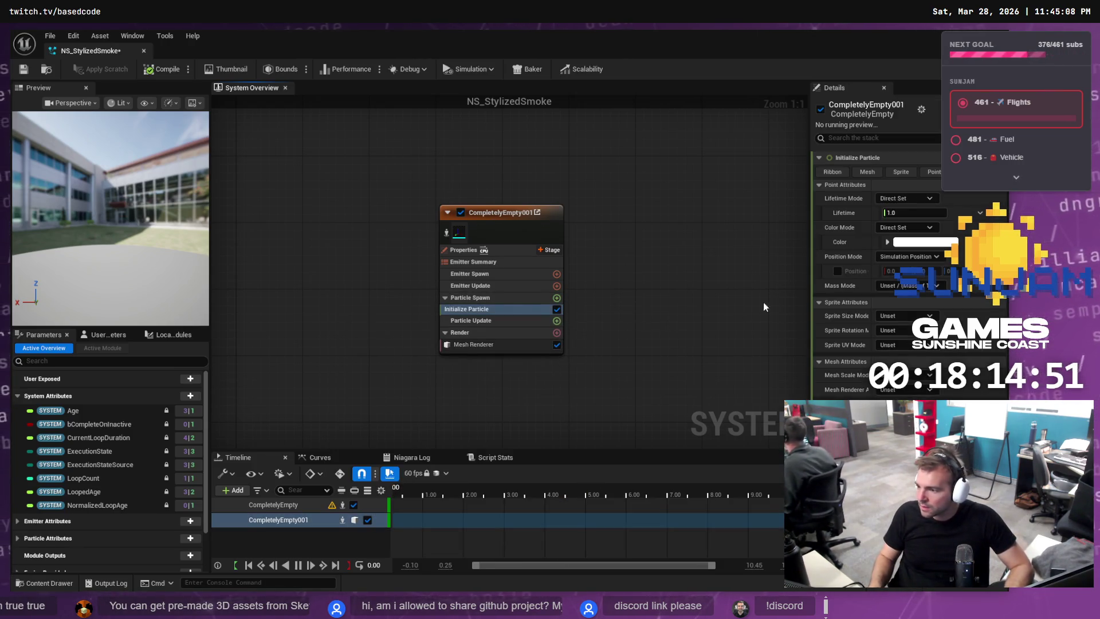
Play the tutorial on to 1:42, where lifetime is random 1.2 to 1.6.
key(alt+Tab)
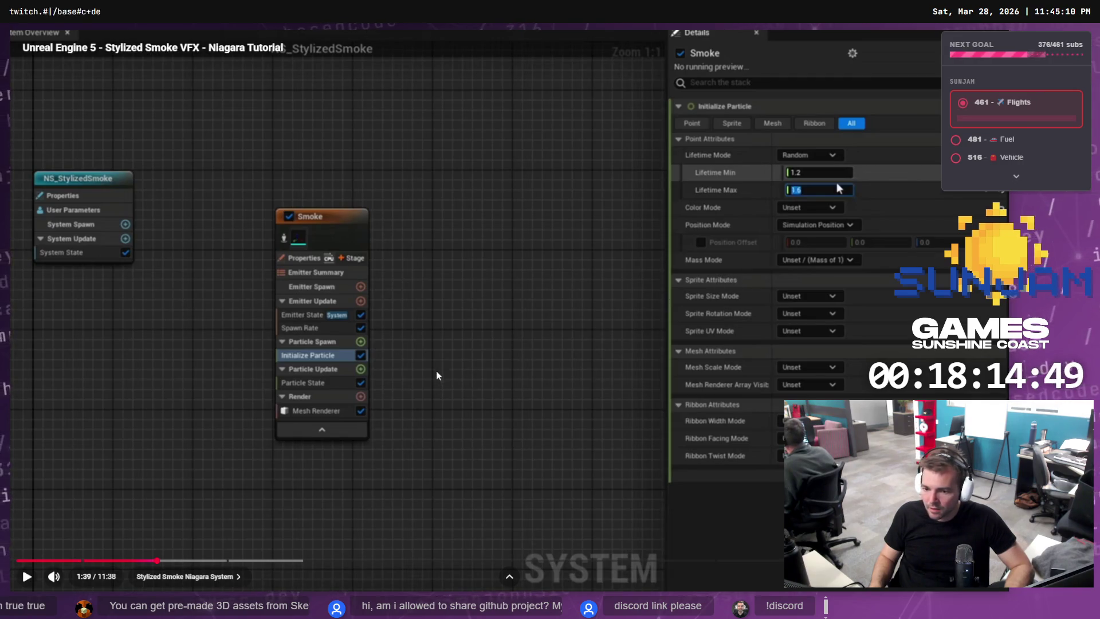
click(439, 353)
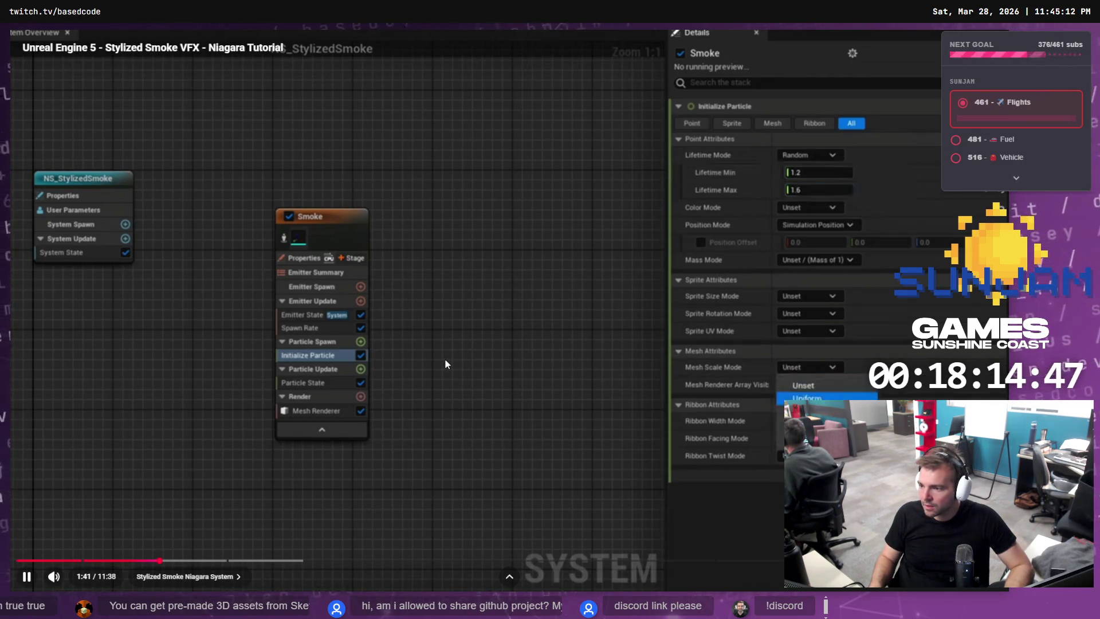
key(alt+Tab)
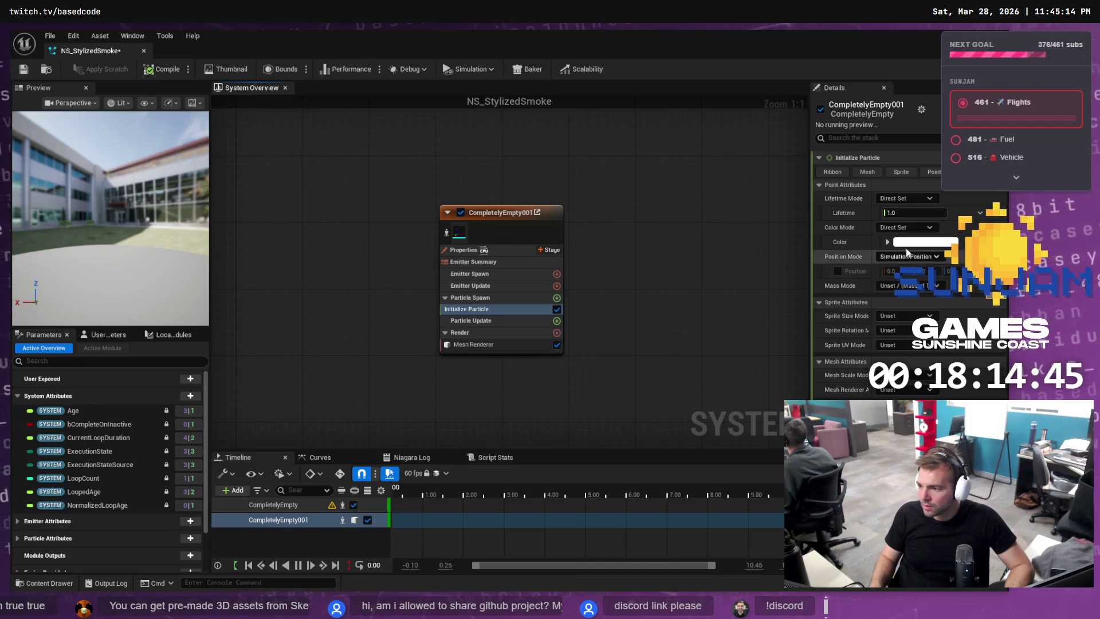
key(alt+Tab)
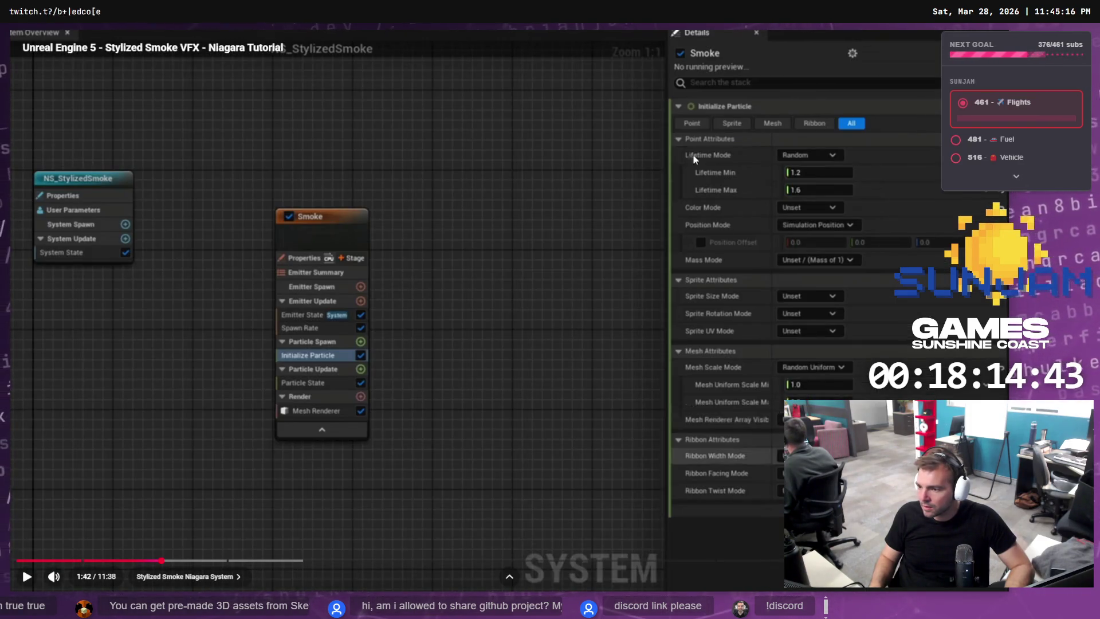
Inspect the Lifetime setting's options in Initialize Particle without changing anything.
key(alt+Tab)
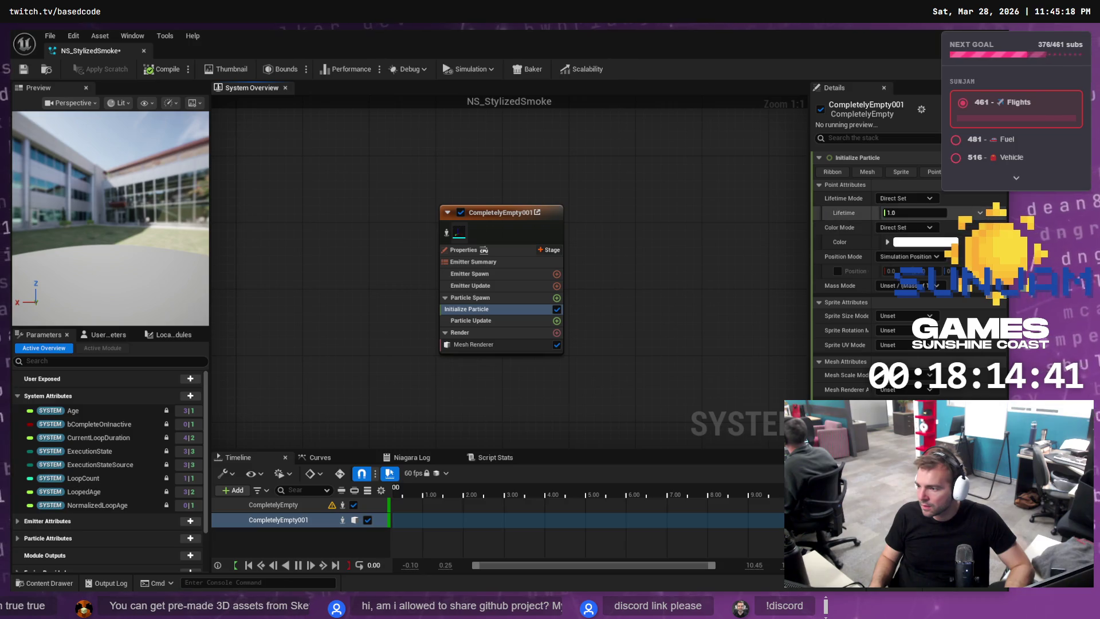
click(927, 209)
right_click(837, 214)
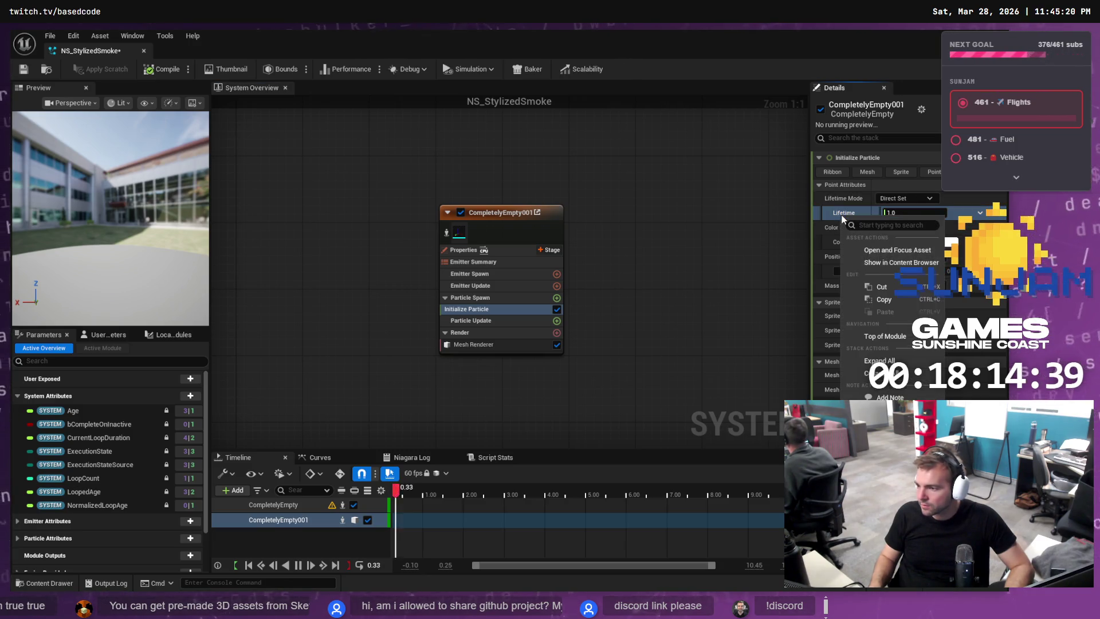
key(Escape)
Rewind the tutorial 10 seconds and replay it to 1:33 to review Initialize Particle.
key(alt+Tab)
key(Left)
key(Left)
key(space)
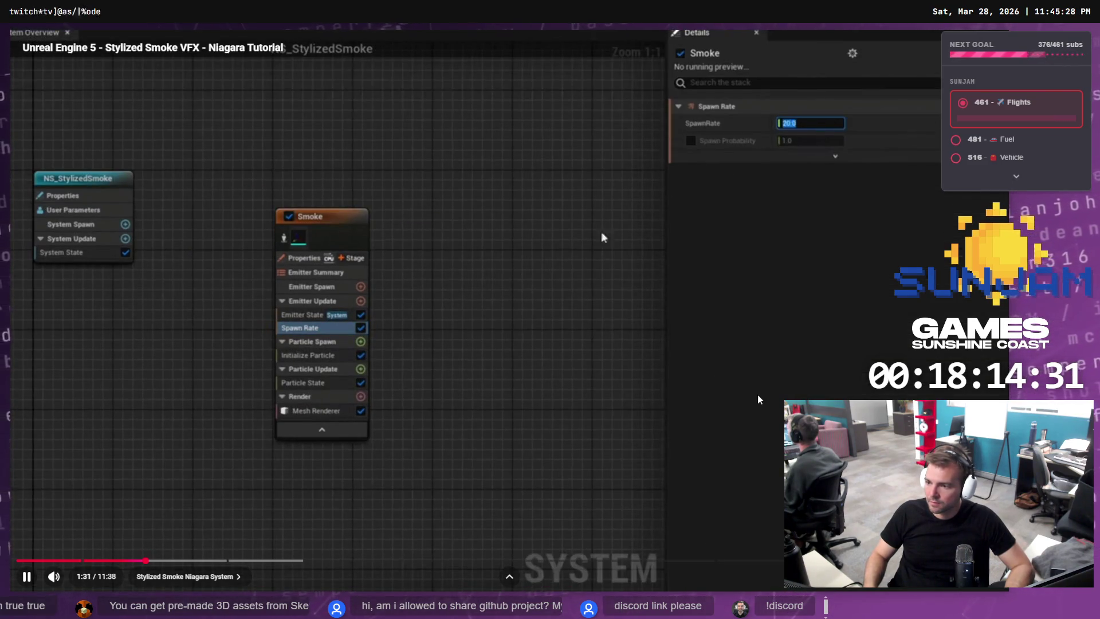
key(space)
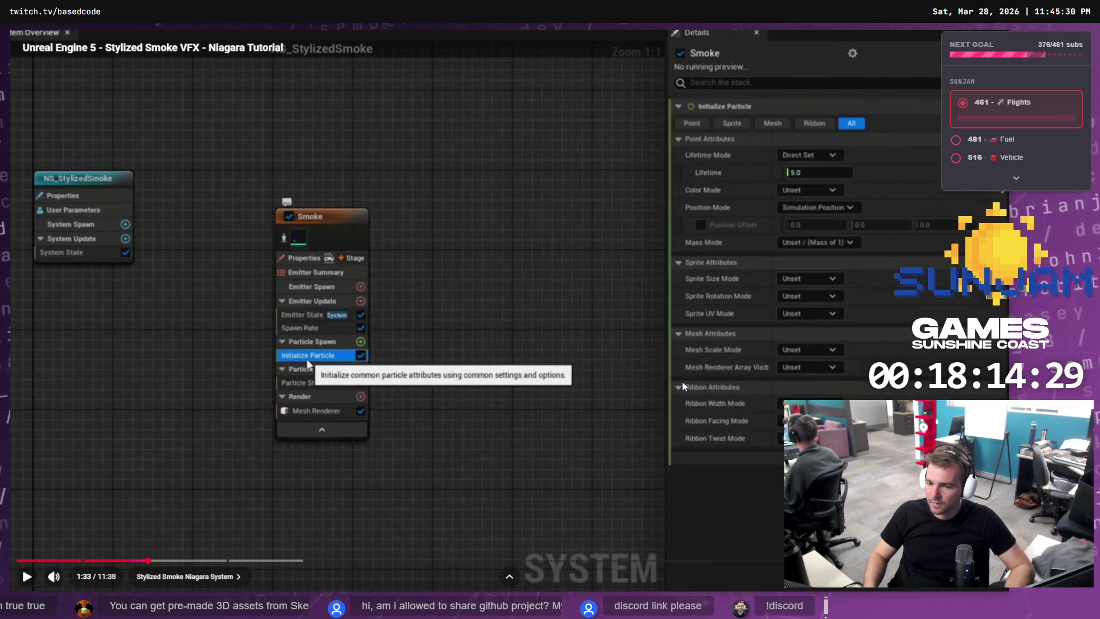
key(alt+Tab)
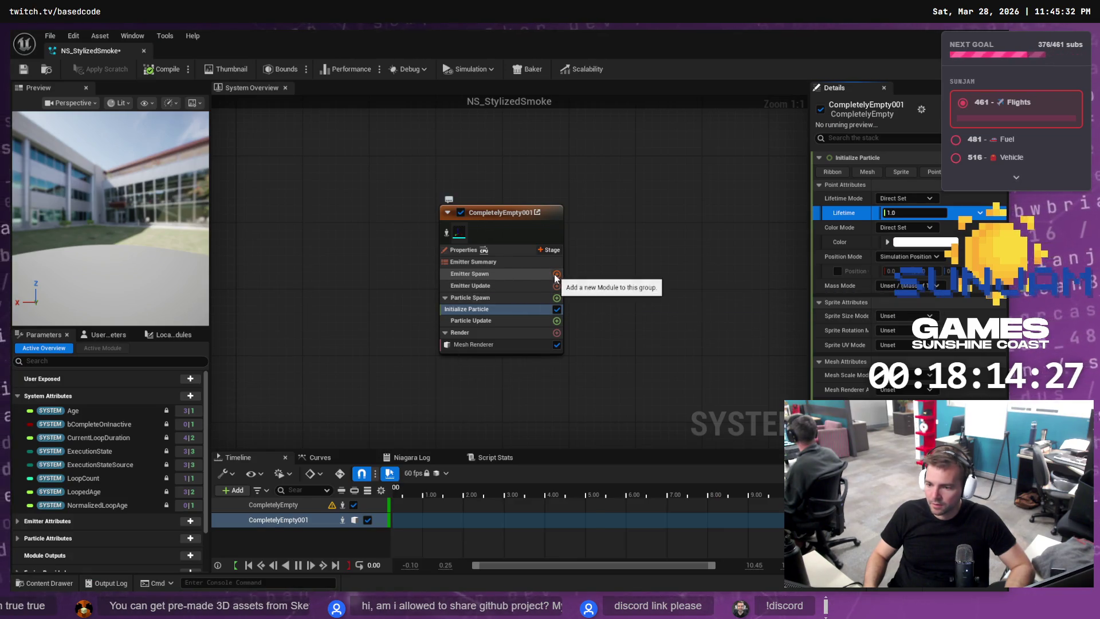
key(alt+Tab)
mouse_move(403, 329)
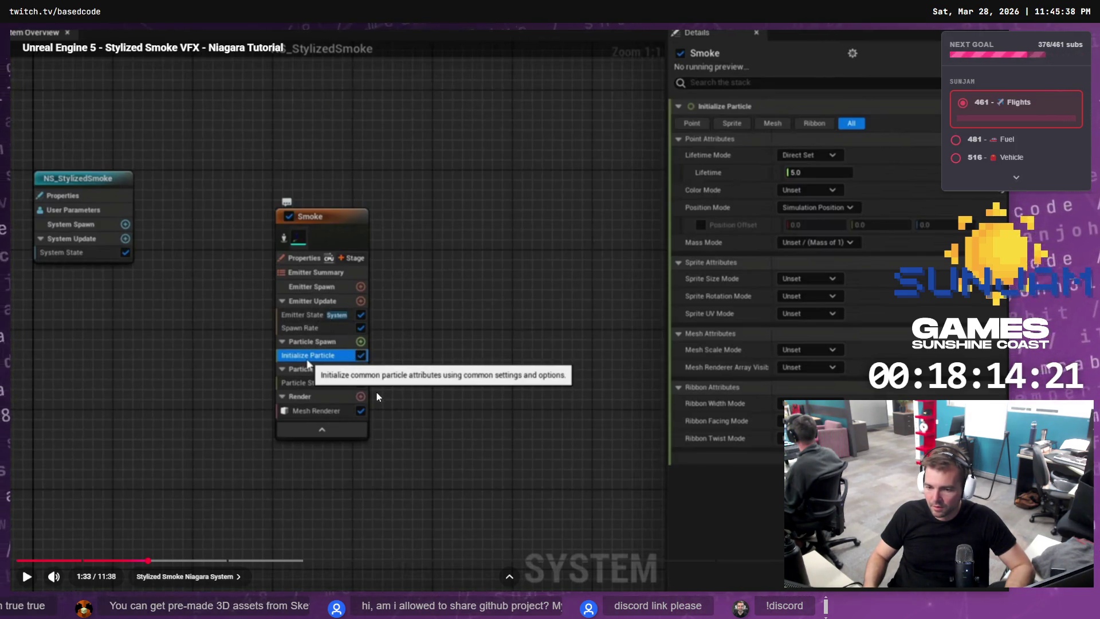
key(alt+Tab)
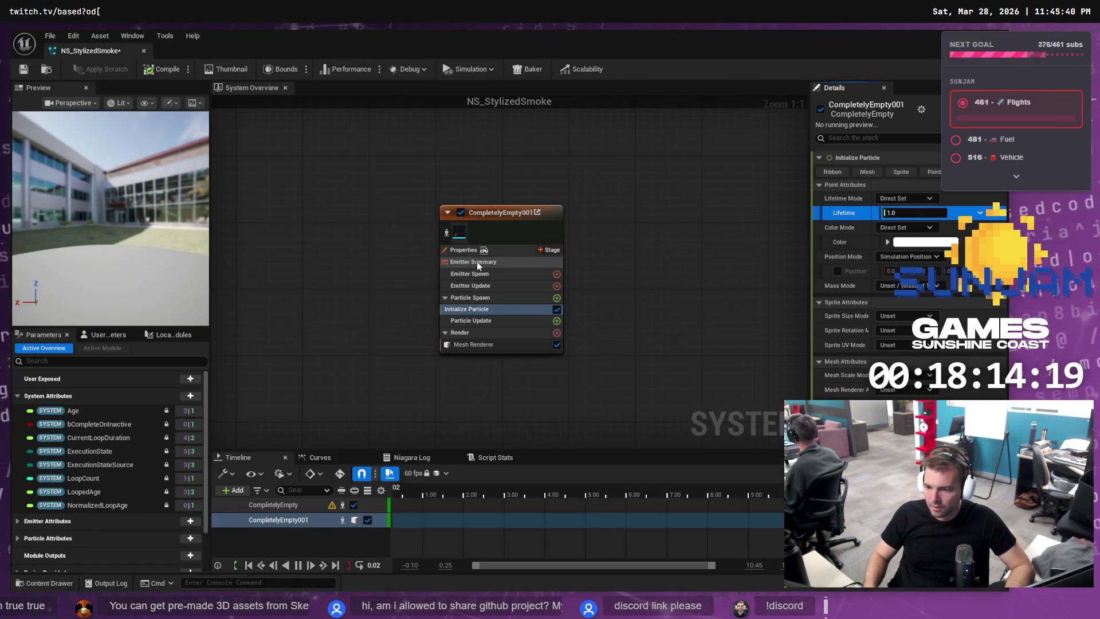
Add a Spawn Rate module, rate 20.0, to CompletelyEmpty001's Emitter Update.
click(556, 286)
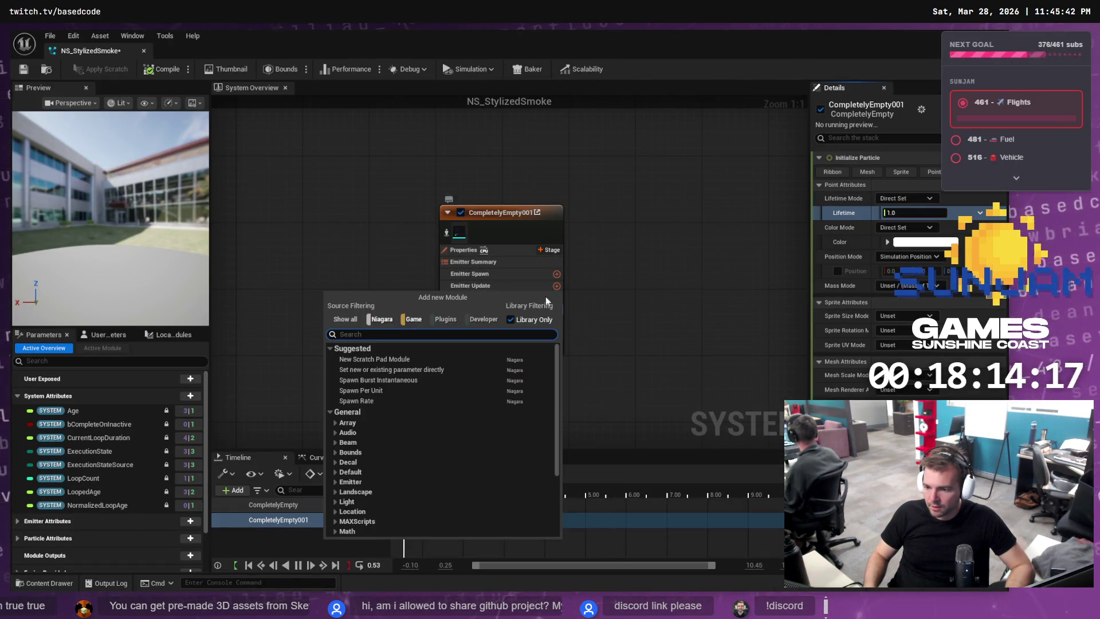
click(377, 401)
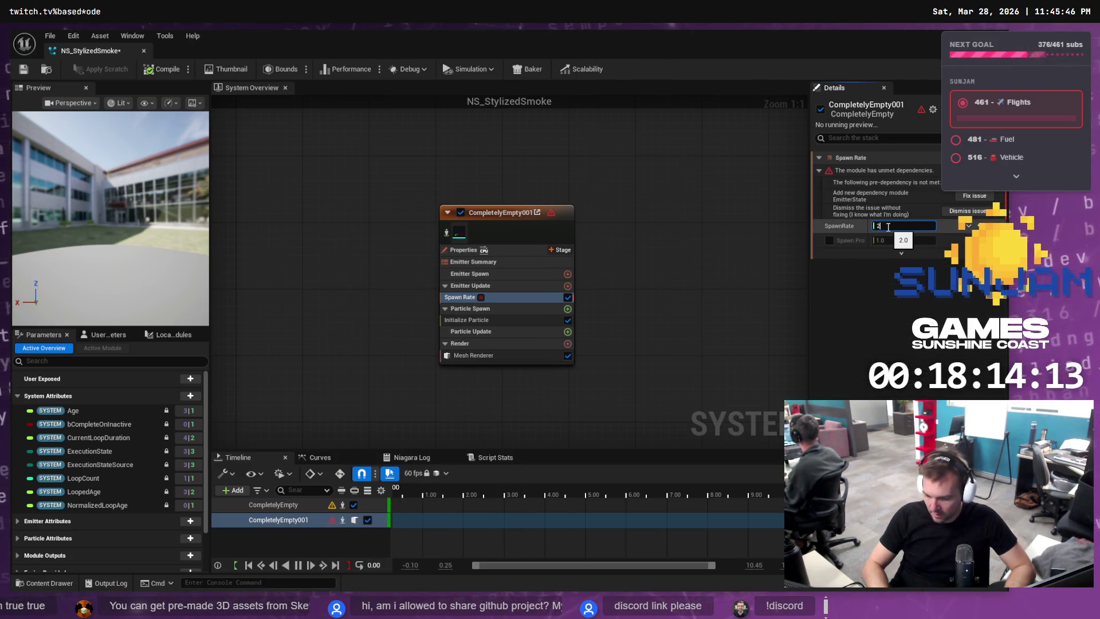
key(alt+Tab)
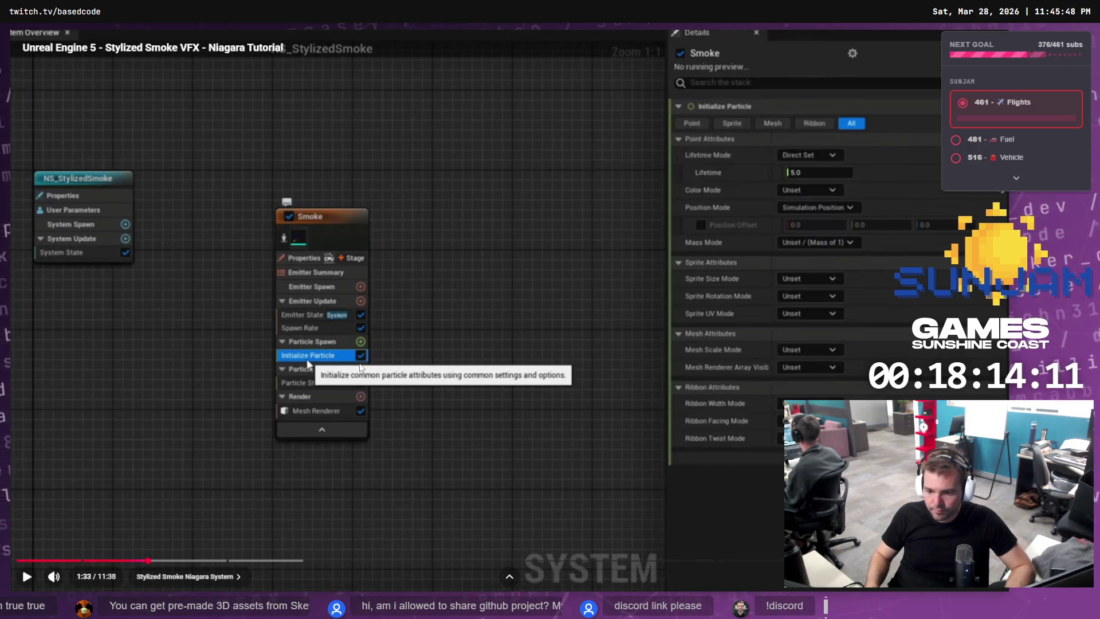
key(alt+Tab)
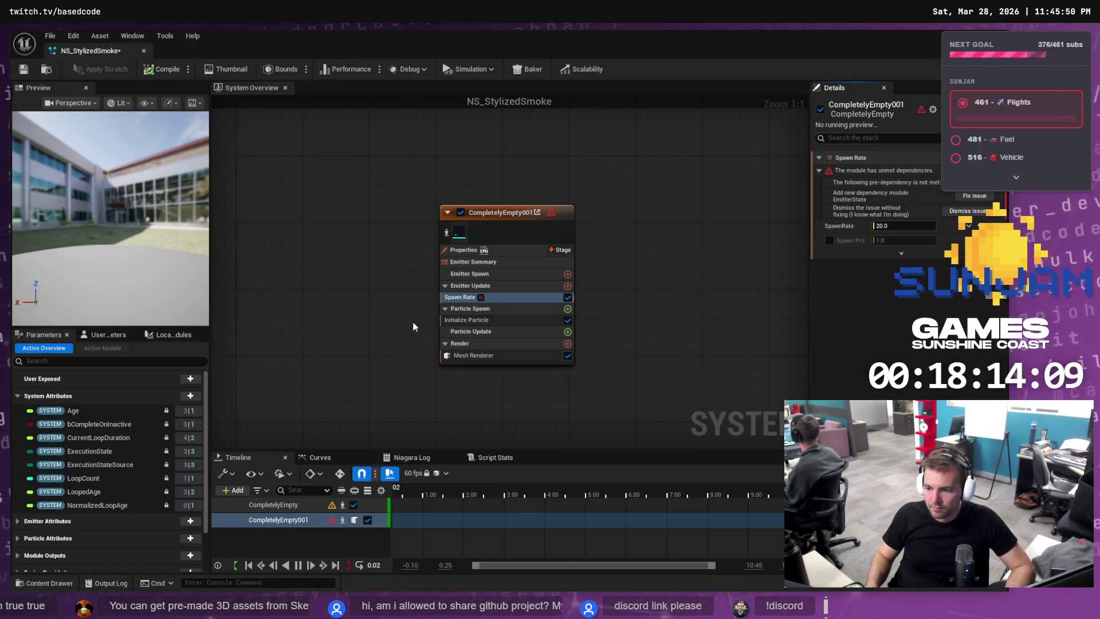
Play the tutorial briefly for reference and pause it again.
key(alt+Tab)
click(478, 345)
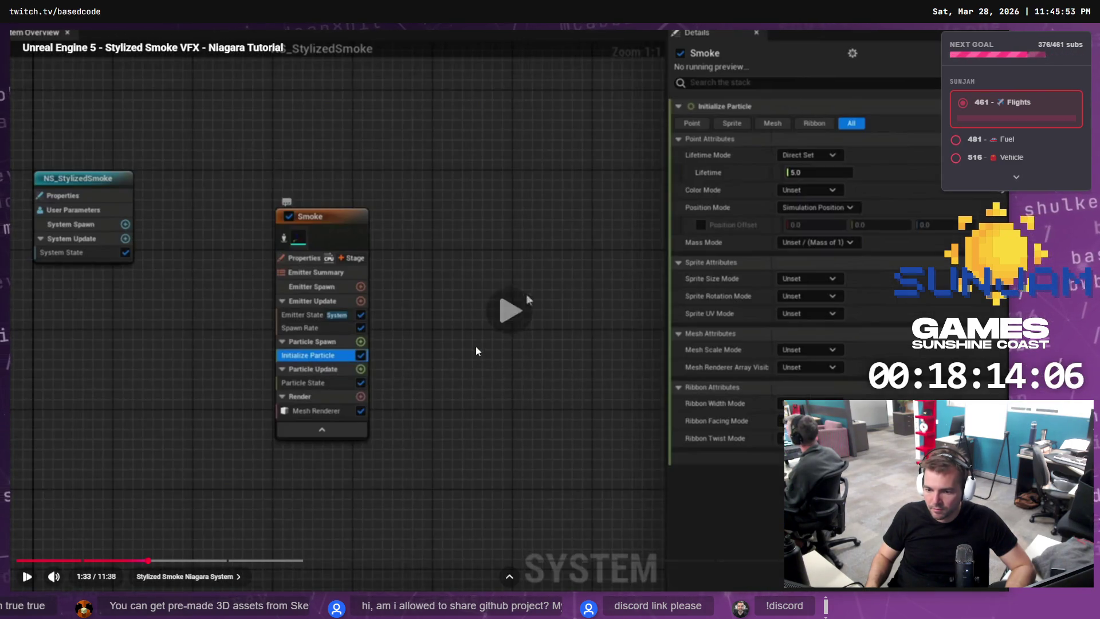
click(432, 371)
Switch Initialize Particle's Lifetime Mode to Random and select Lifetime Min for editing.
key(alt+Tab)
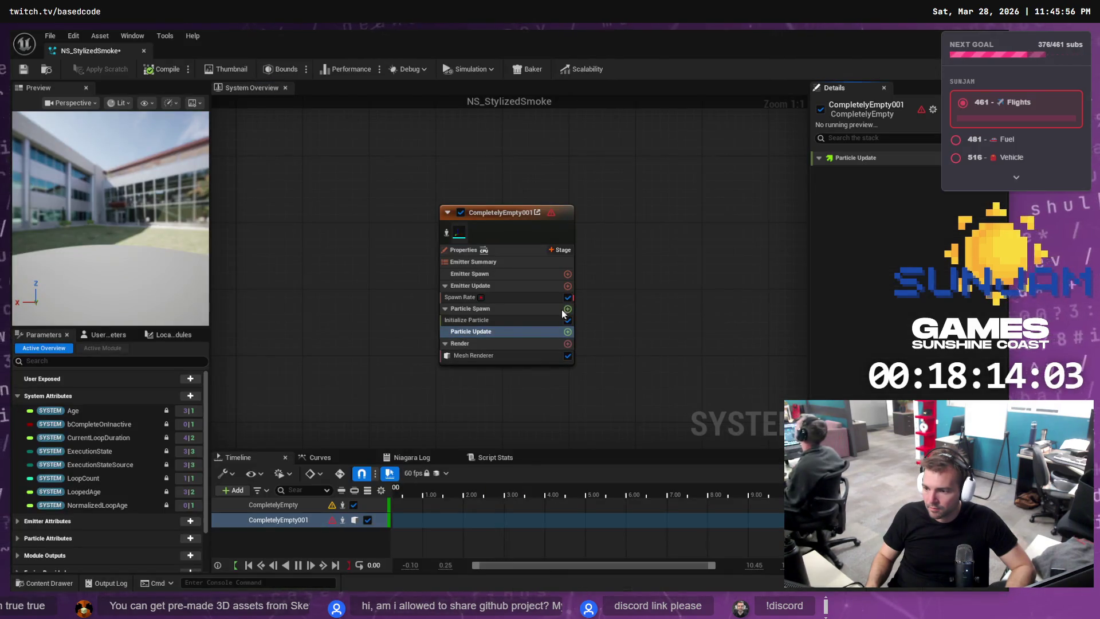
click(493, 320)
click(925, 198)
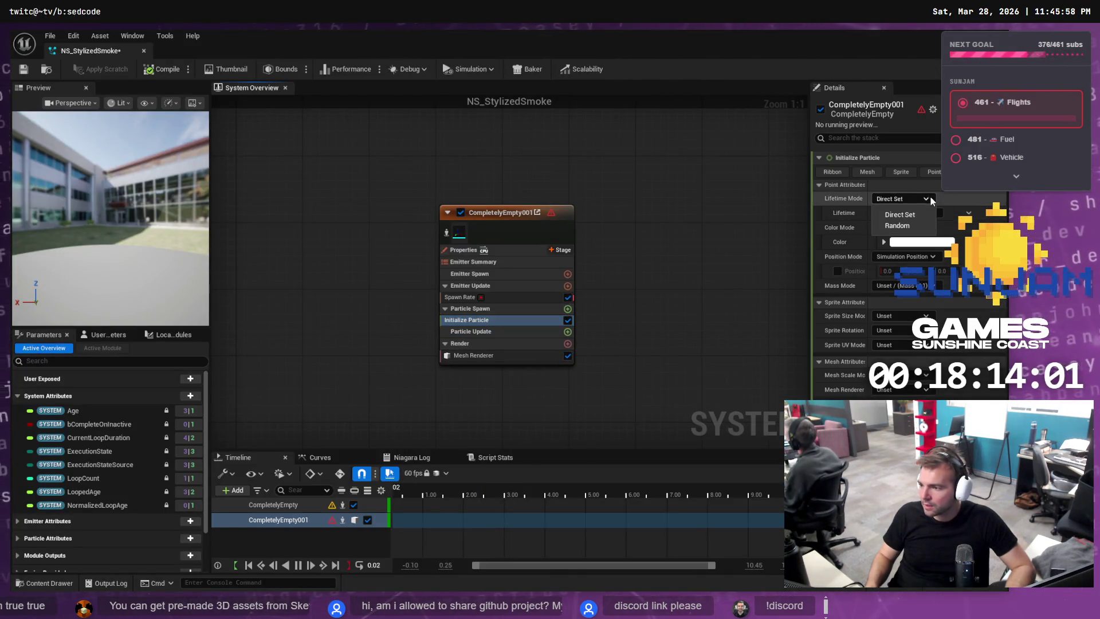
click(917, 223)
click(908, 213)
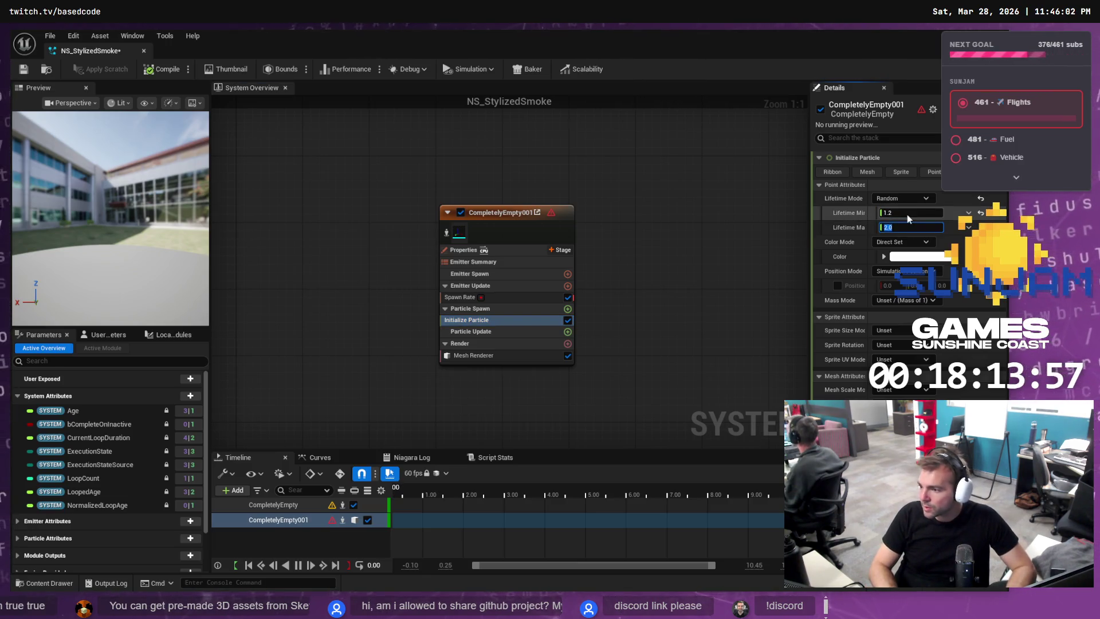
key(alt+Tab)
key(alt+Tab)
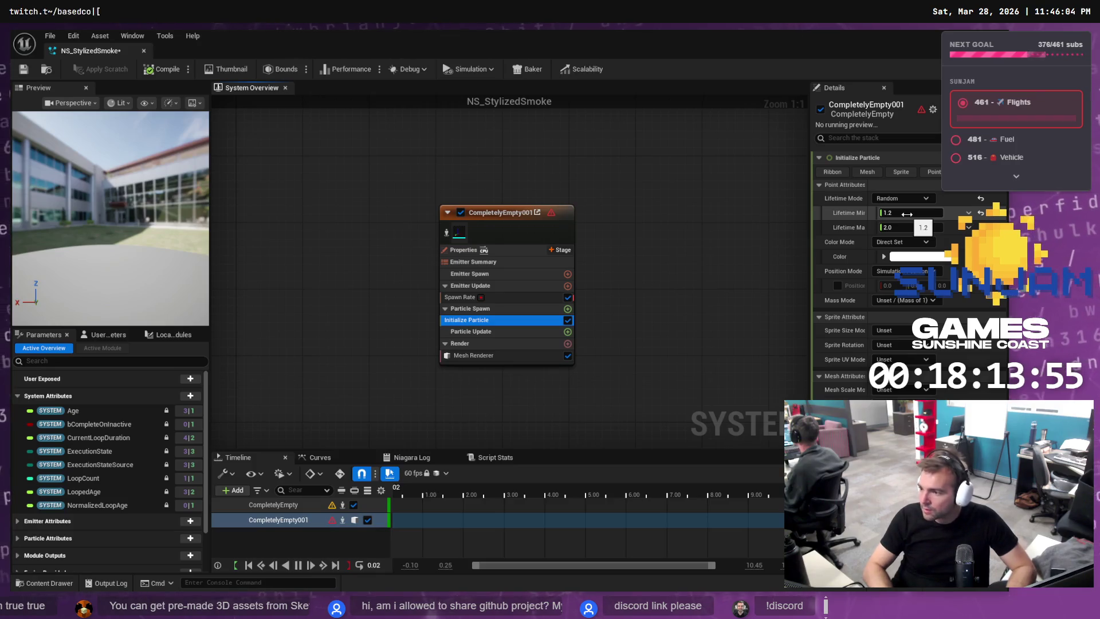
key(alt+Tab)
Enter 1.6 as the Lifetime Max, then resume the tutorial toward 2:02.
key(space)
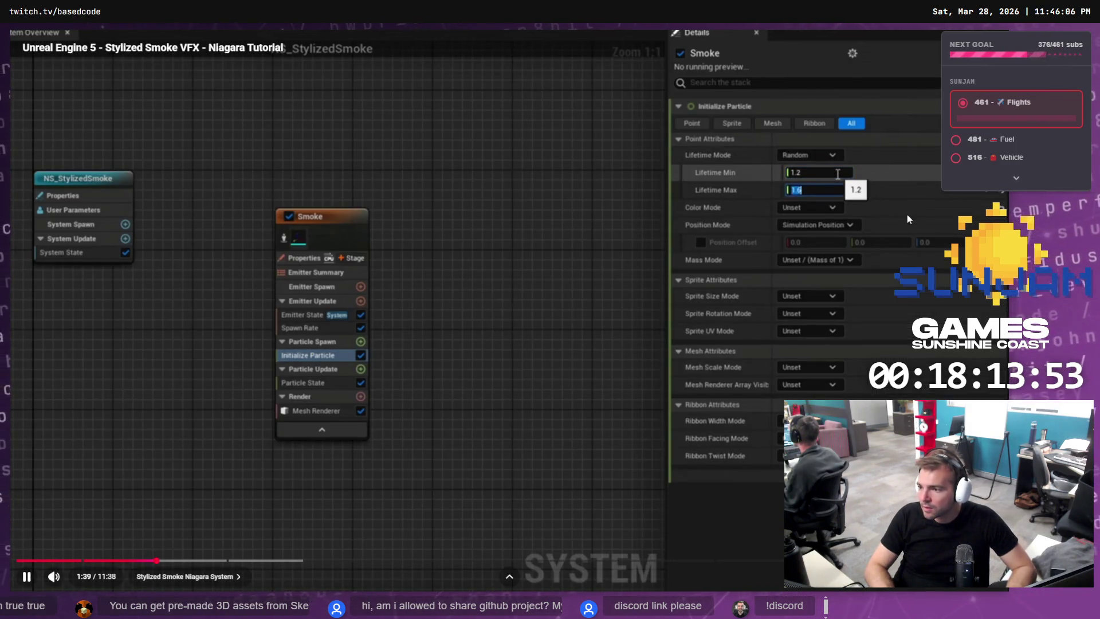
key(alt+Tab)
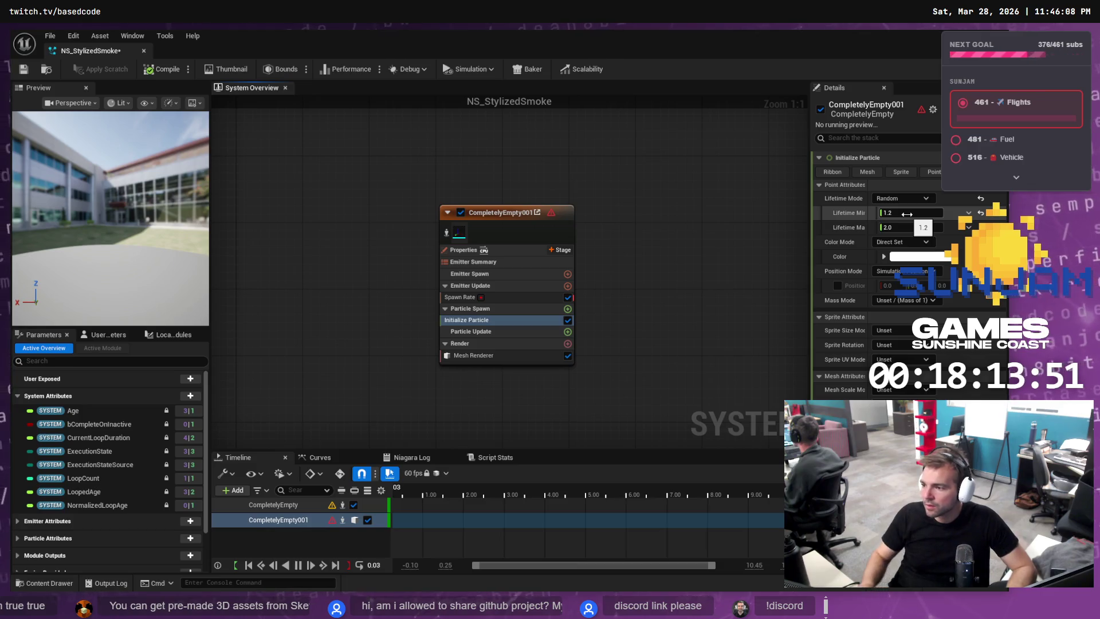
click(903, 227)
text(1.)
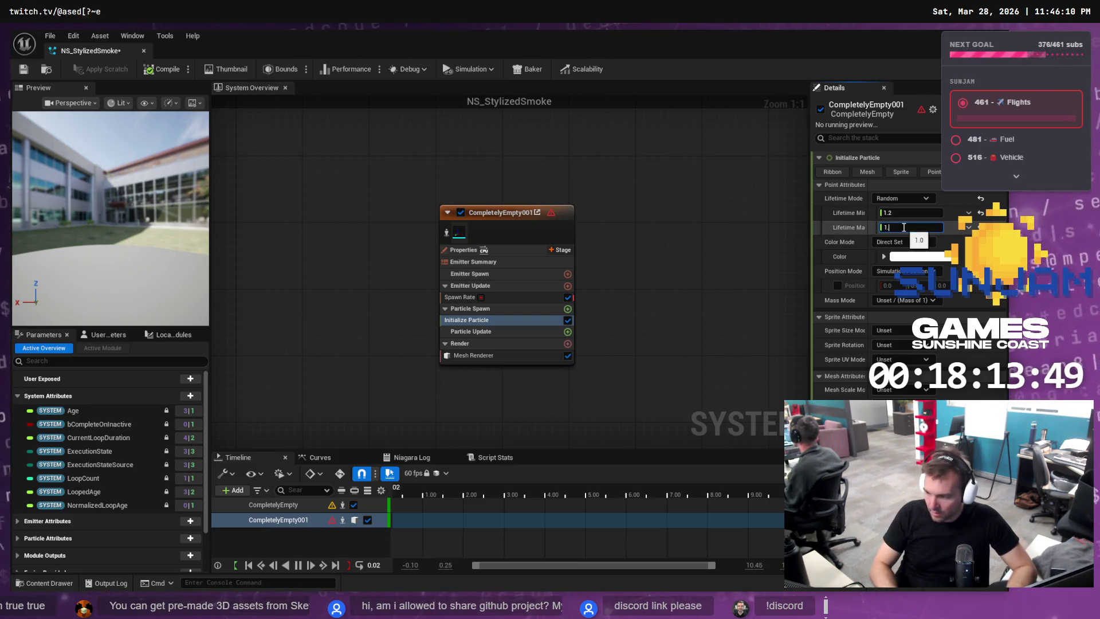
text(1.)
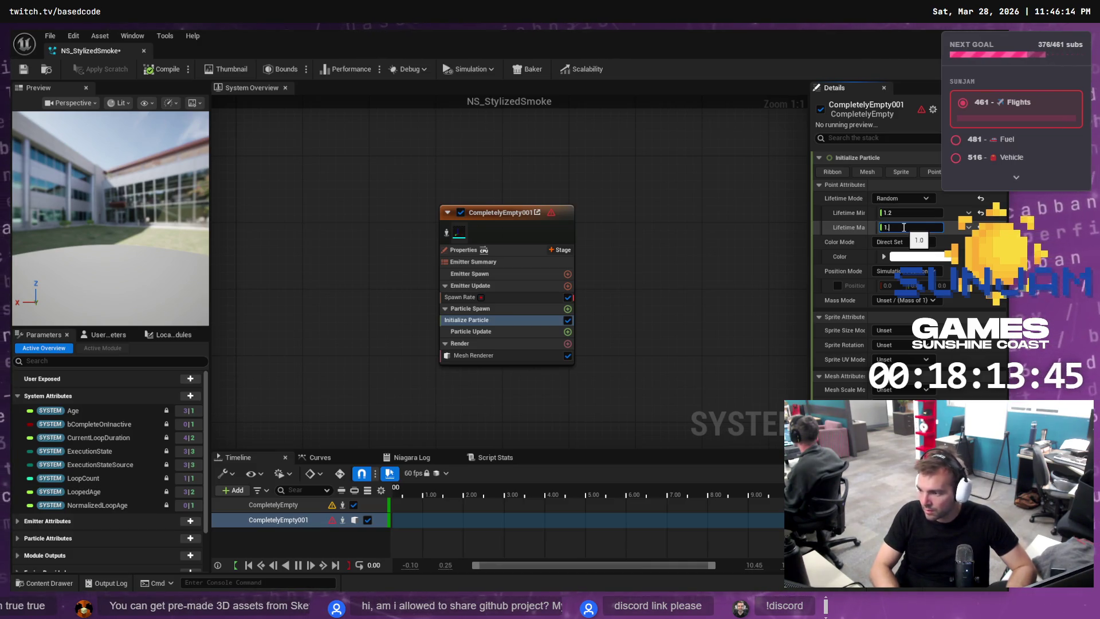
text(6)
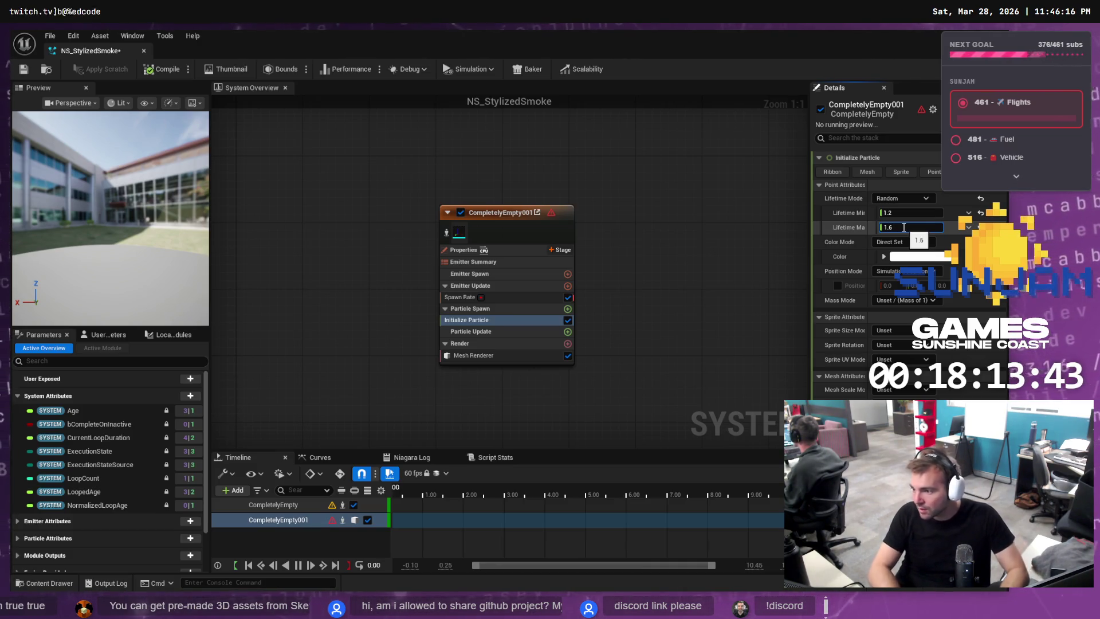
key(alt+Tab)
click(541, 231)
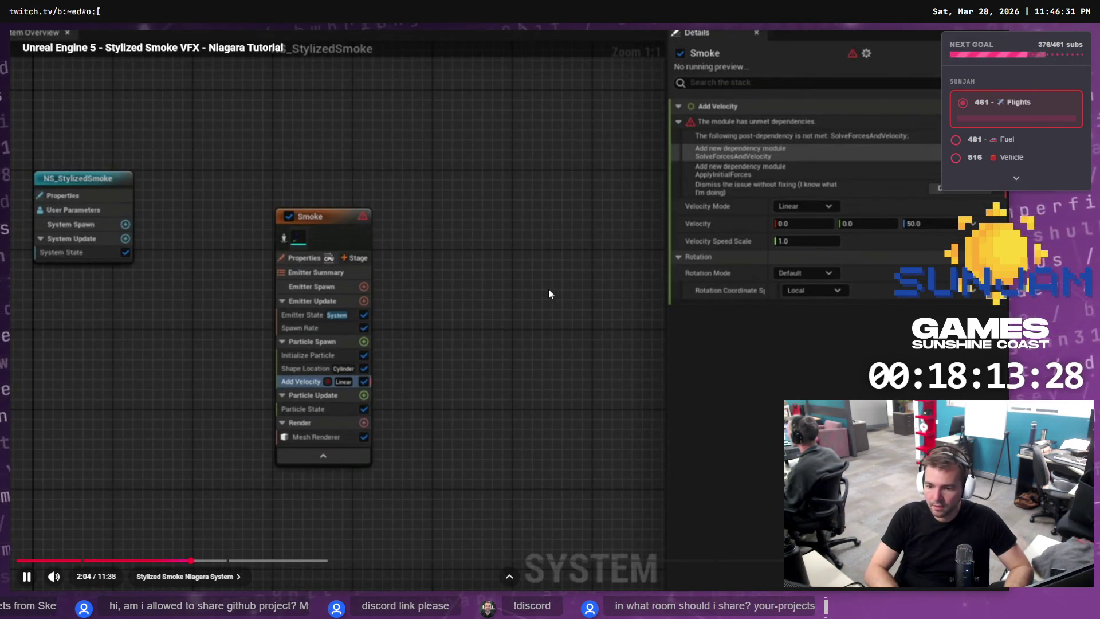
Add the Add Velocity module to Particle Spawn by searching 'Add vel', following the tutorial.
key(Left)
key(Left)
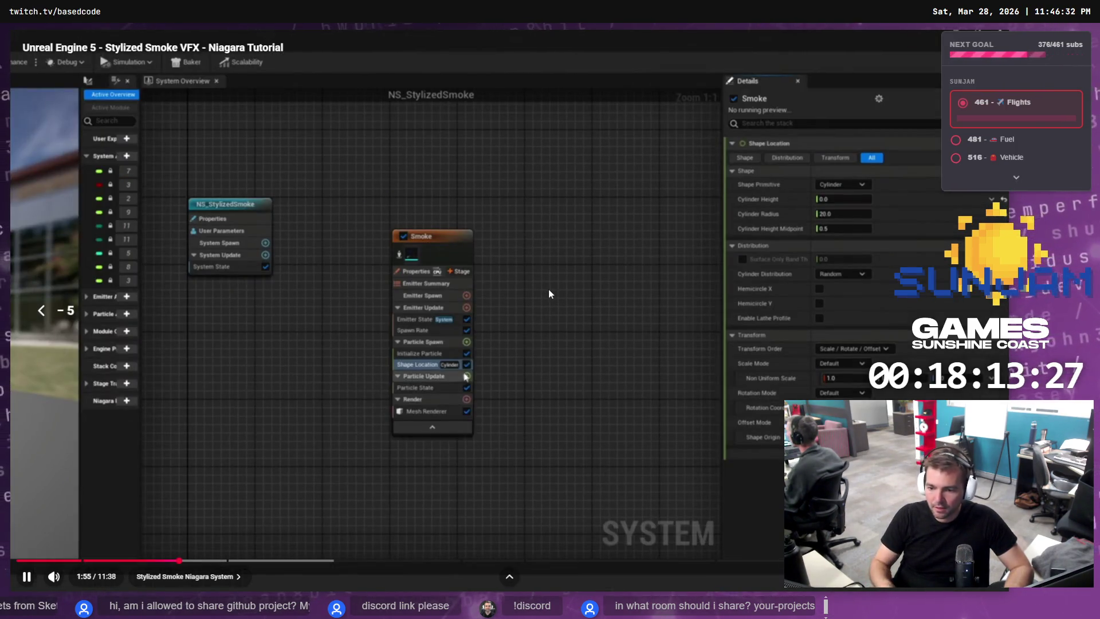
key(k)
key(alt+Tab)
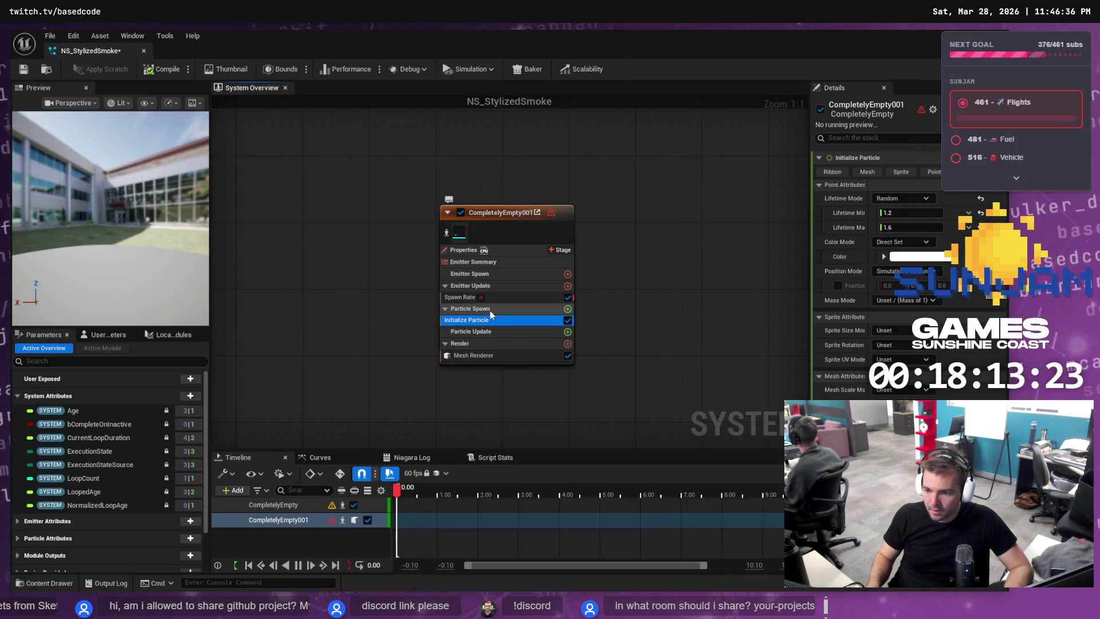
click(567, 308)
text(A)
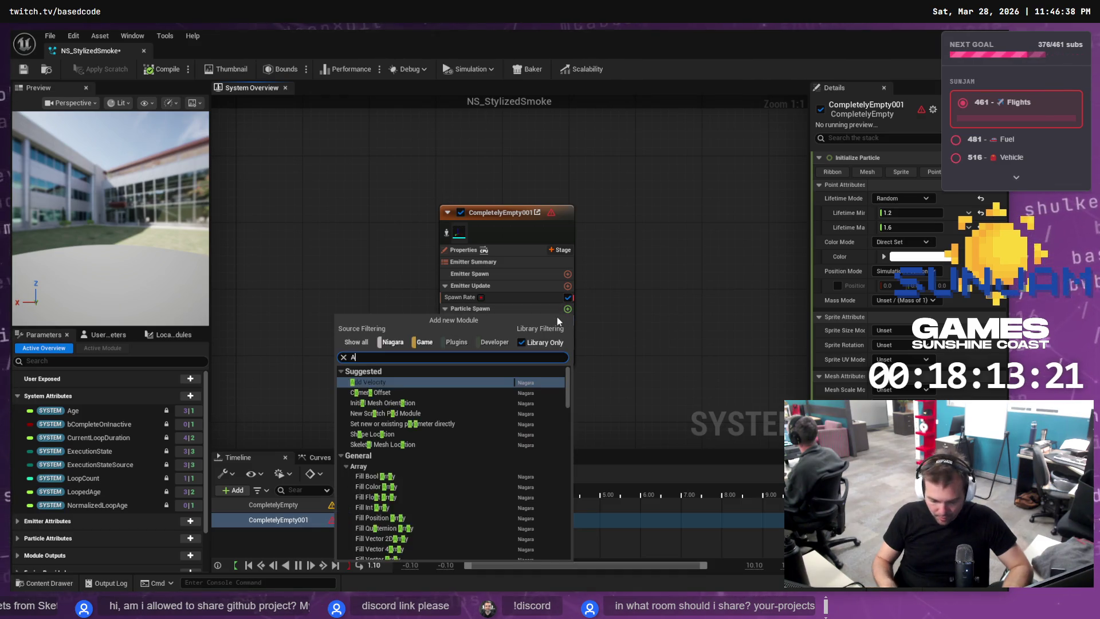
text(dd vel)
key(Return)
key(alt+Tab)
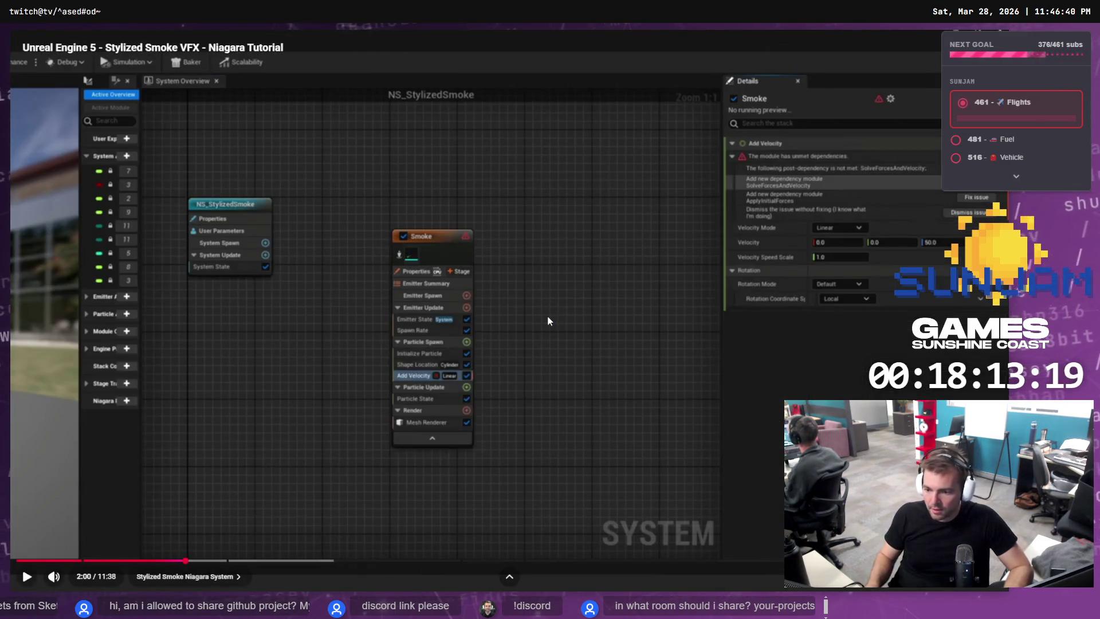
key(k)
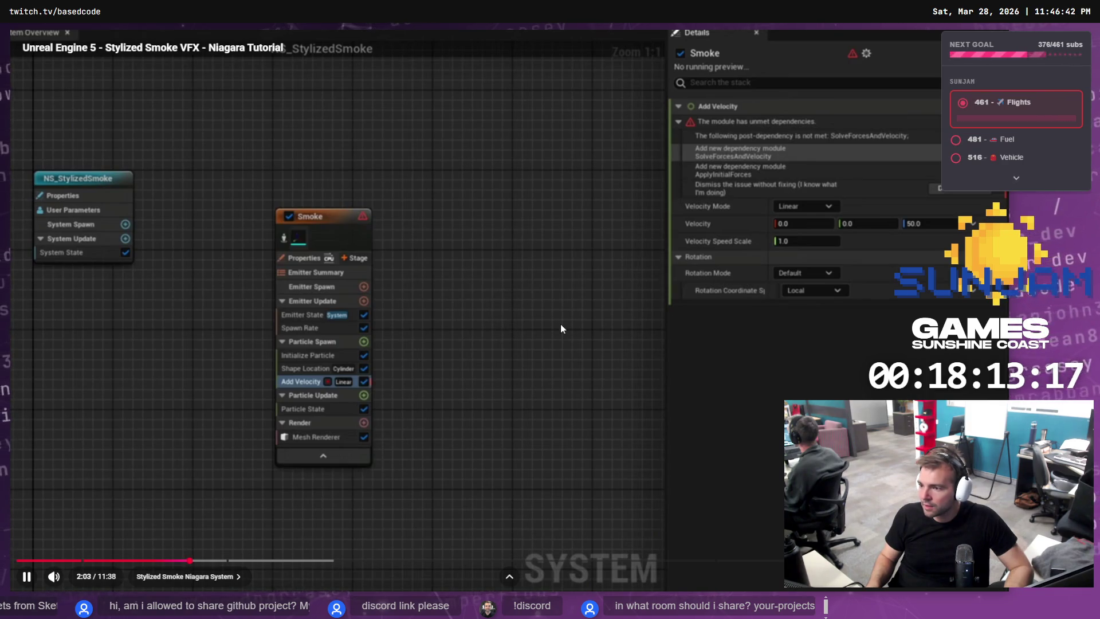
key(k)
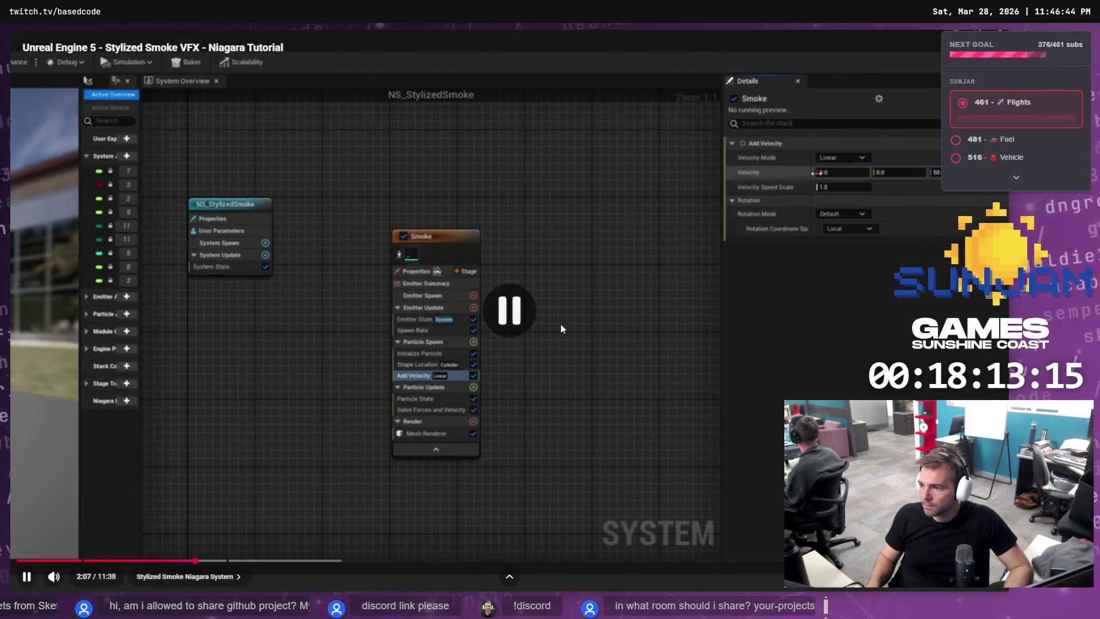
key(alt+Tab)
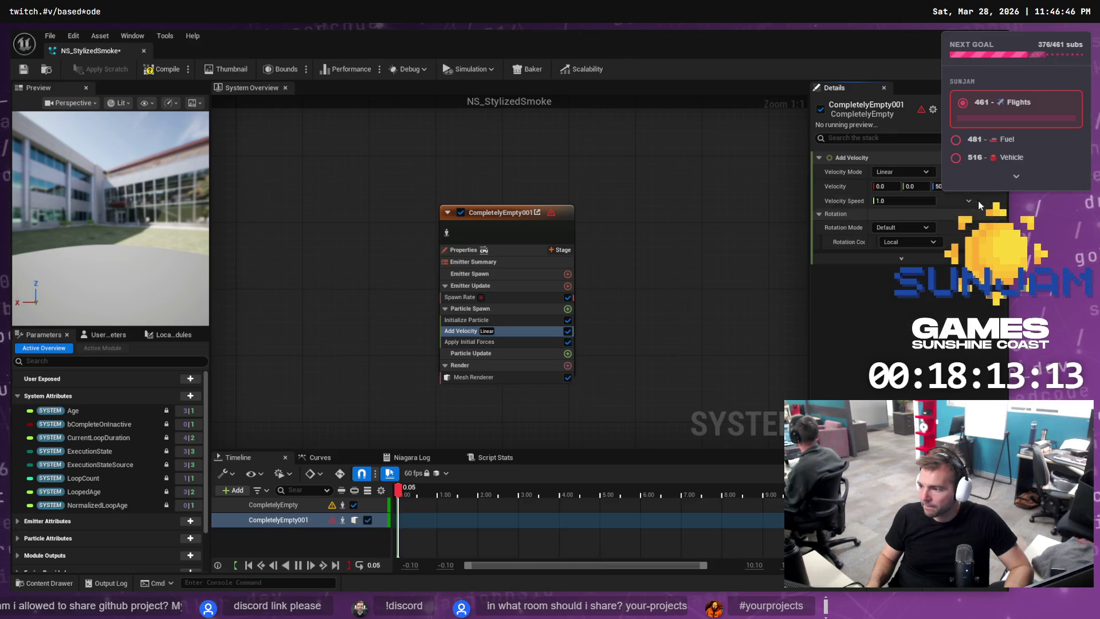
Set the Add Velocity module's Velocity Mode to In Cone.
key(alt+Tab)
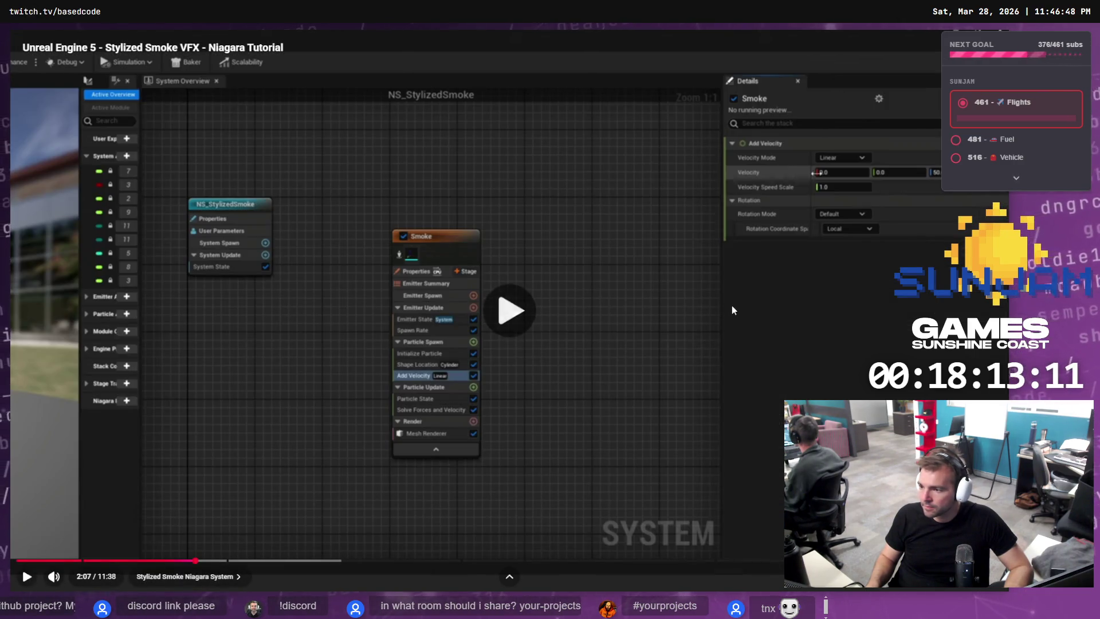
key(k)
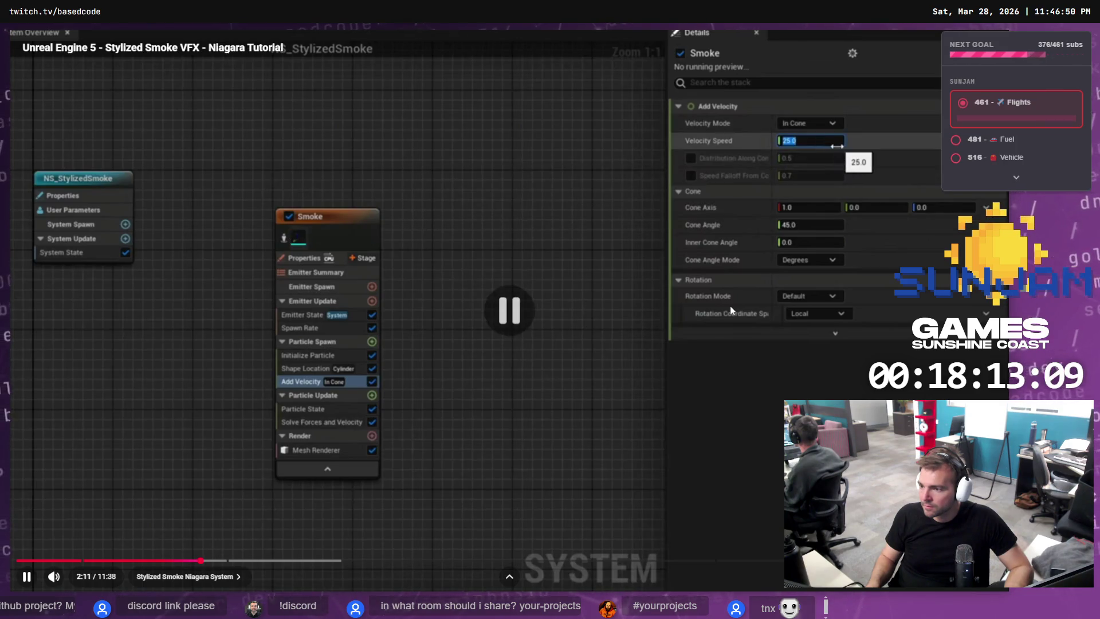
key(alt+Tab)
click(901, 172)
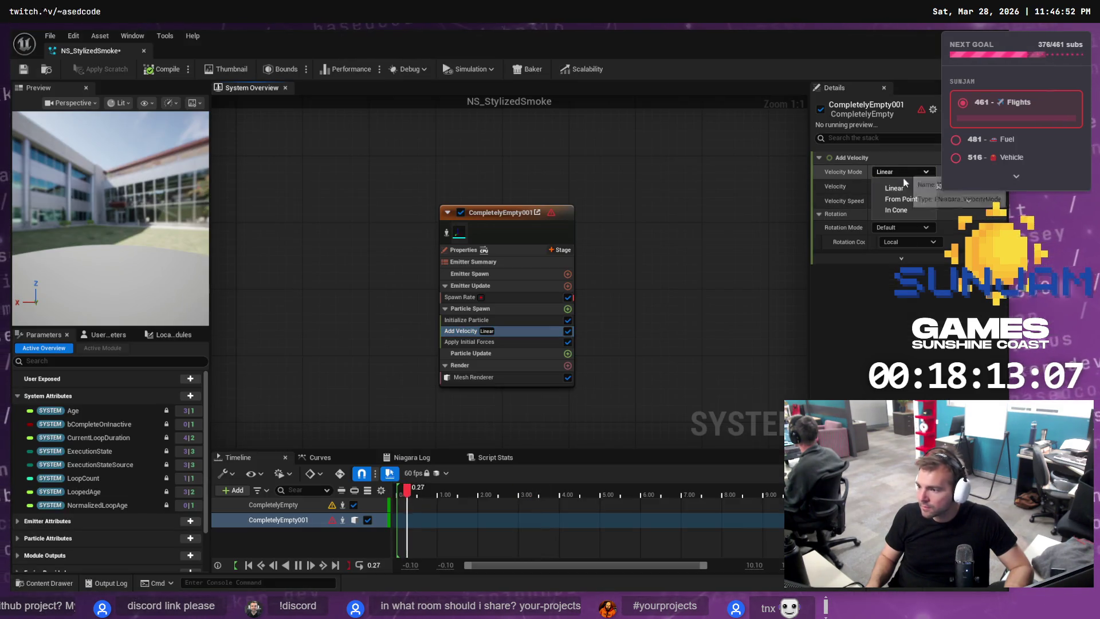
click(906, 209)
key(alt+Tab)
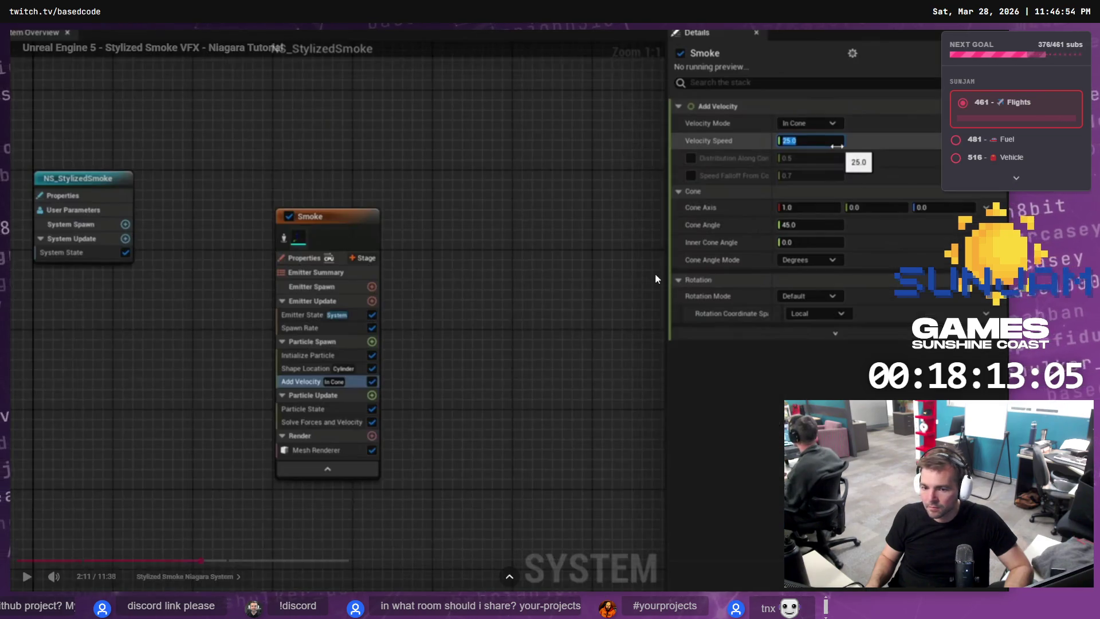
click(653, 276)
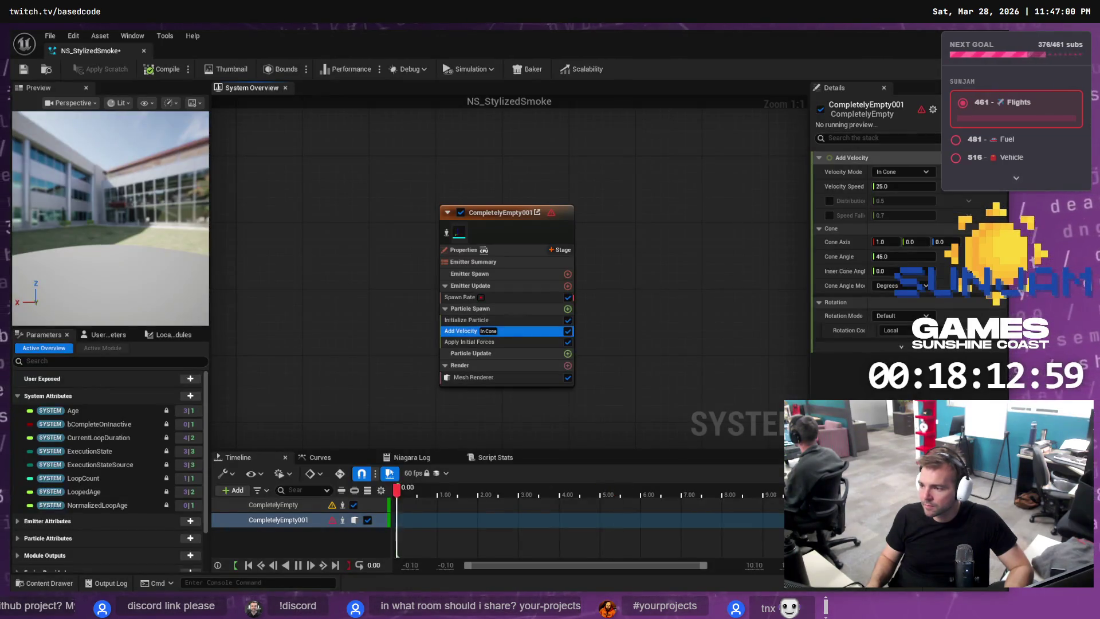
Set Velocity Speed to 800 and Cone Axis to 0, 0, 1, then edit the Cone Angle.
click(908, 187)
key(Return)
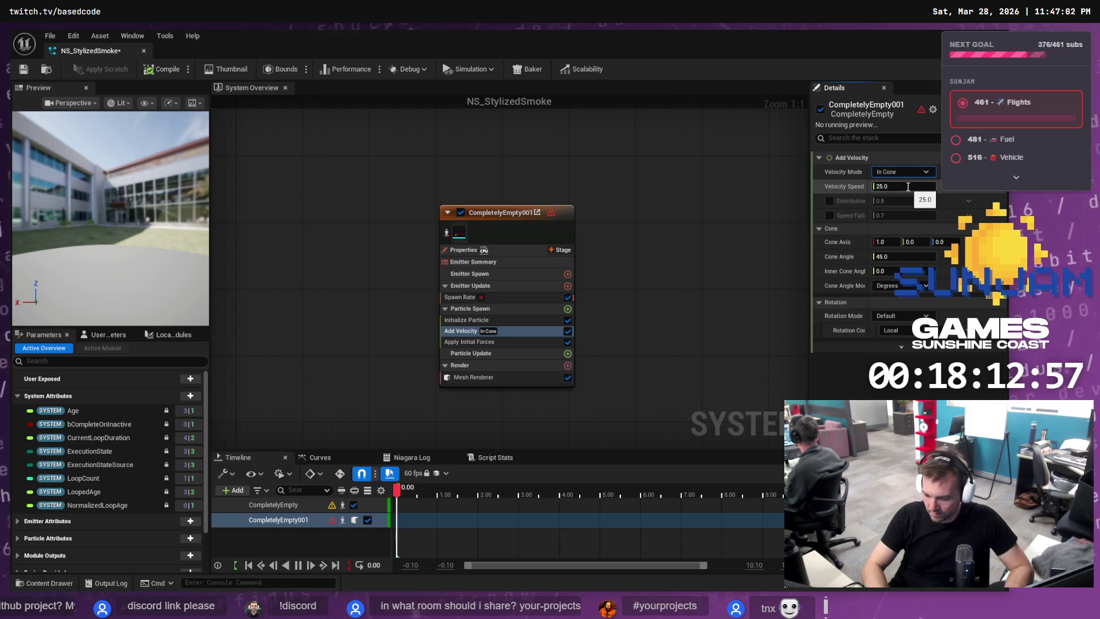
click(897, 186)
text(800)
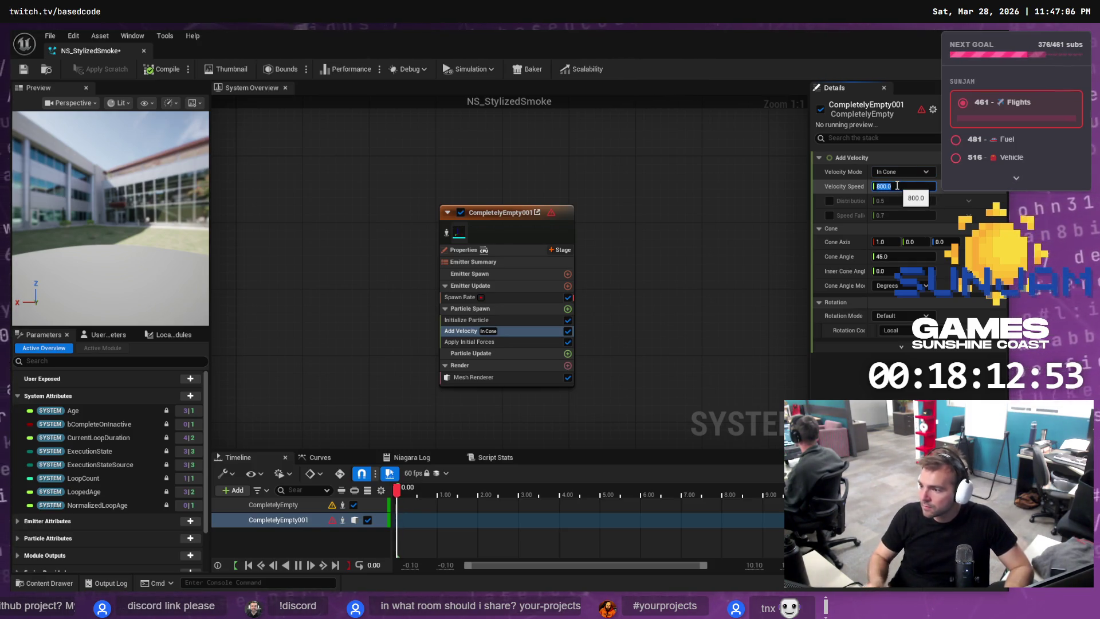
click(878, 242)
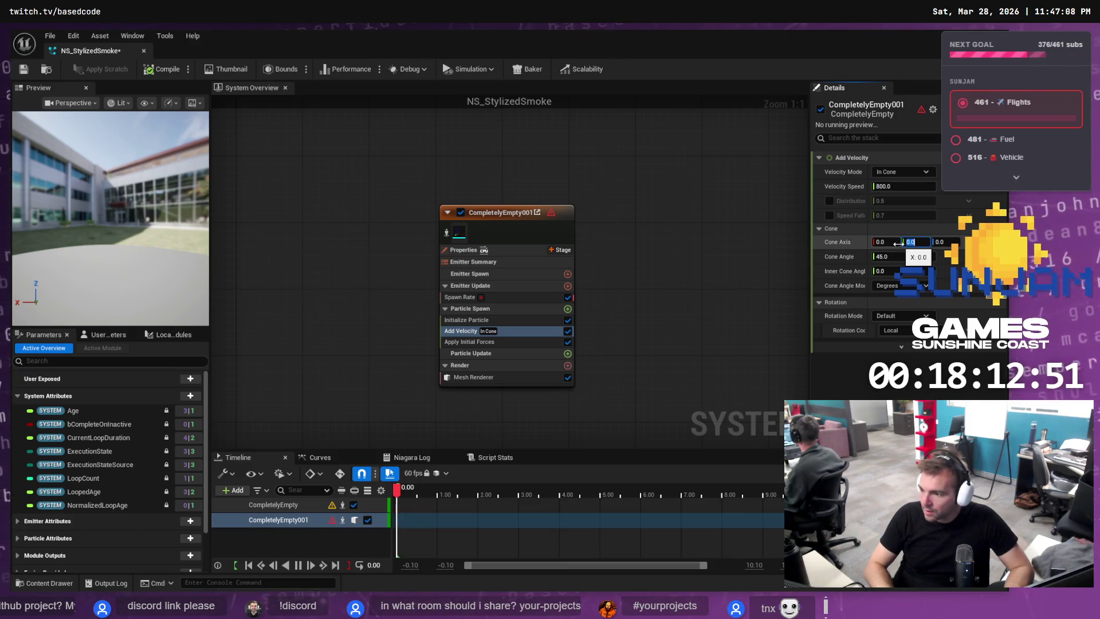
click(945, 242)
text(1)
key(alt+Tab)
click(644, 287)
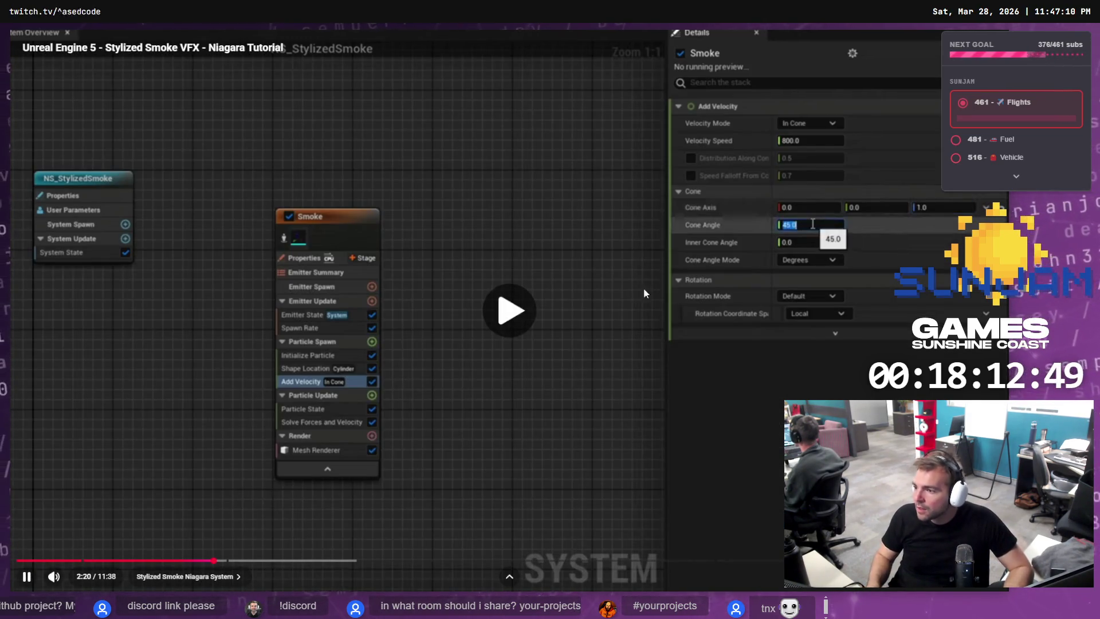
key(alt+Tab)
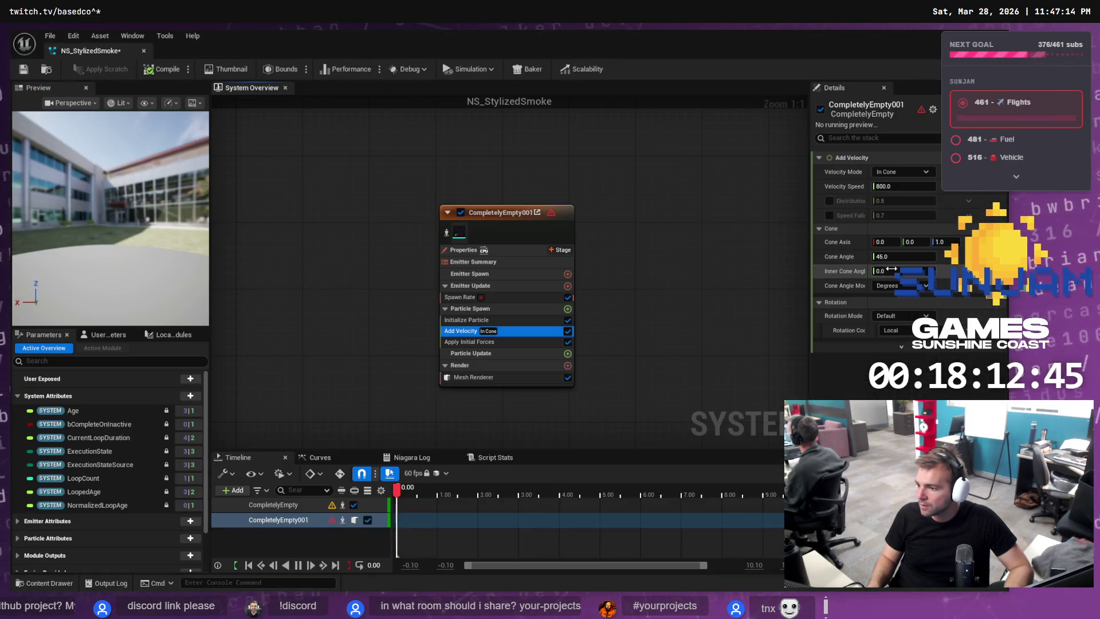
click(901, 256)
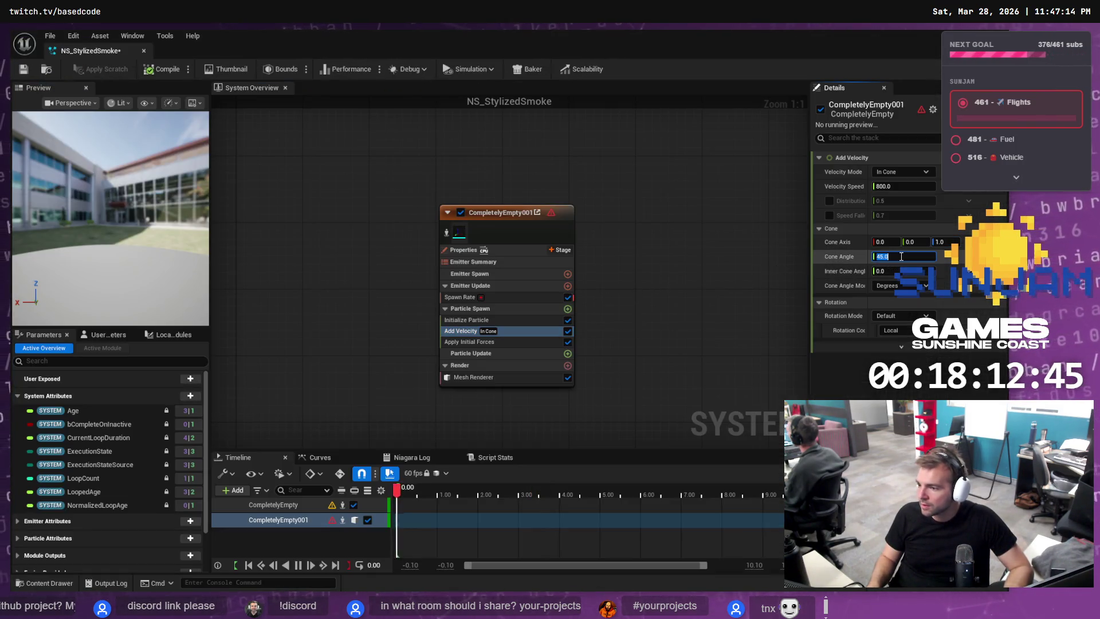
key(alt+Tab)
key(alt+Tab)
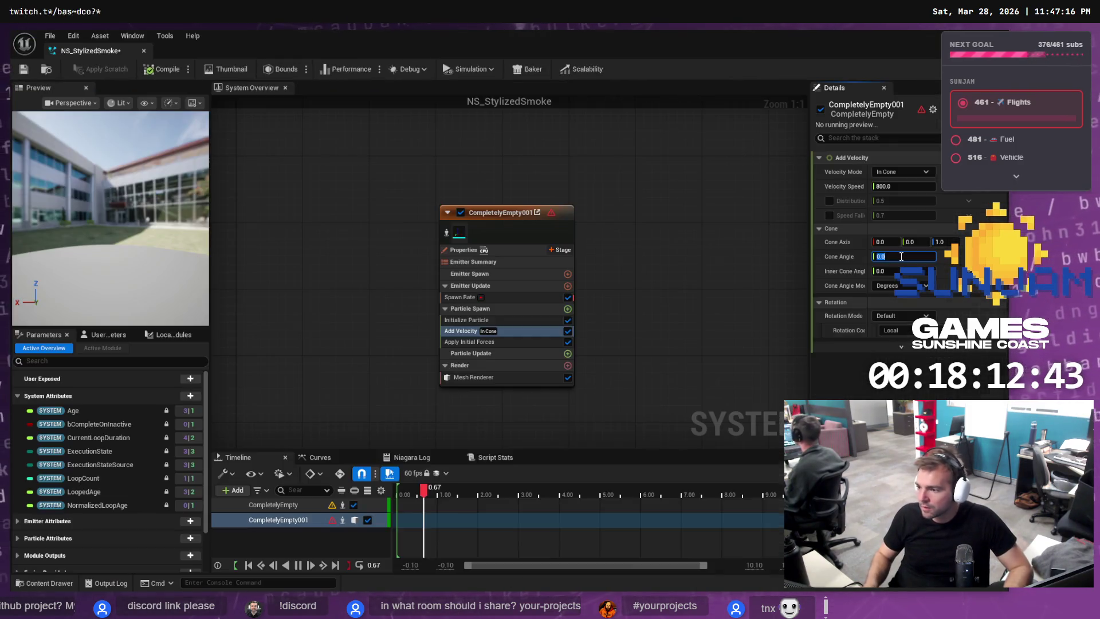
click(899, 256)
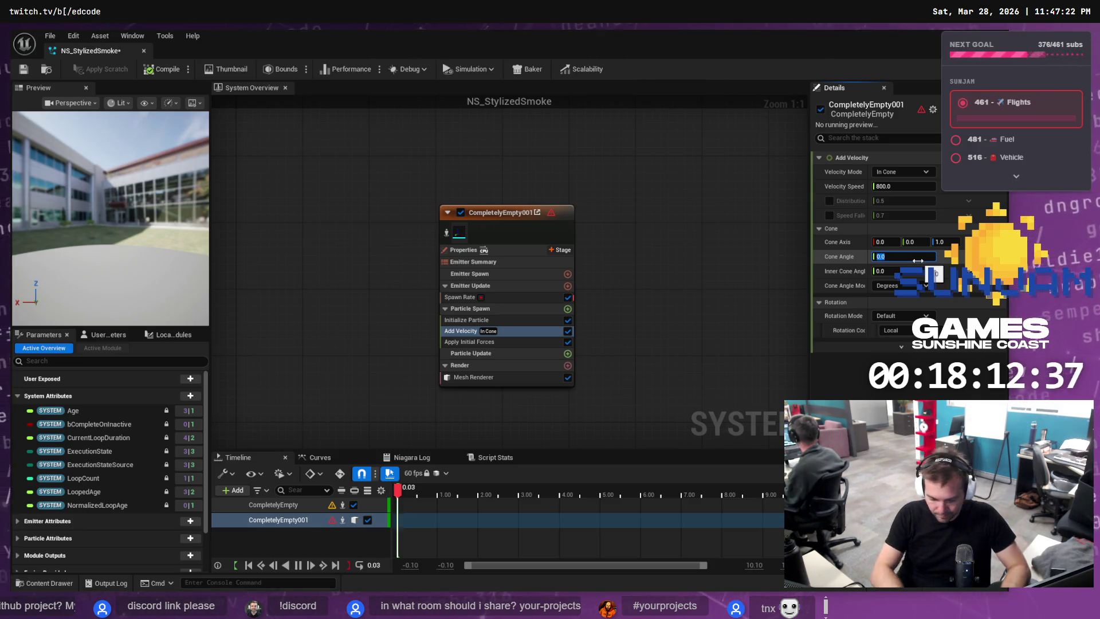
text(60)
key(alt+Tab)
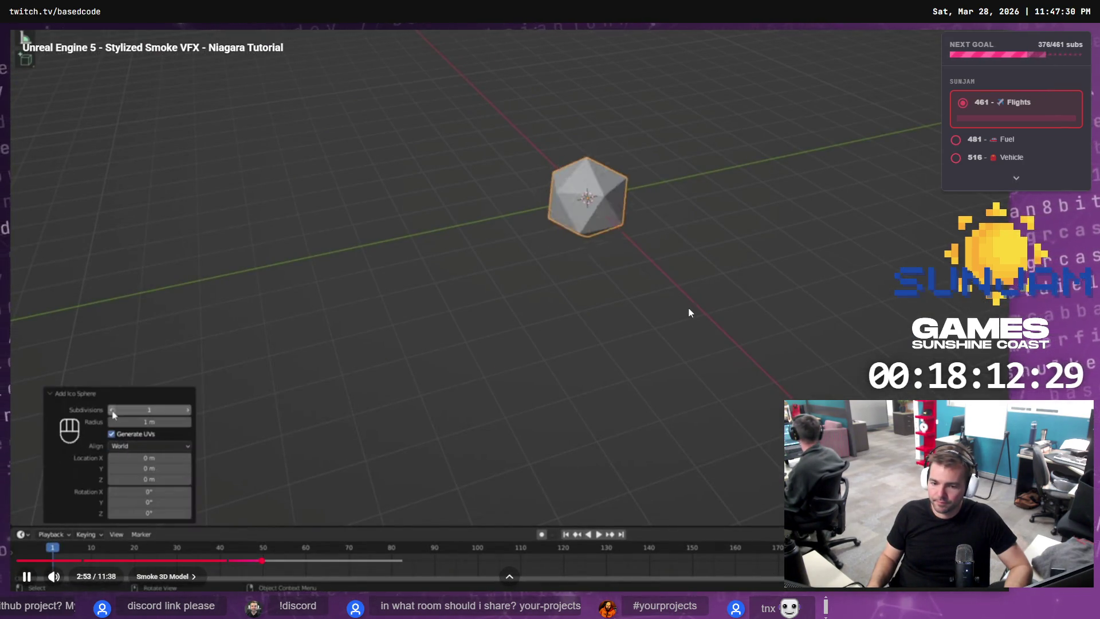
Close the splash screen and delete the default Camera, Cube, Light and Collection.
click(625, 293)
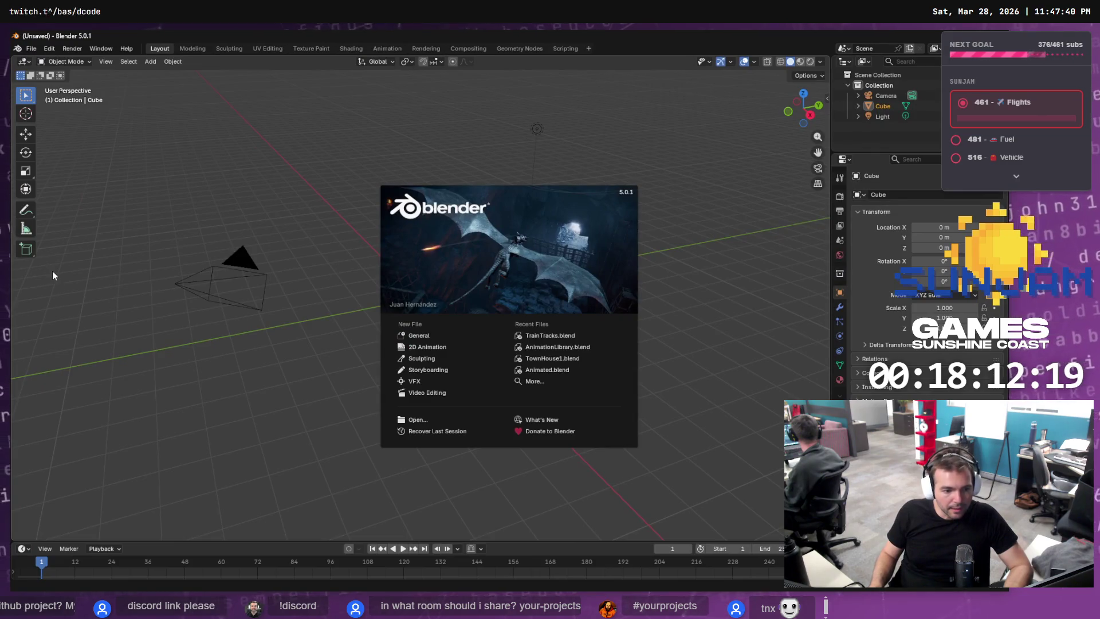
click(230, 201)
click(400, 223)
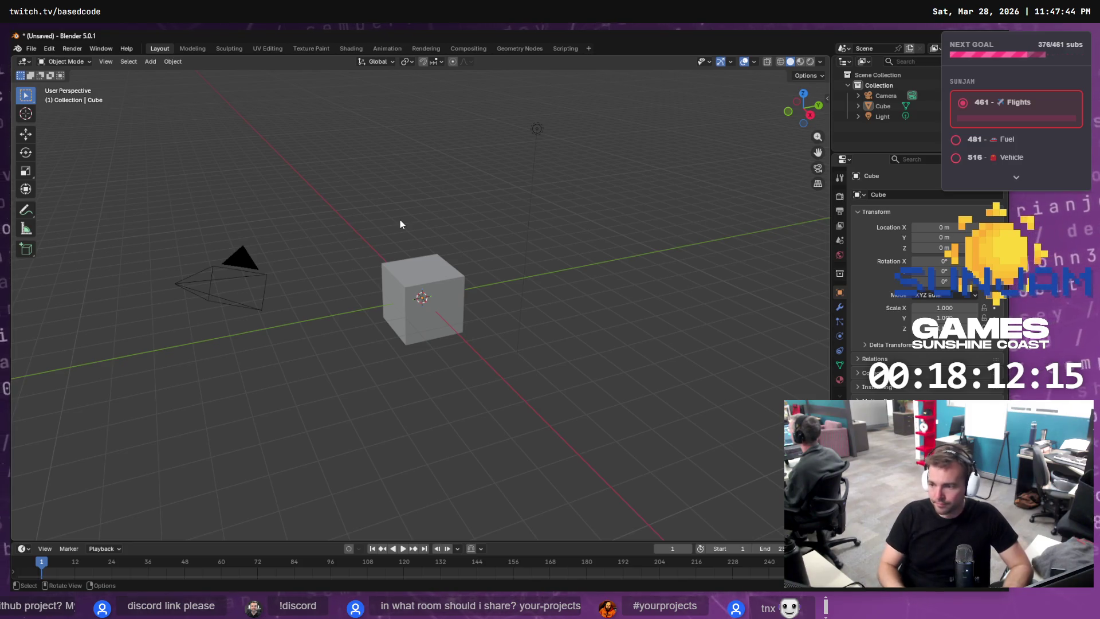
click(885, 96)
key(x)
click(885, 96)
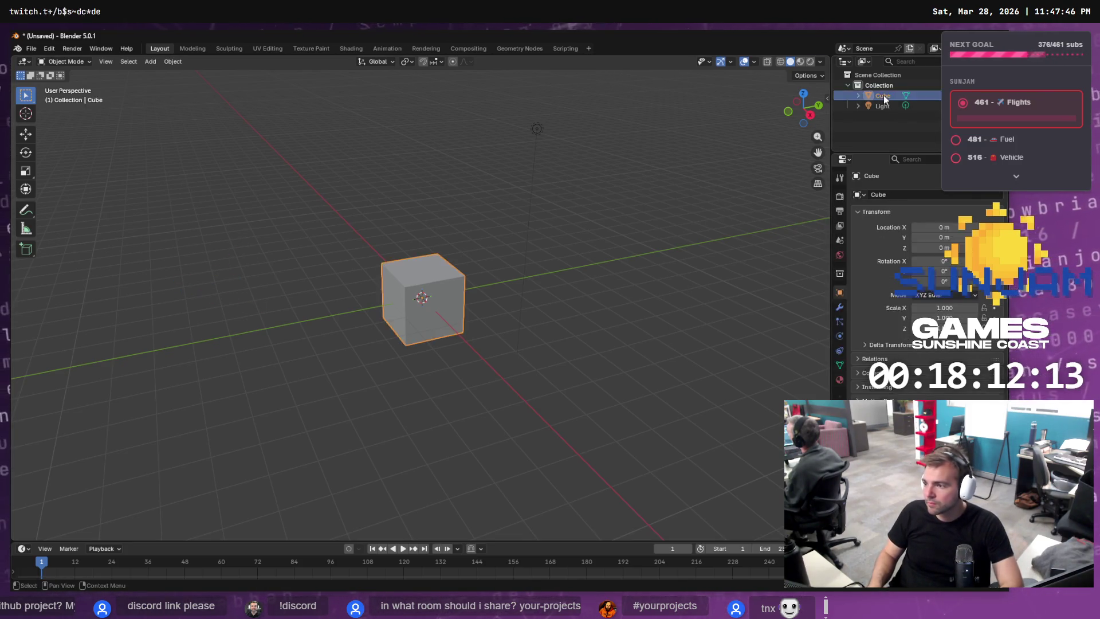
key(x)
click(885, 86)
key(x)
key(x)
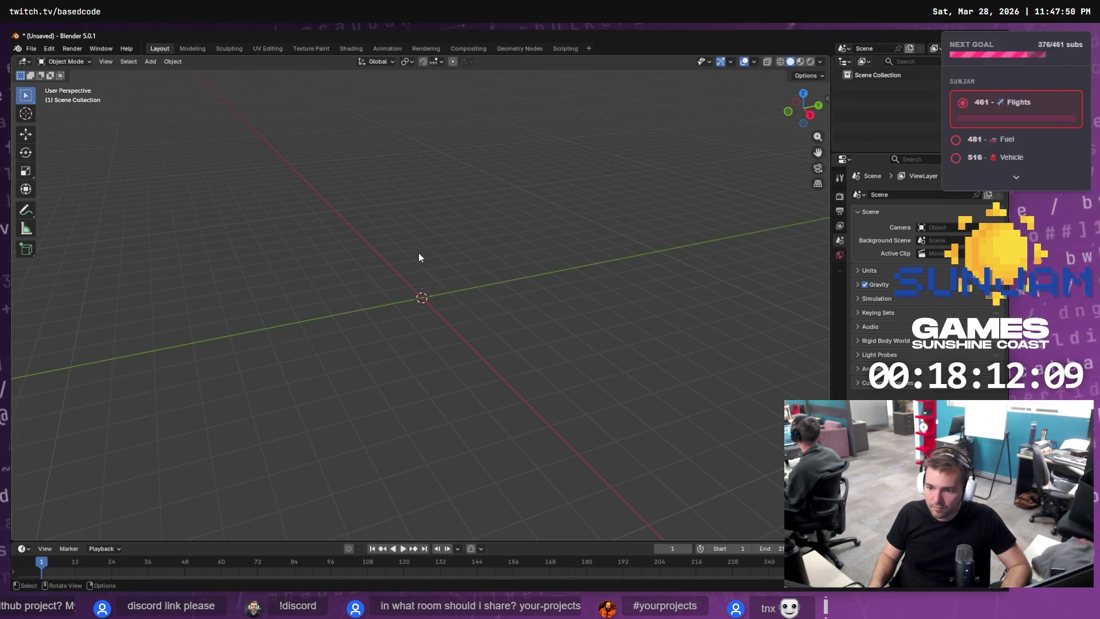
Add an Ico Sphere mesh at the origin from the Shift+A menu.
key(shift+a)
key(Down)
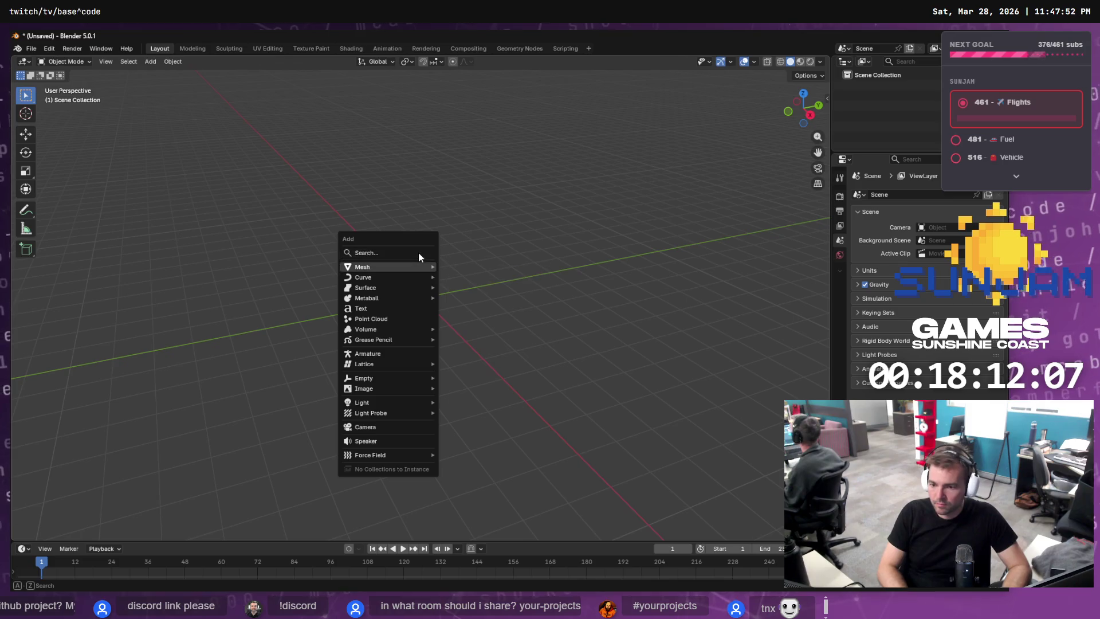
key(Right)
key(Down)
key(Down)
key(Down)
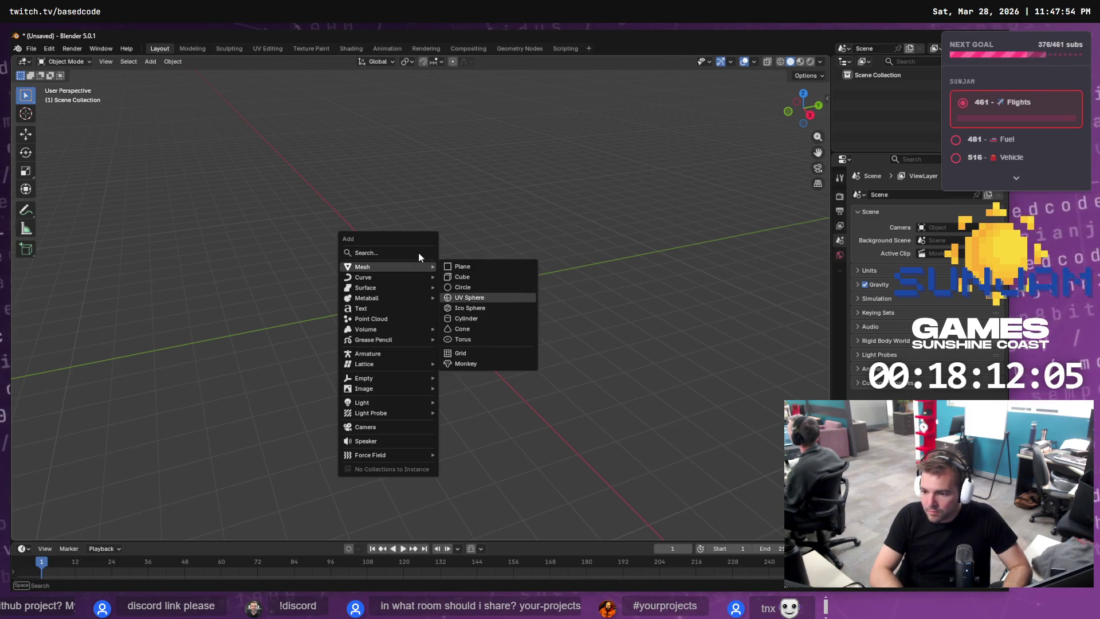
key(Down)
key(Return)
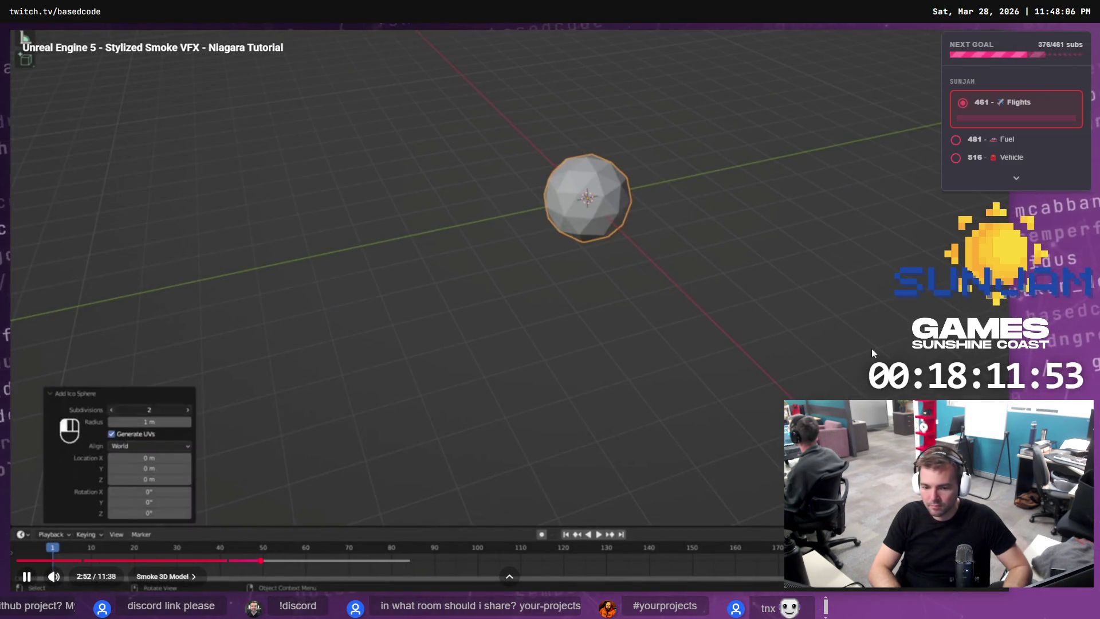
Set the icosphere's Subdivisions to 1 in the Add Ico Sphere panel.
click(871, 349)
key(alt+Tab)
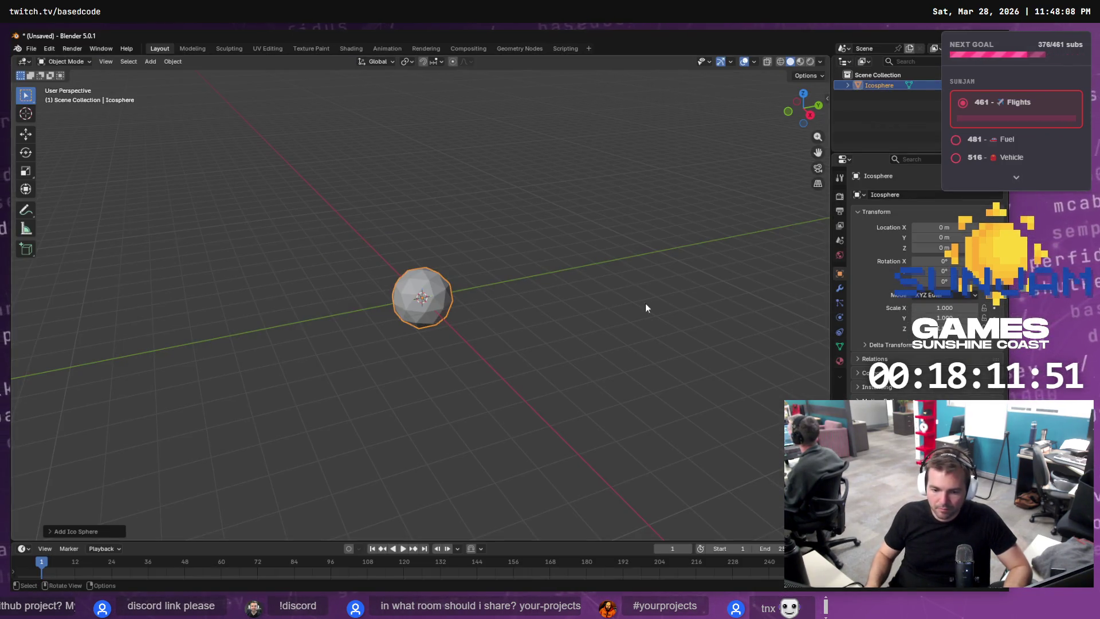
click(51, 532)
click(146, 429)
text(1)
key(Return)
key(alt+Tab)
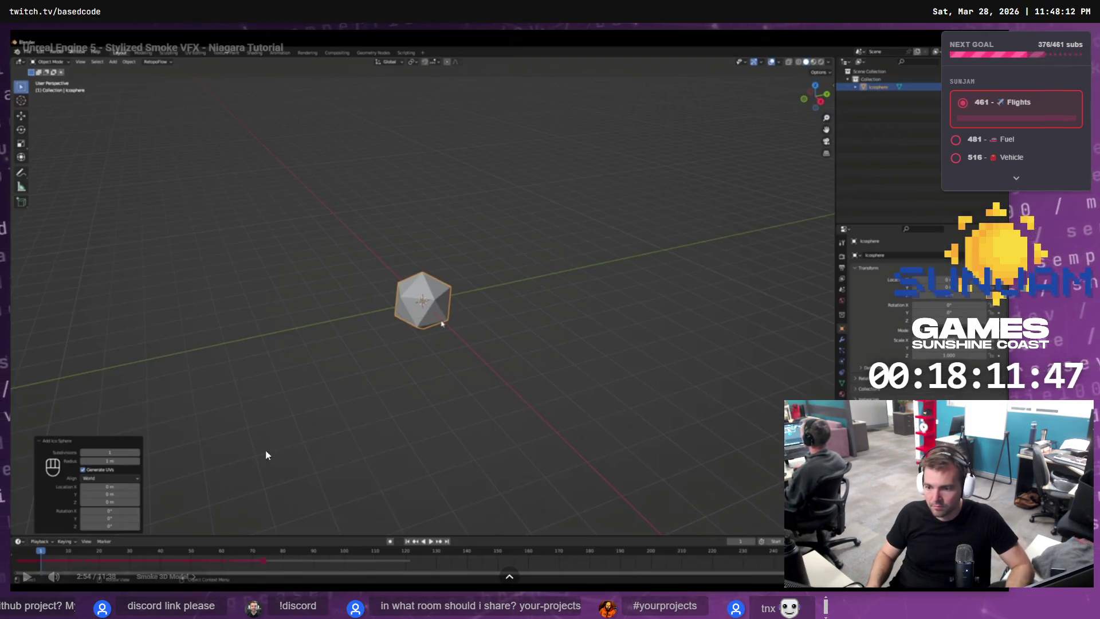
click(368, 406)
click(368, 408)
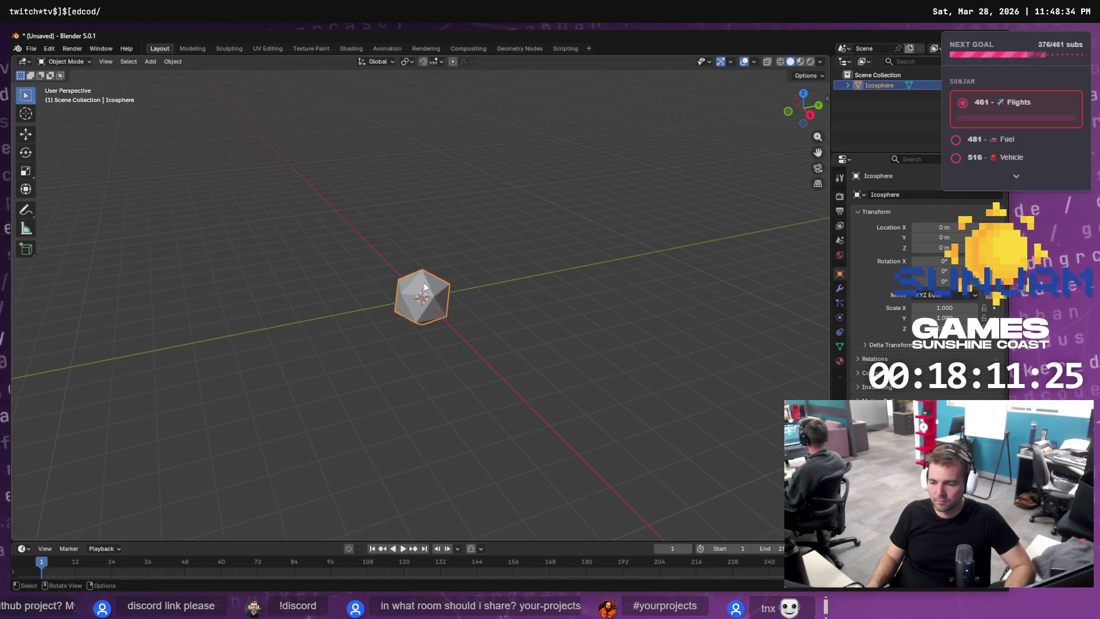
click(154, 60)
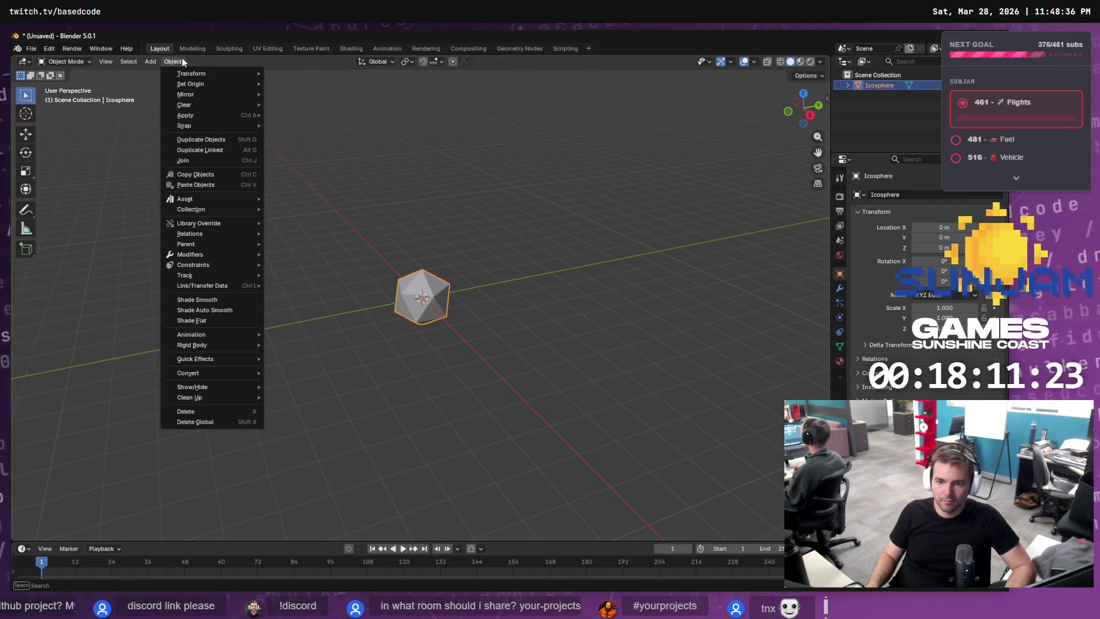
Duplicate the icosphere and drop the copy onto the existing pair, forming a three-sphere cluster.
mouse_move(195, 73)
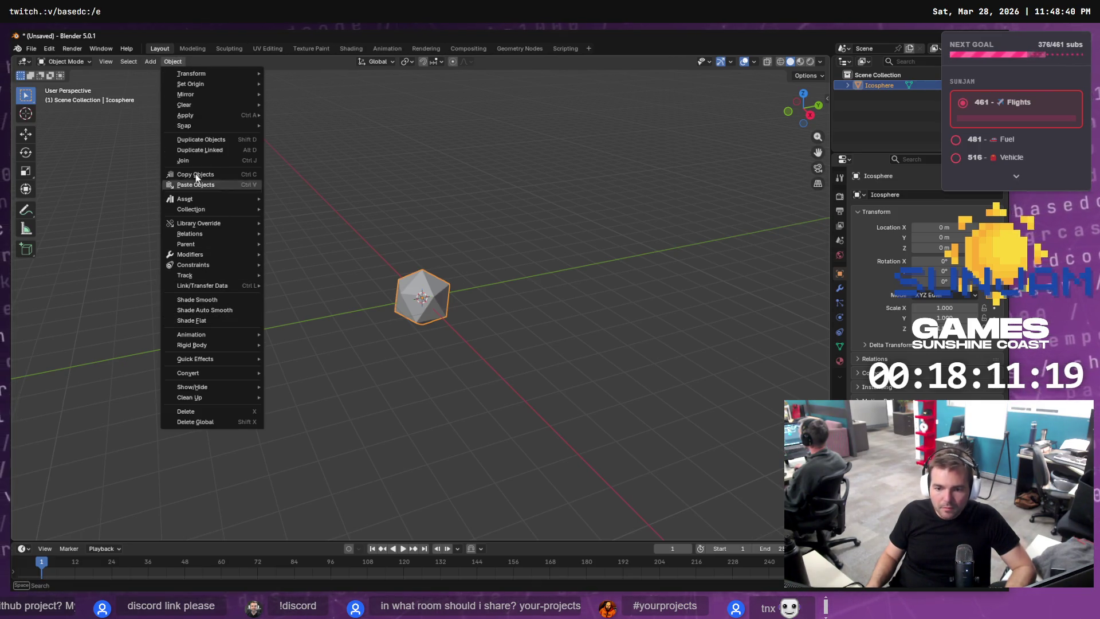
click(213, 139)
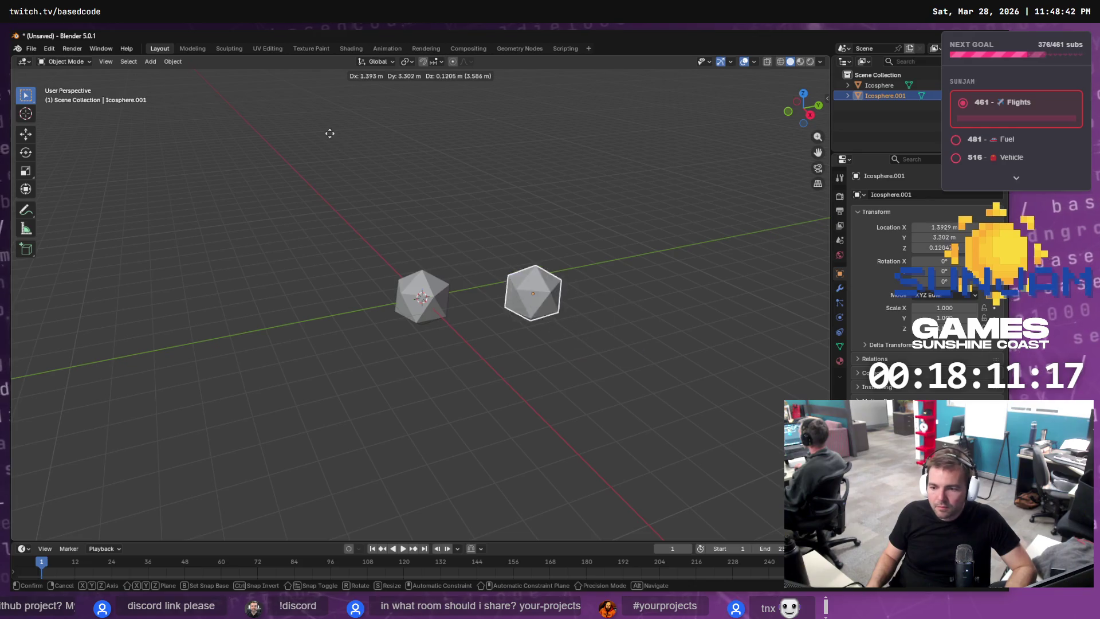
click(252, 113)
click(172, 61)
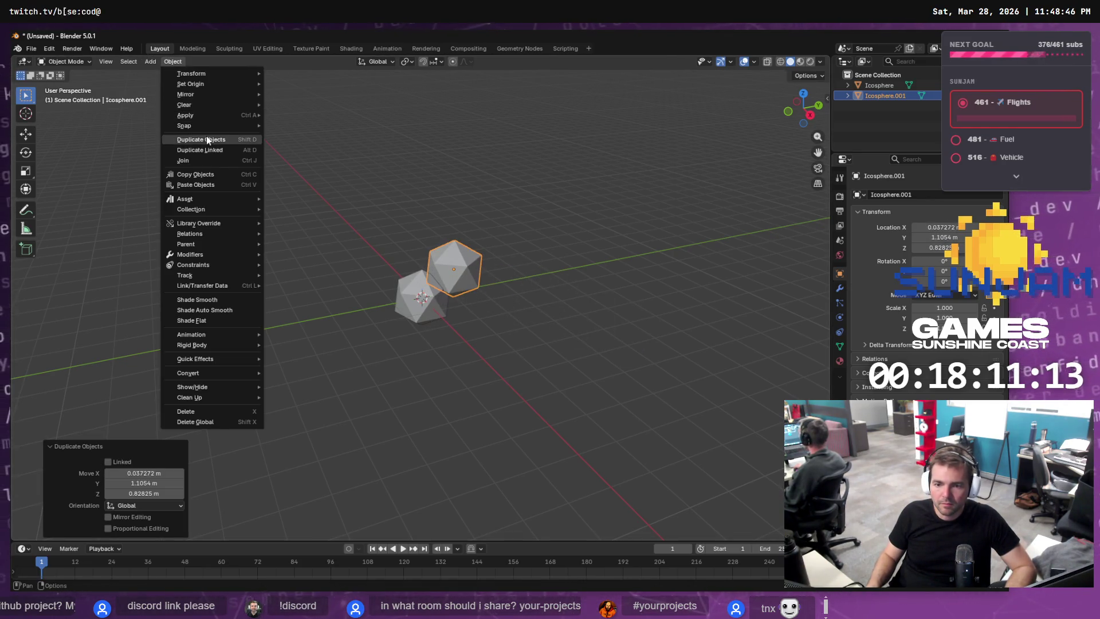
click(208, 139)
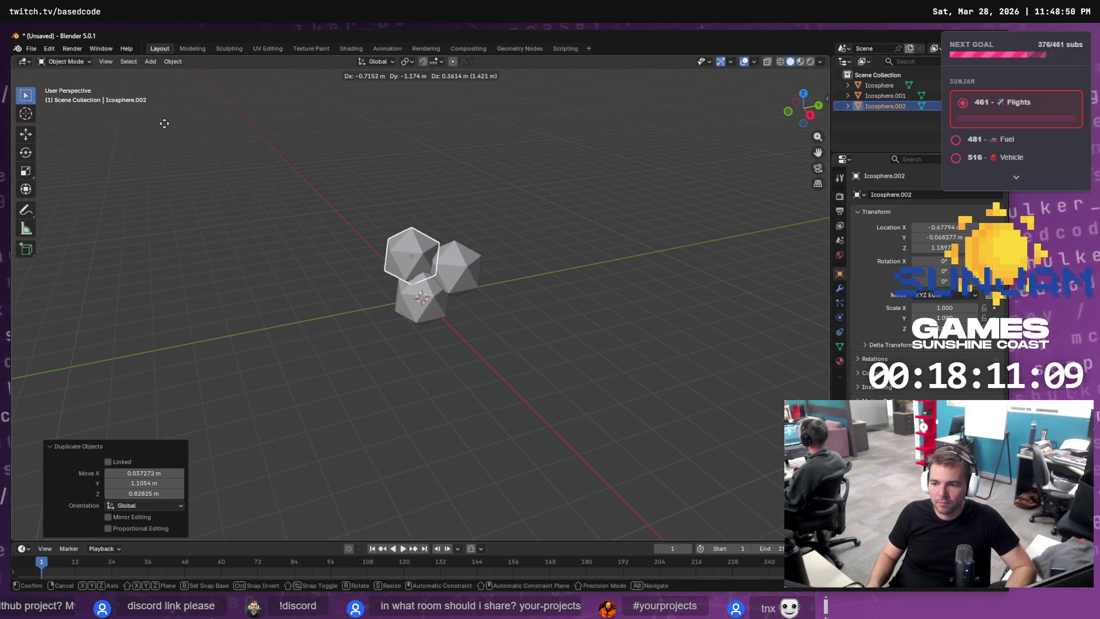
click(164, 124)
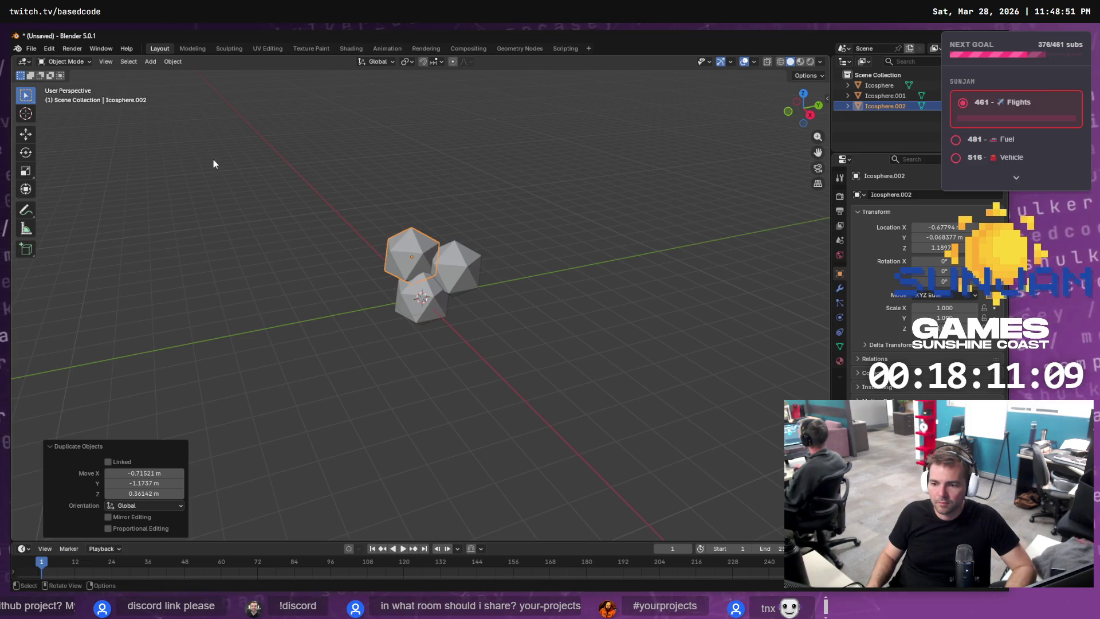
Select all three icospheres and merge them with the Join operator via F3 search.
shift+click(441, 298)
shift+click(458, 272)
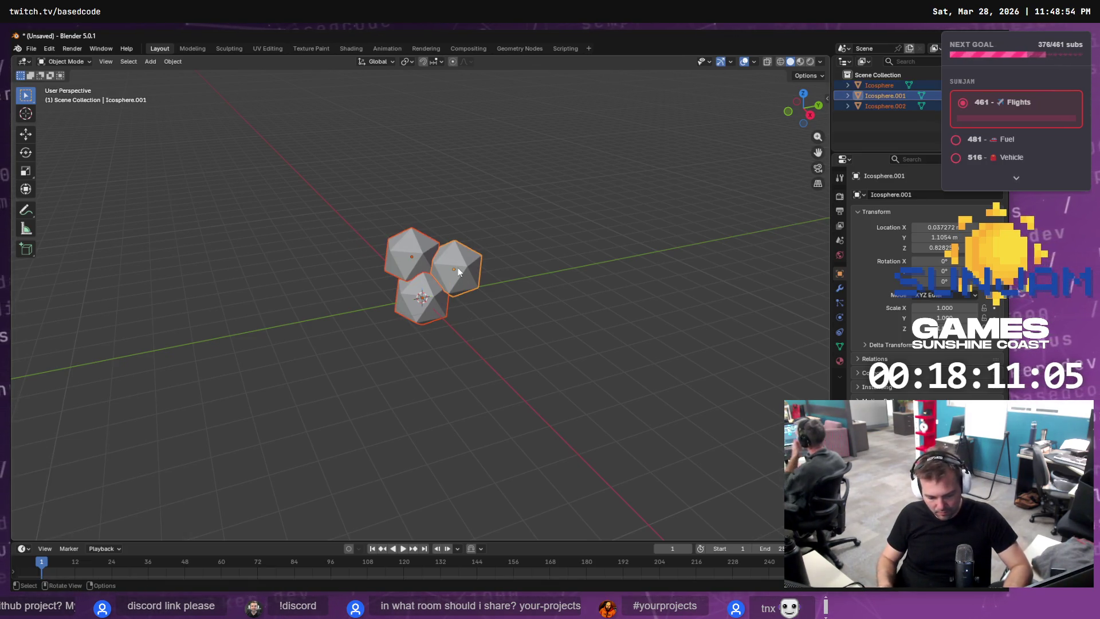
key(F3)
text(joon)
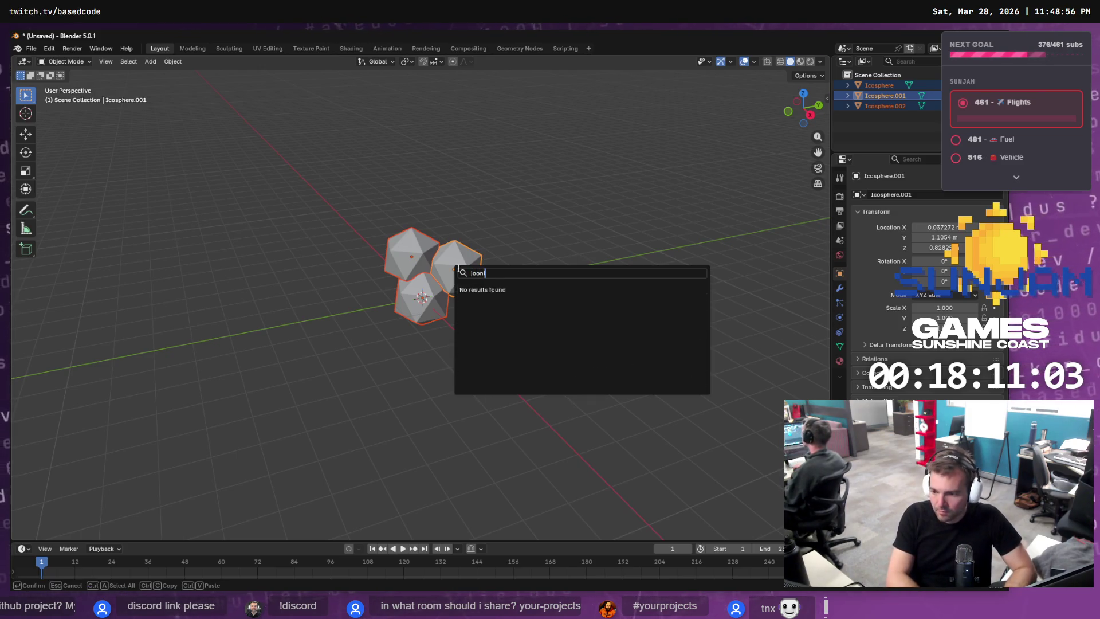
key(BackSpace)
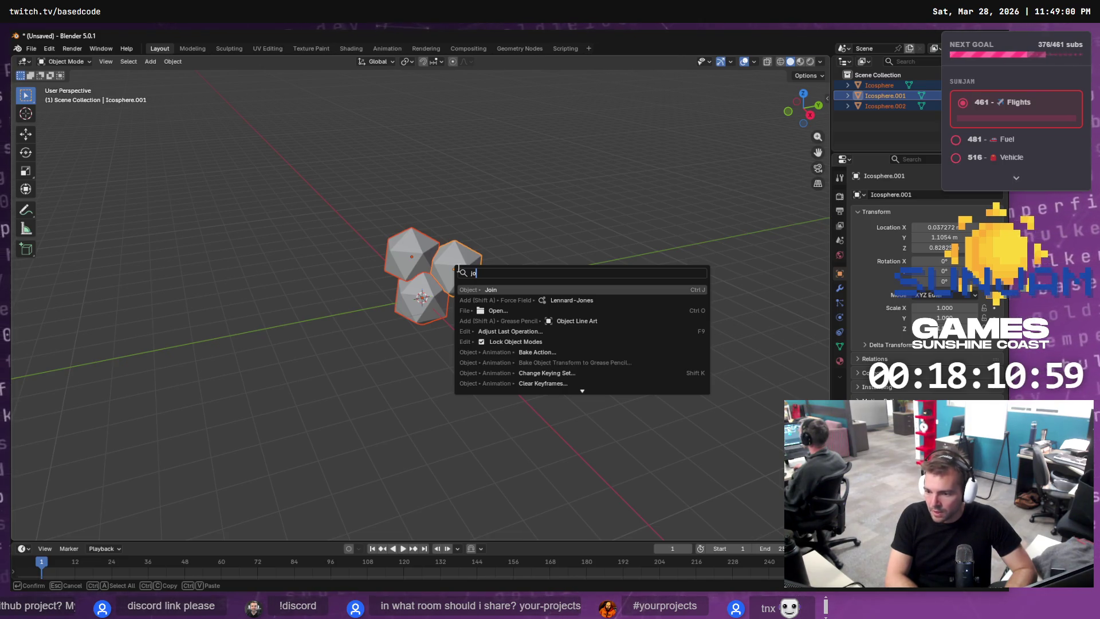
key(Return)
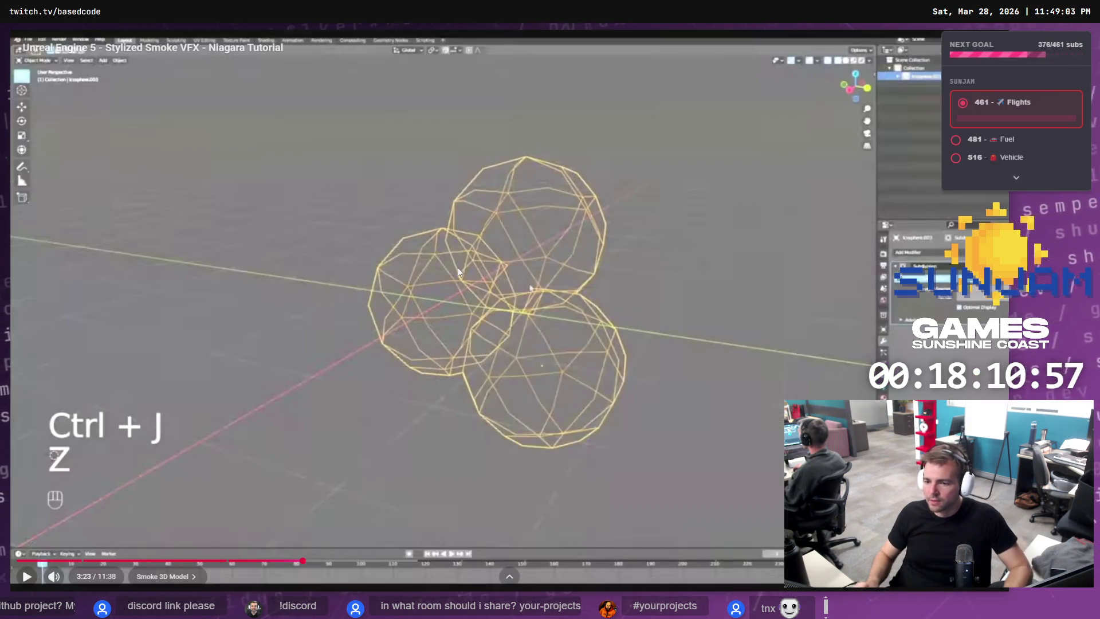
click(458, 270)
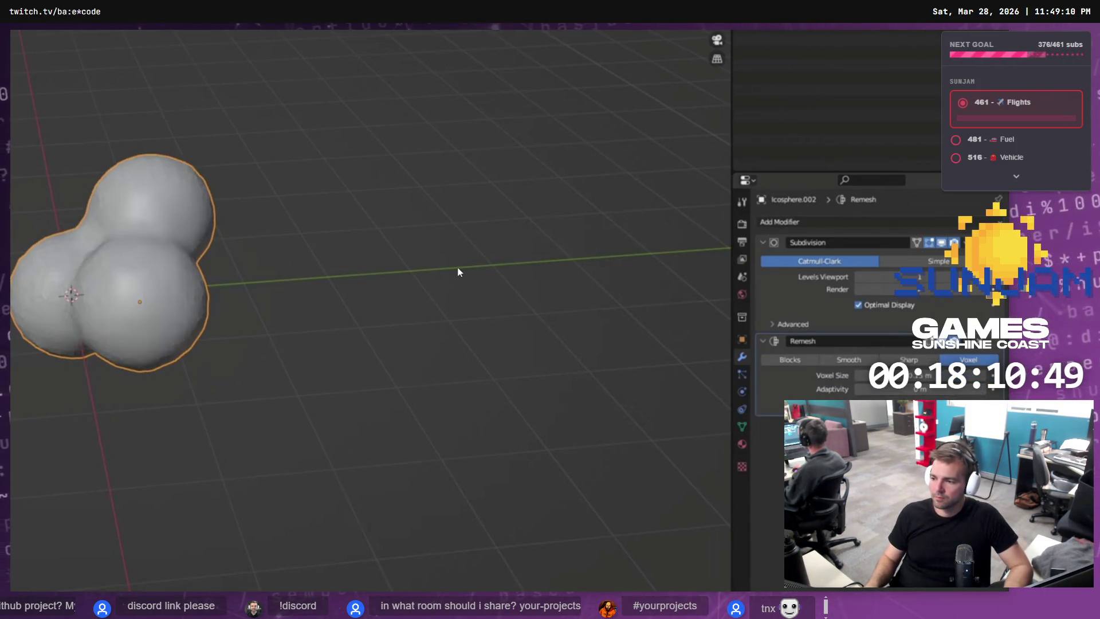
click(458, 272)
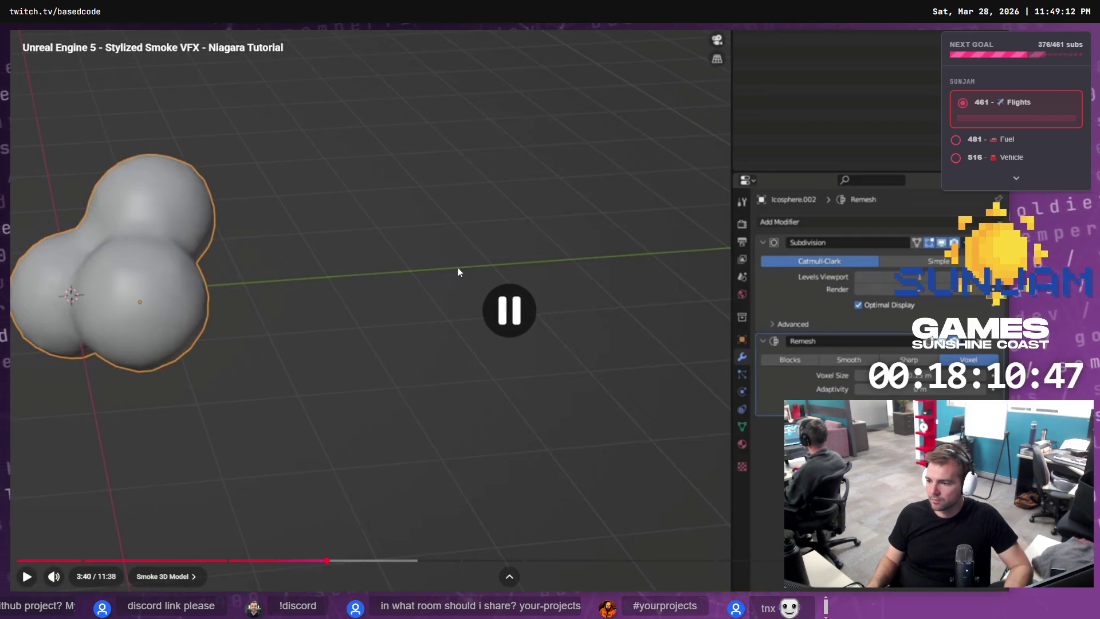
Add a Remesh modifier to the merged mesh from the Modifiers tab.
key(alt+Tab)
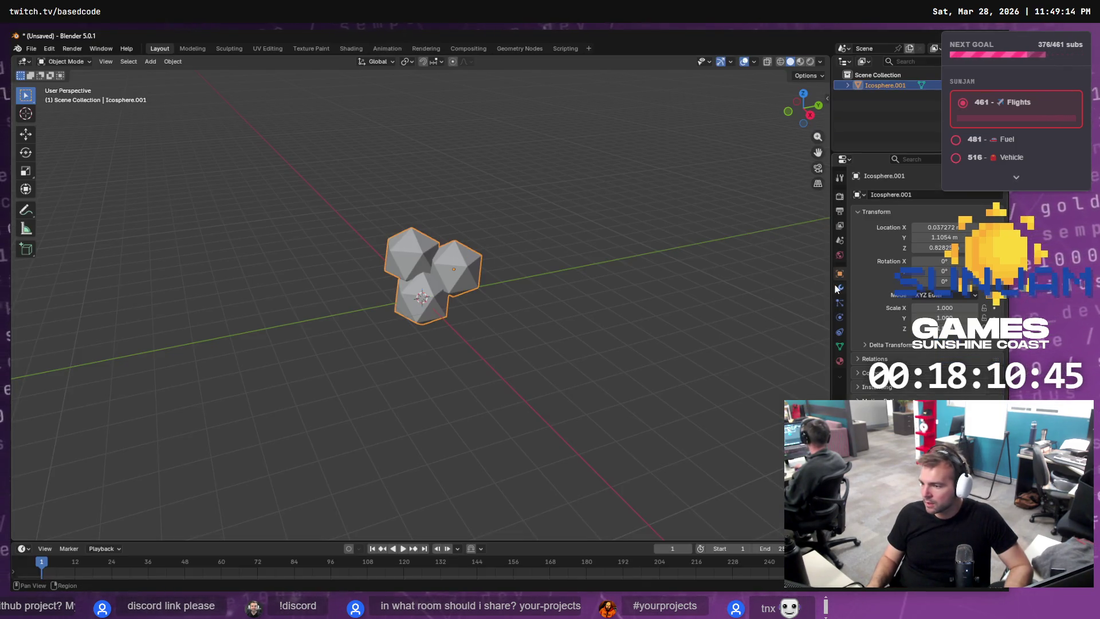
click(837, 288)
click(900, 194)
text(re)
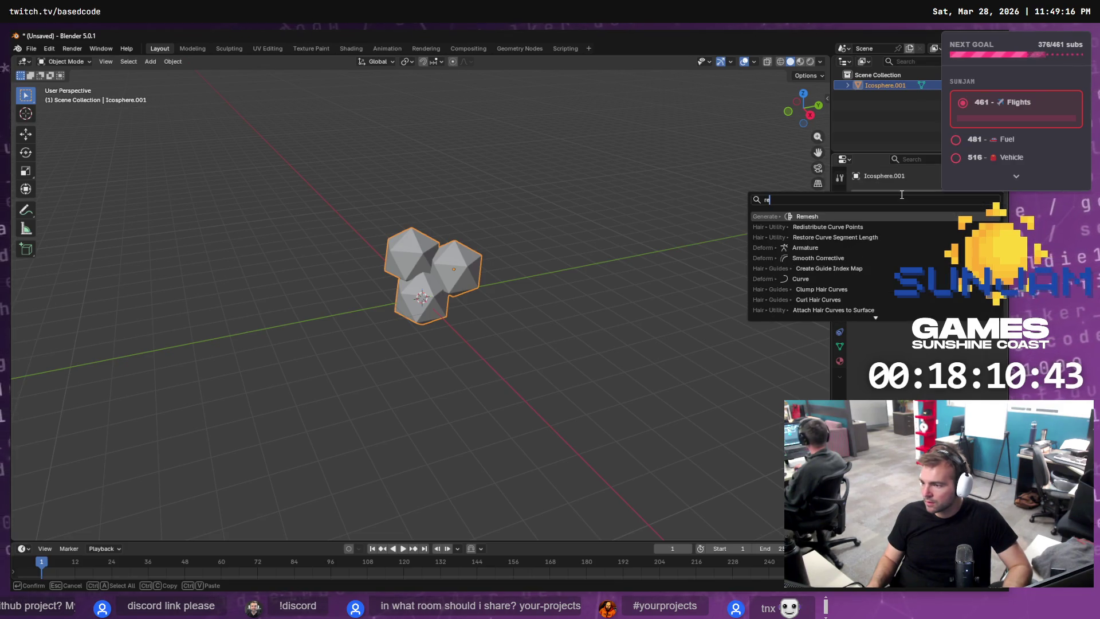
key(Return)
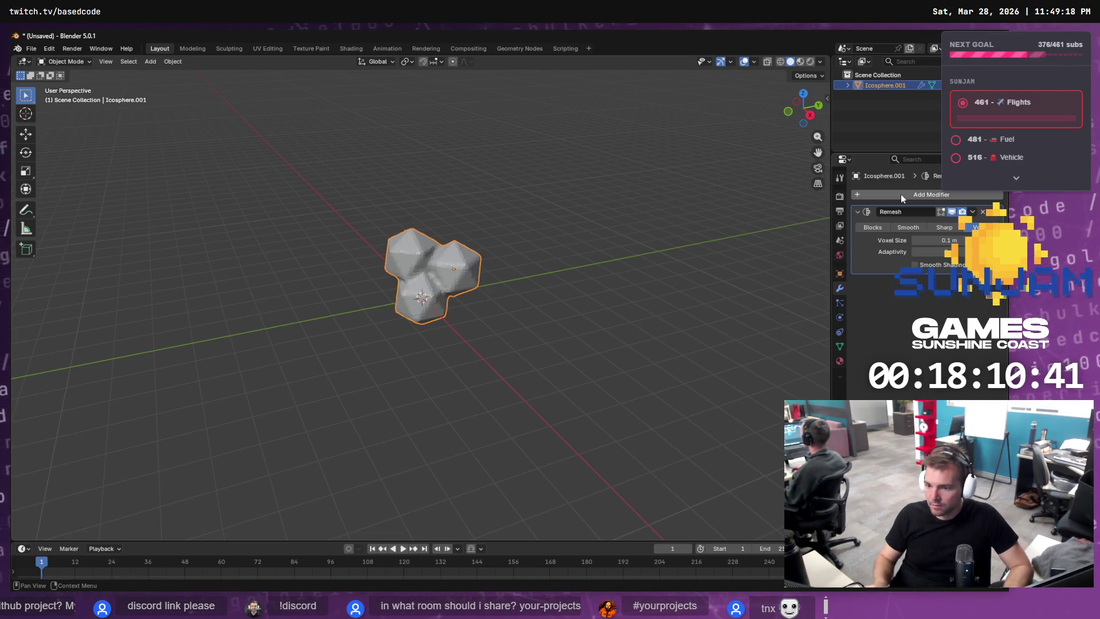
mouse_move(948, 240)
mouse_down()
mouse_move(969, 240)
mouse_move(949, 243)
mouse_up()
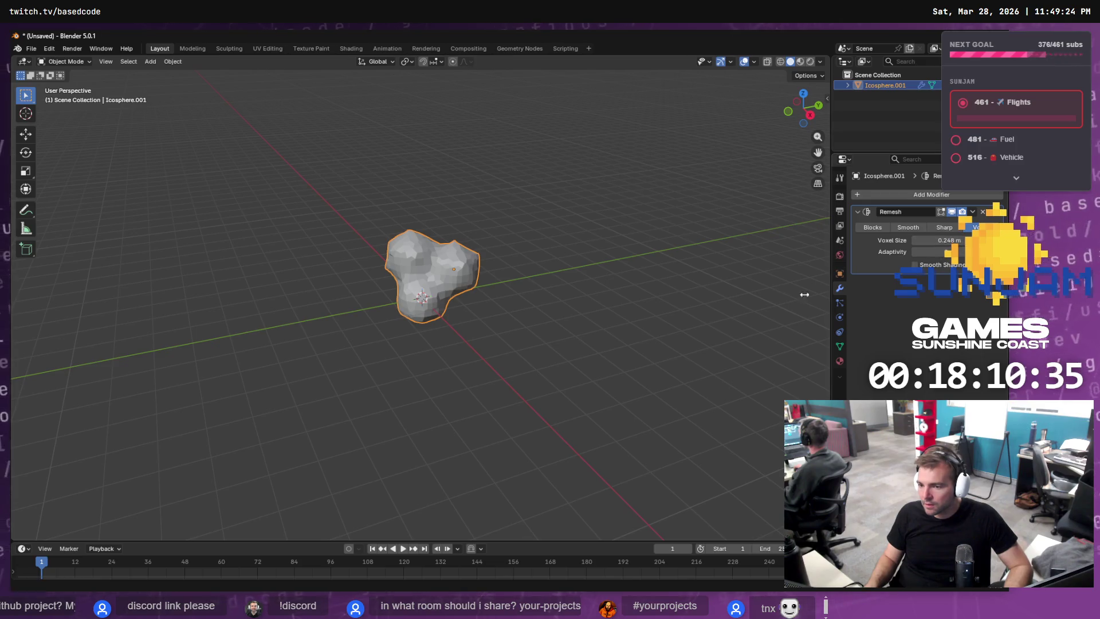
Give the blob smooth shading and set the Remesh voxel size to 0.339 m.
key(alt+Tab)
click(666, 303)
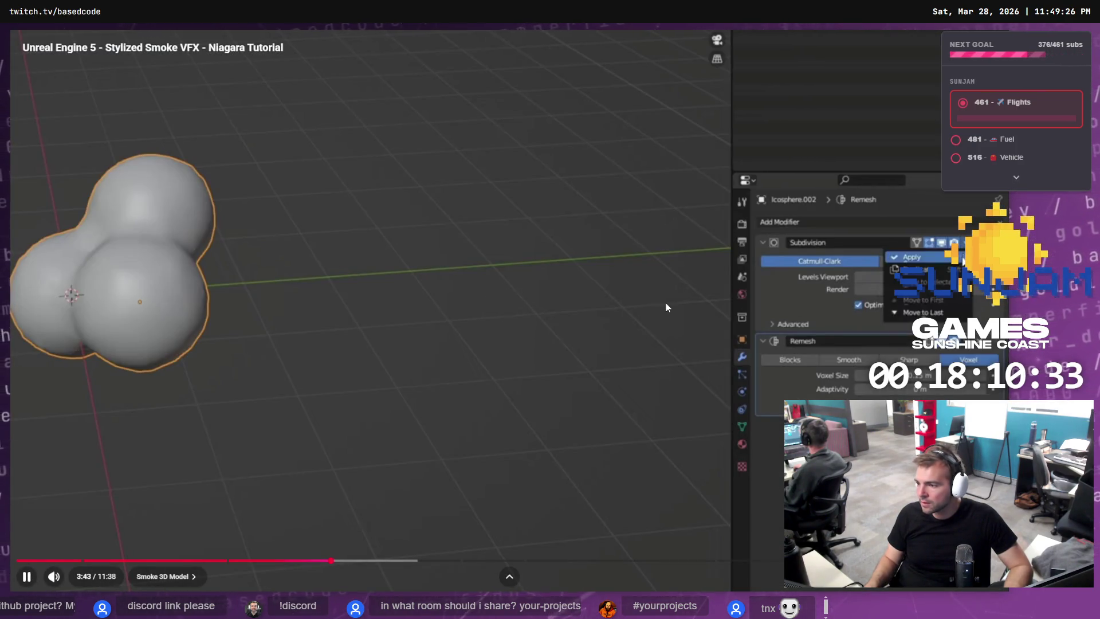
click(662, 301)
key(j)
key(j)
click(662, 302)
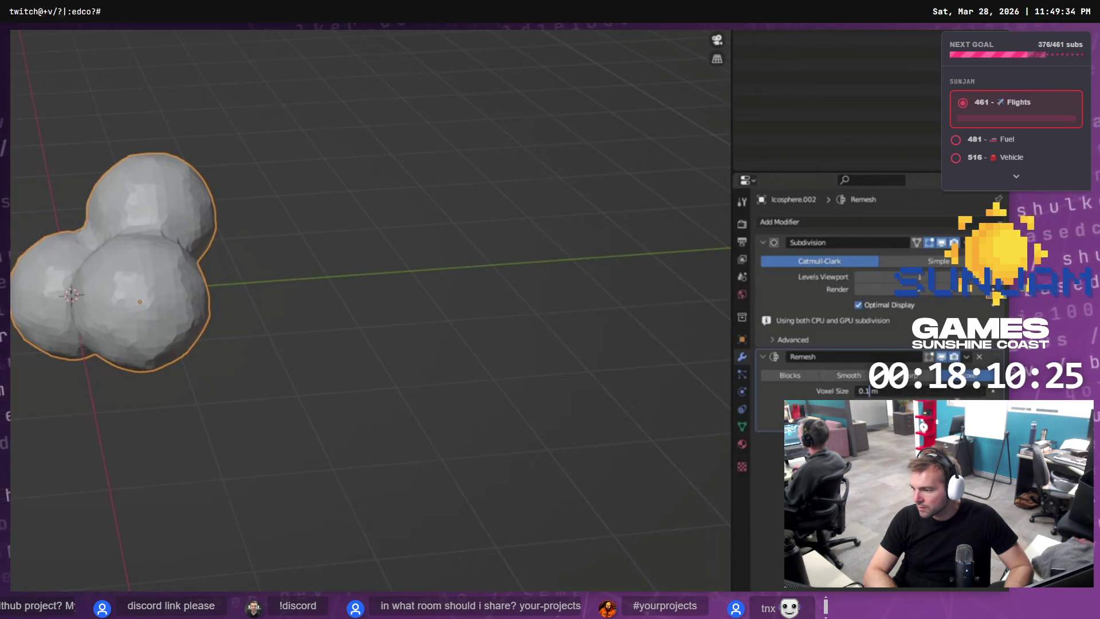
click(663, 303)
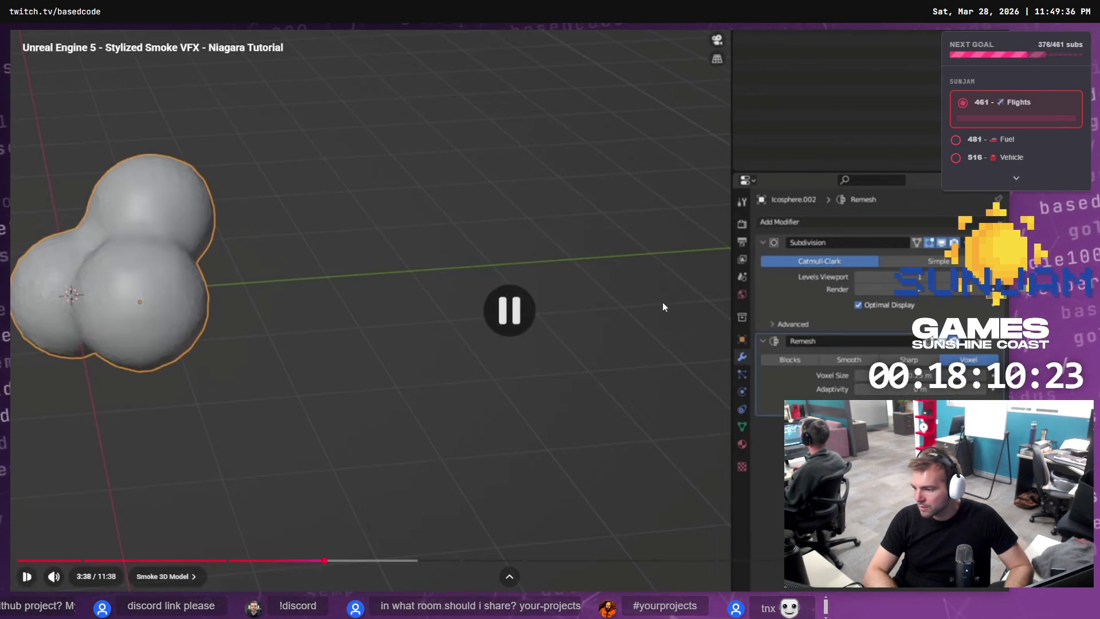
key(alt+Tab)
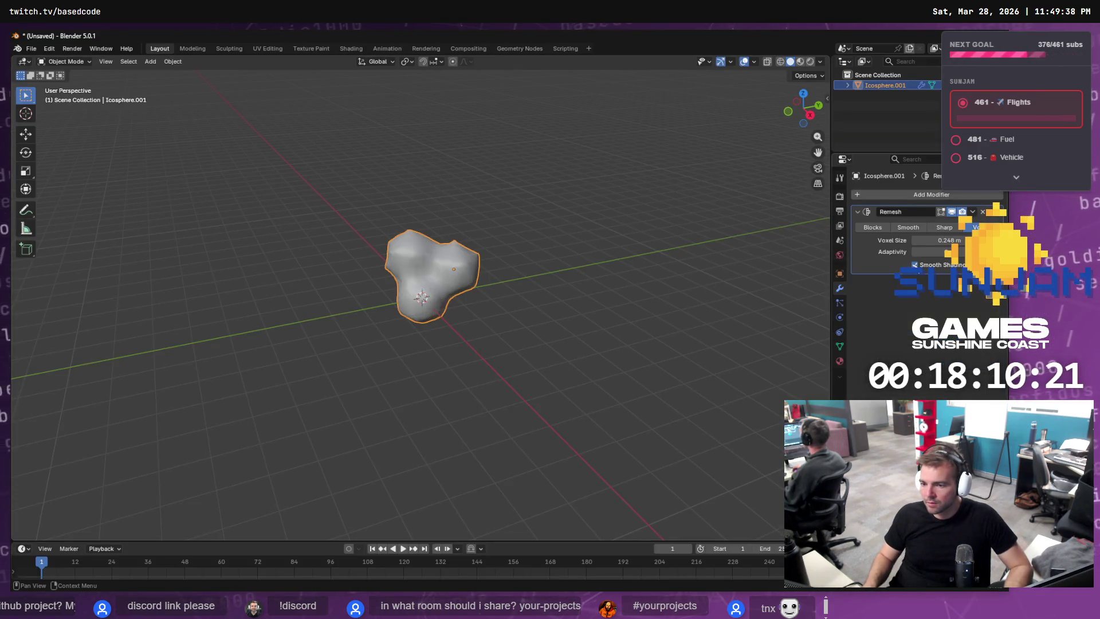
right_click(515, 267)
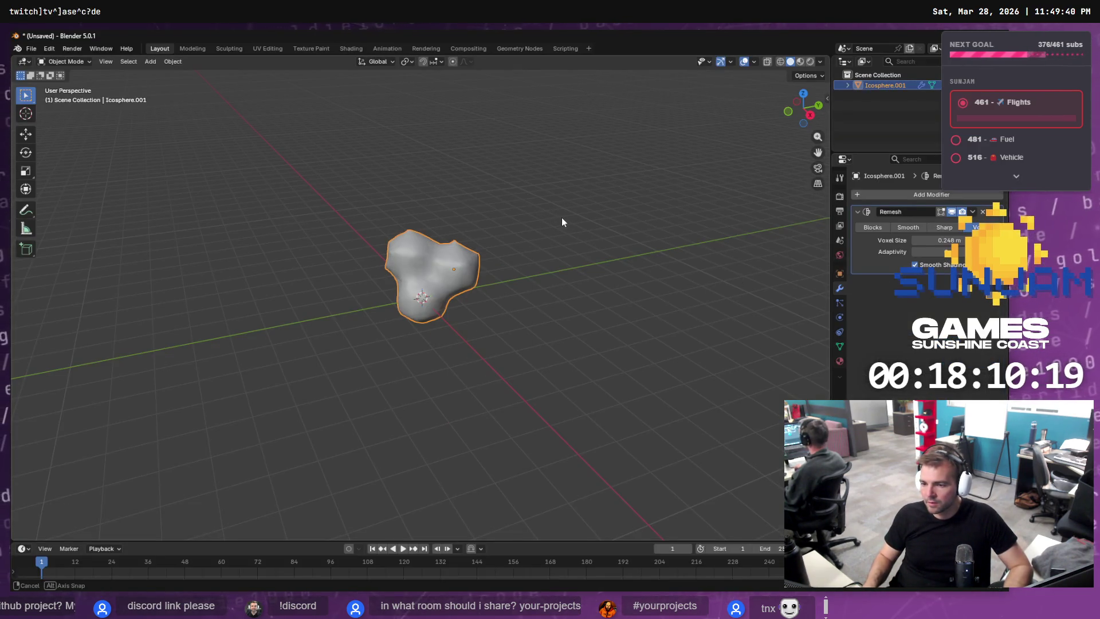
mouse_move(570, 215)
mouse_down()
mouse_move(722, 250)
mouse_move(798, 235)
mouse_move(653, 197)
mouse_move(590, 223)
mouse_move(659, 232)
mouse_up()
drag(937, 240, 962, 240)
mouse_move(658, 290)
mouse_down()
mouse_move(650, 246)
mouse_move(662, 246)
mouse_move(483, 240)
mouse_up()
key(alt+Tab)
click(496, 256)
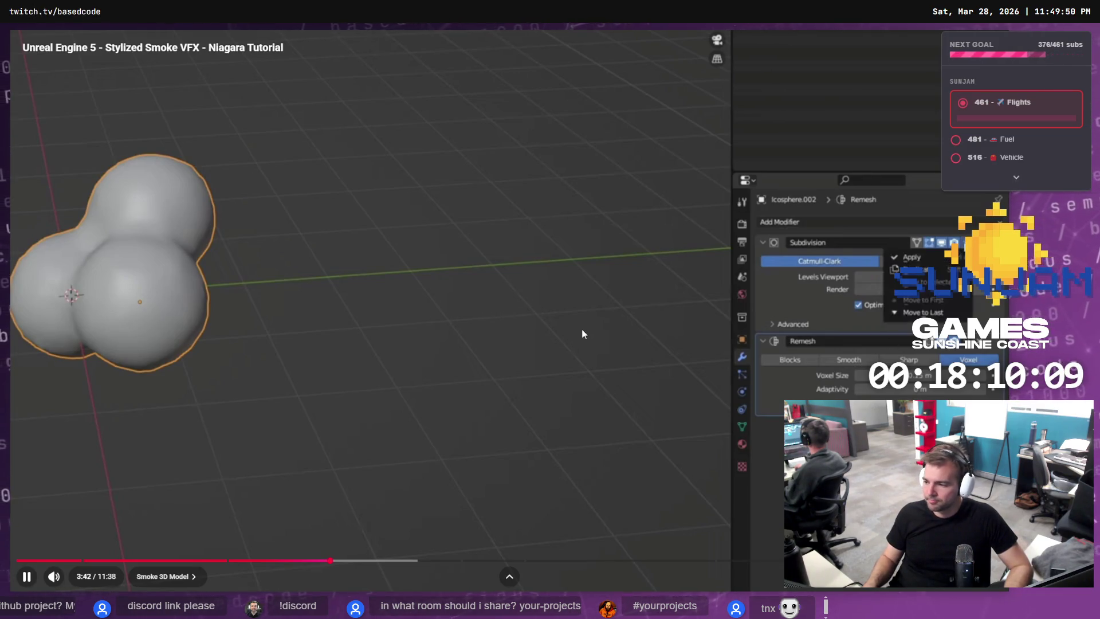
Apply the Remesh modifier so the lumpy blob geometry becomes permanent.
key(alt+Tab)
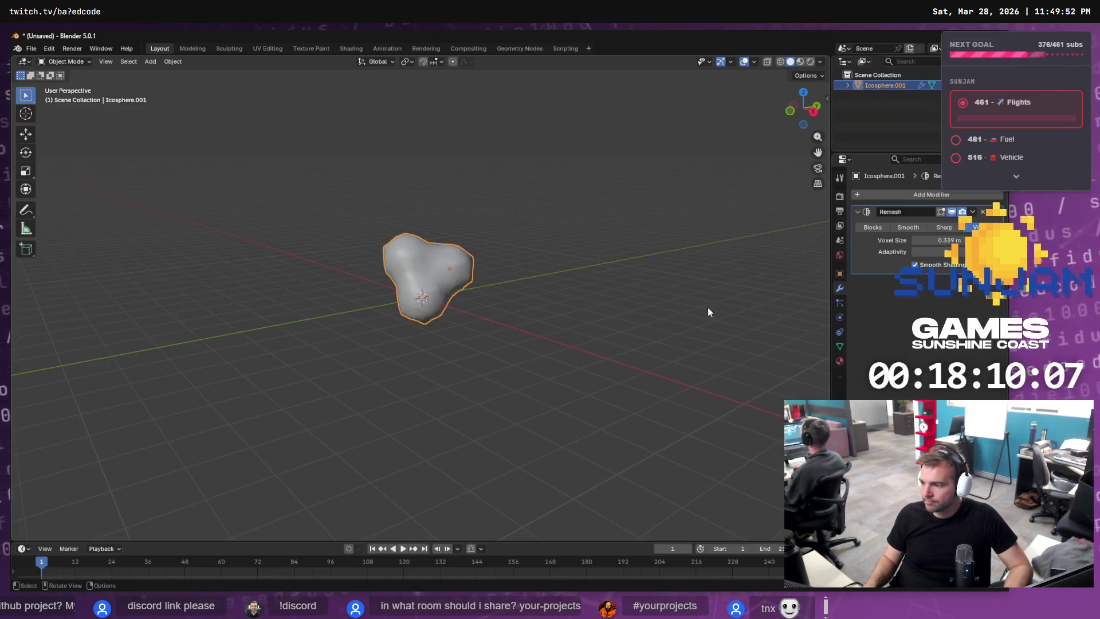
click(972, 212)
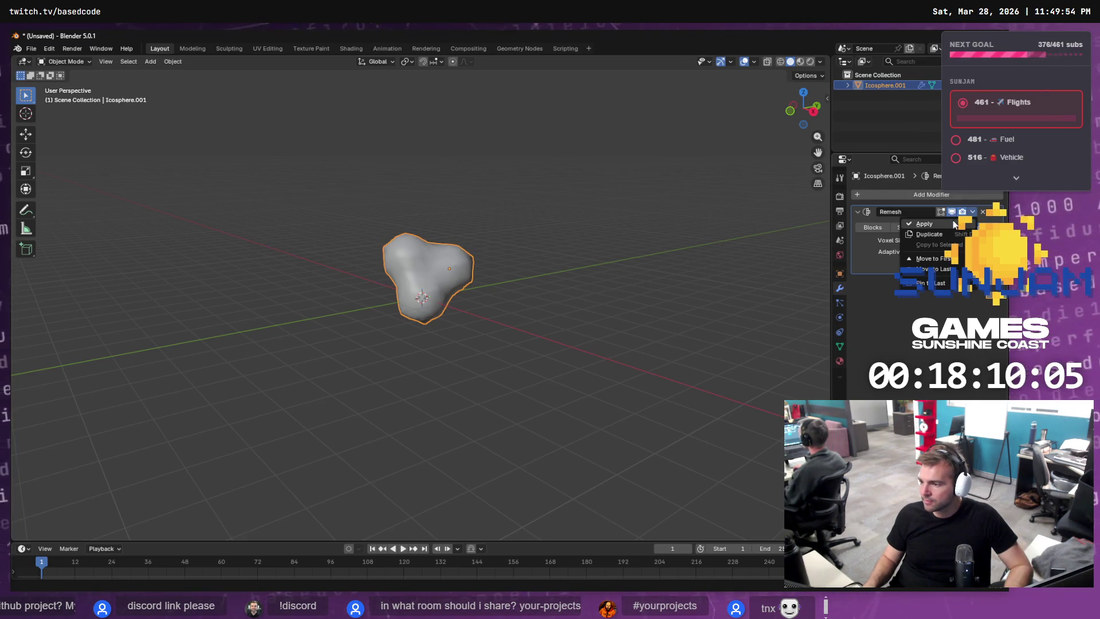
key(alt+Tab)
click(514, 324)
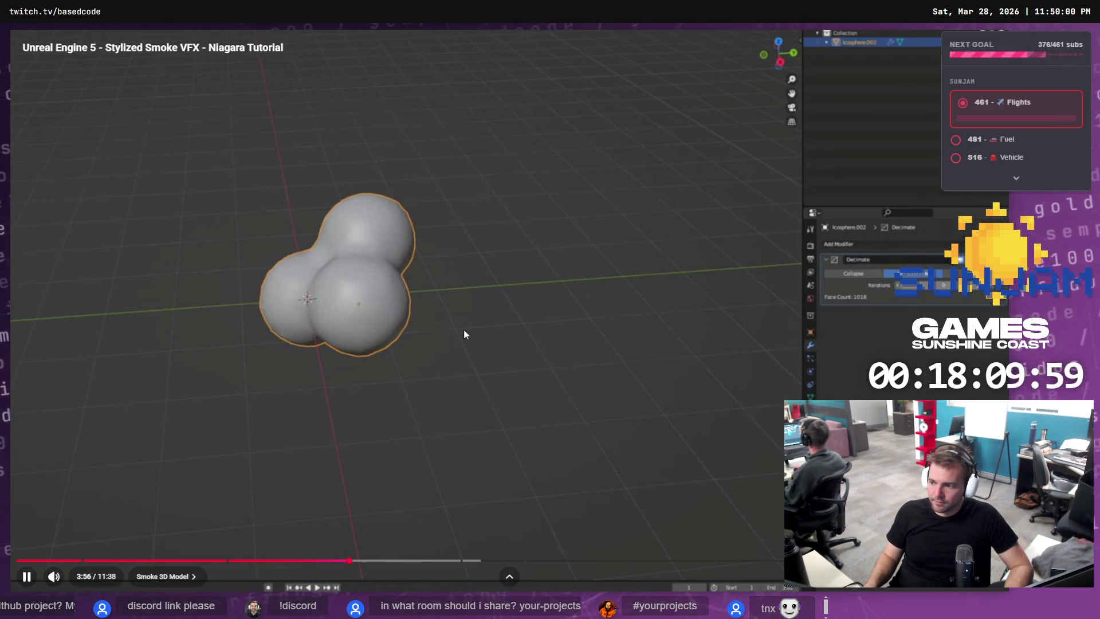
click(455, 314)
key(alt+Tab)
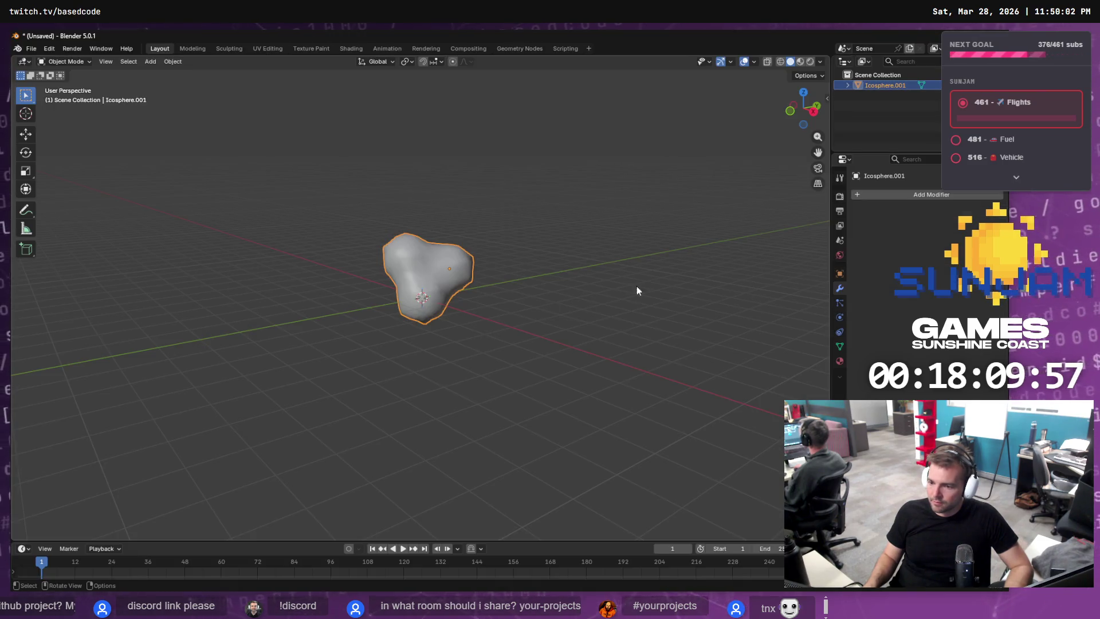
Add a Decimate modifier in Un-Subdivide mode and raise its Iterations.
click(883, 192)
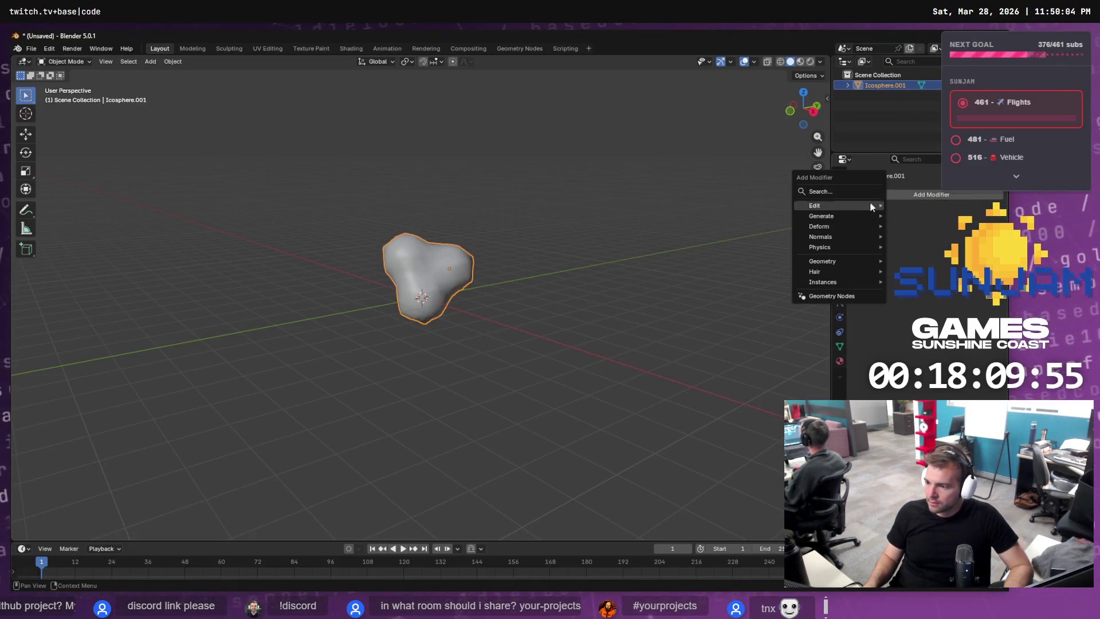
mouse_move(865, 213)
click(914, 195)
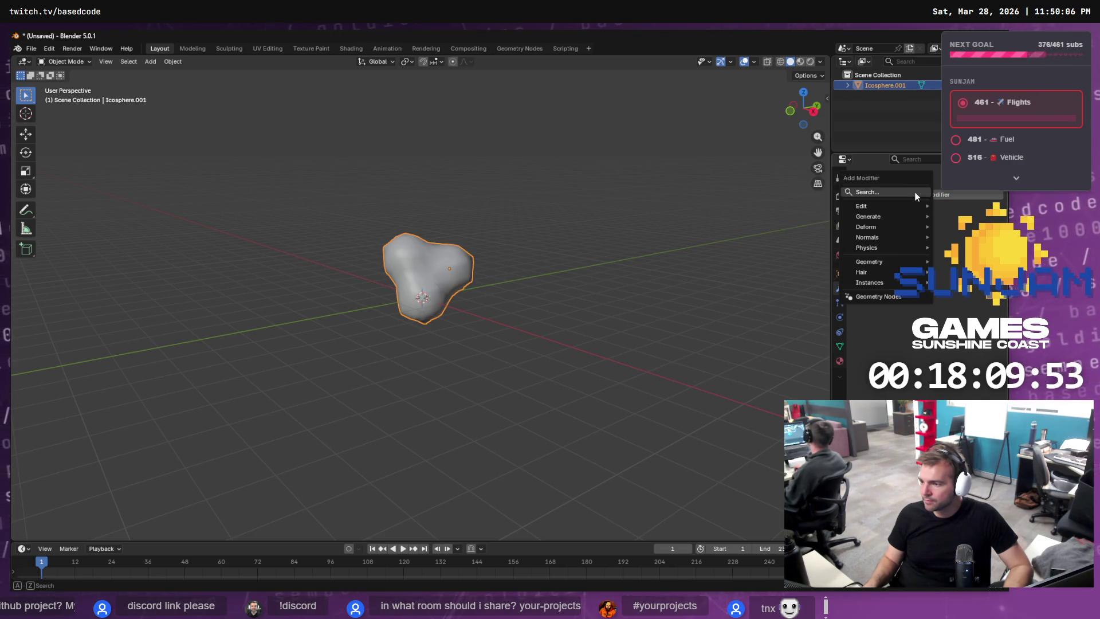
click(915, 195)
text(dec)
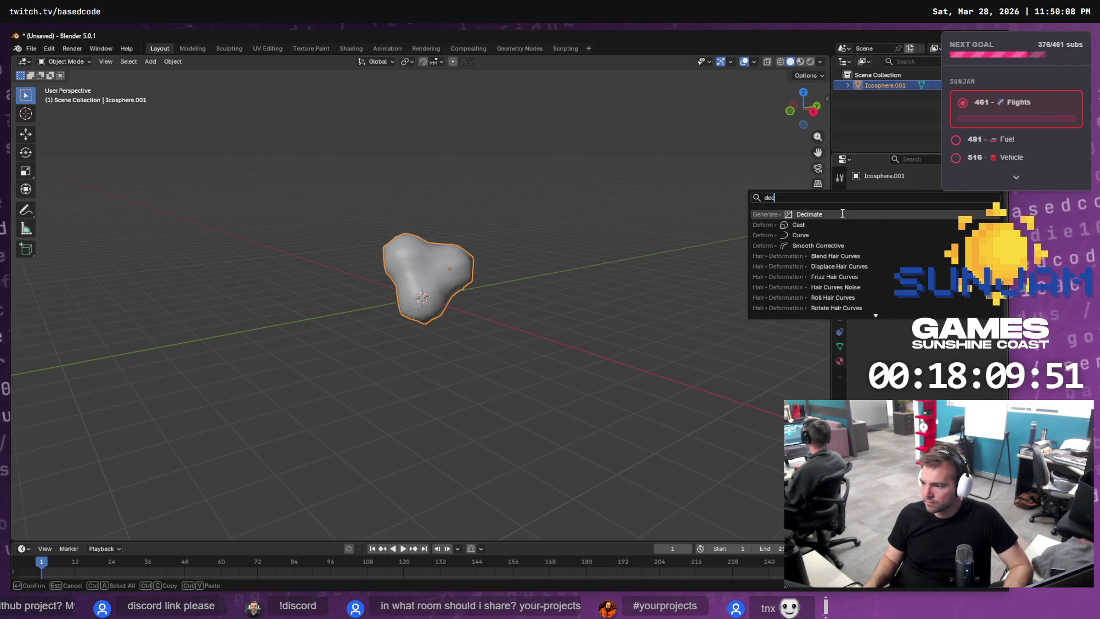
key(Return)
click(933, 230)
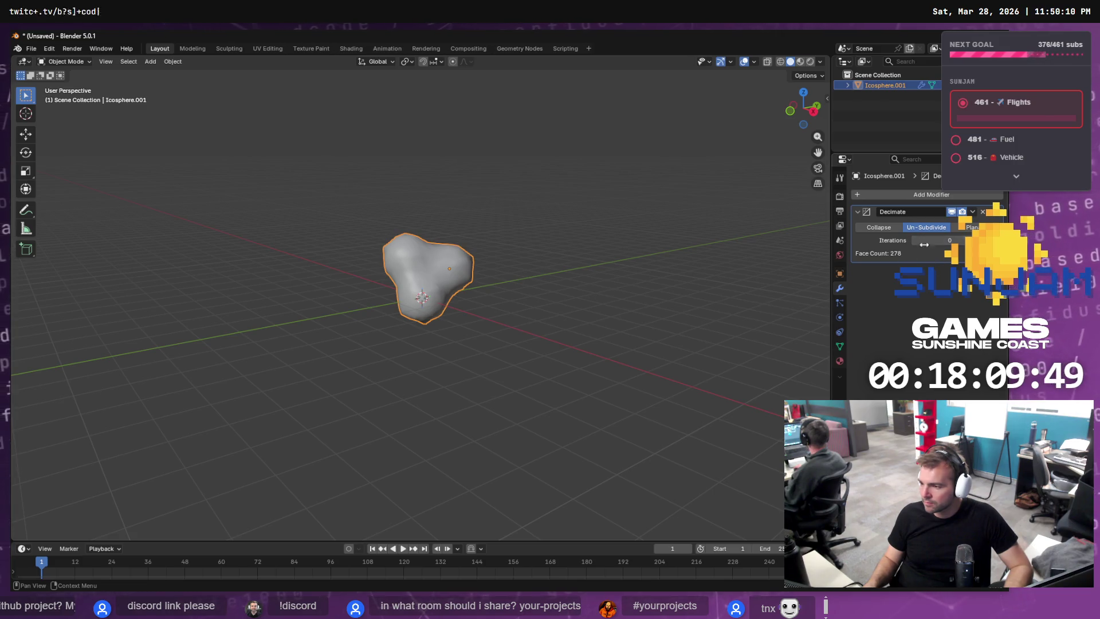
drag(939, 239, 953, 240)
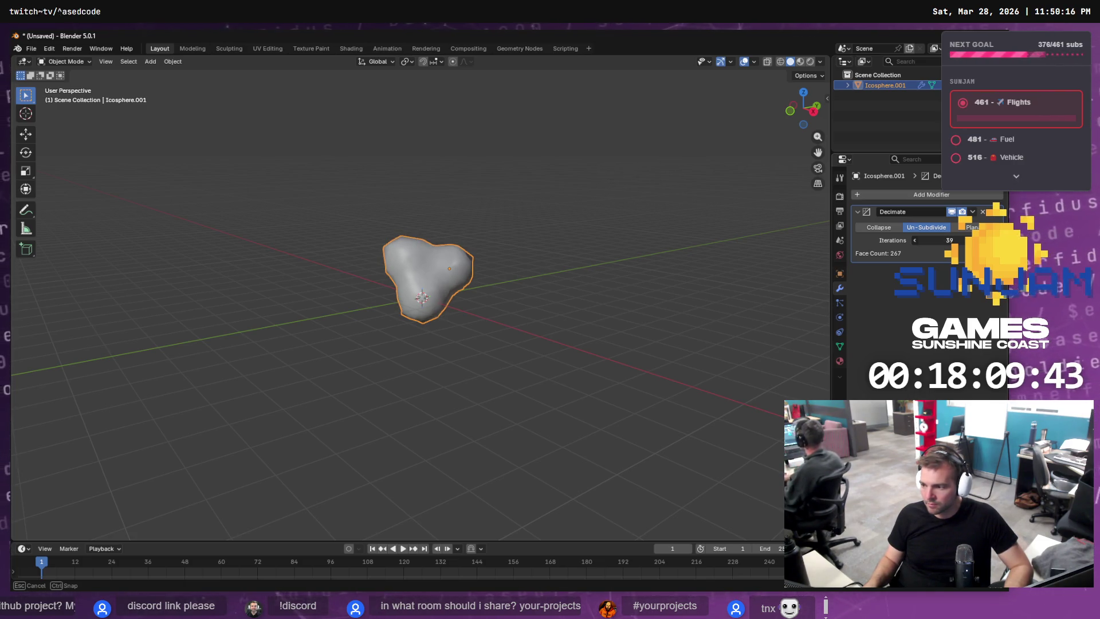
Apply the Decimate modifier to Icosphere.001, leaving the modifier stack empty.
key(alt+Tab)
click(743, 283)
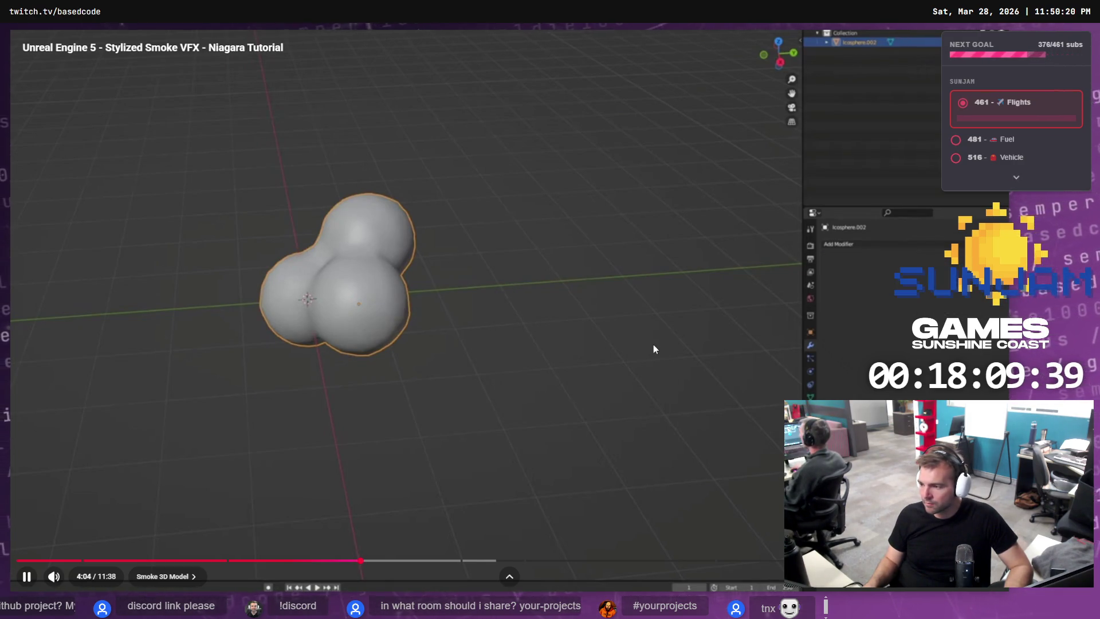
key(alt+Tab)
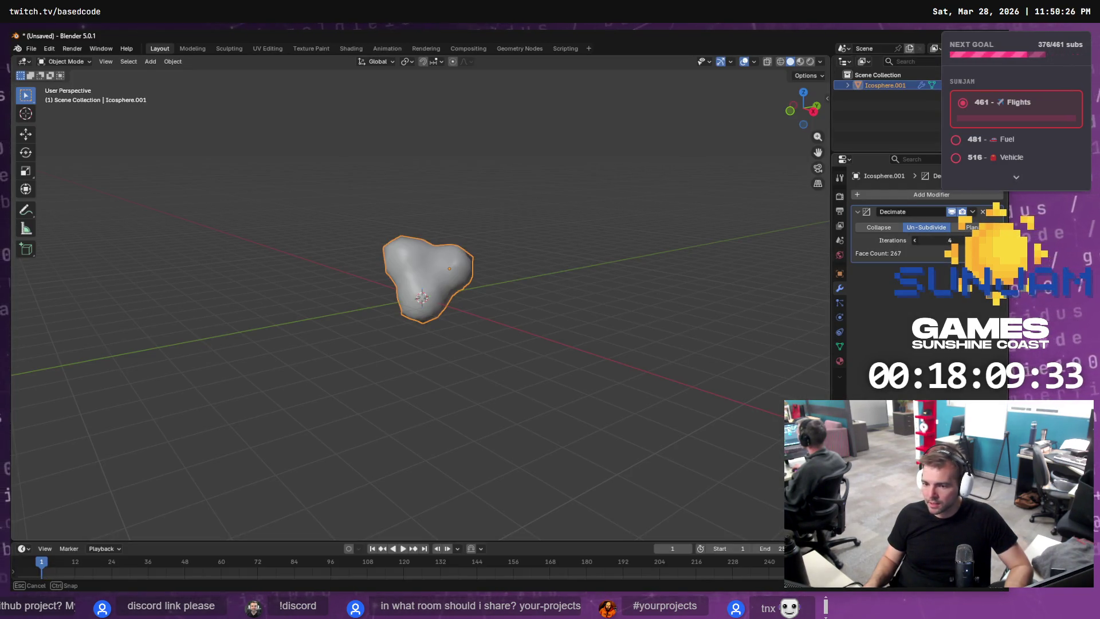
key(Escape)
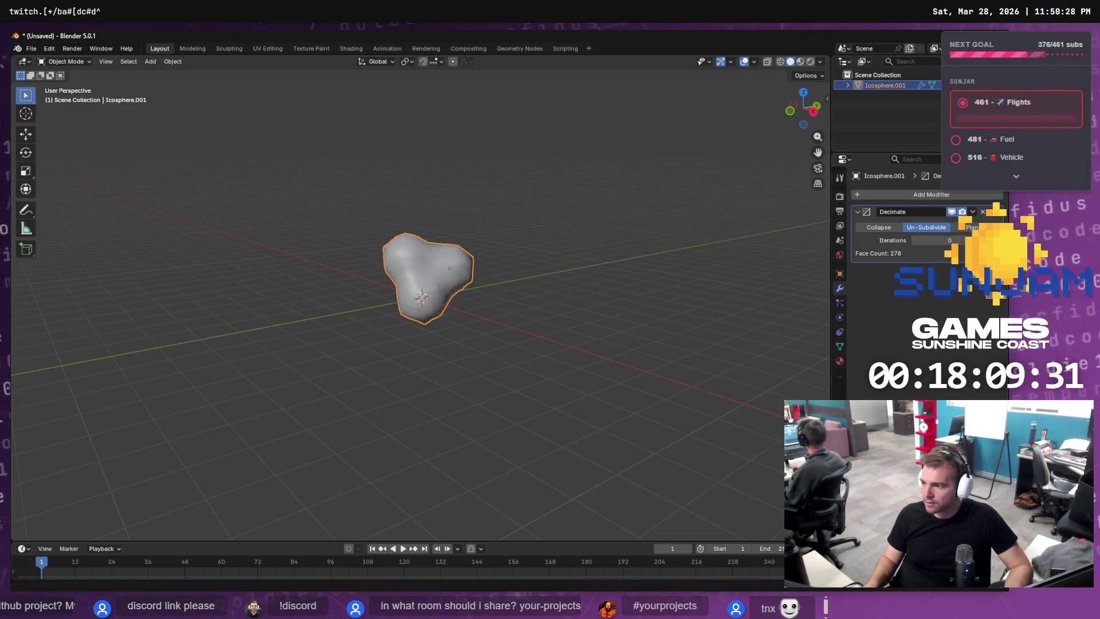
click(973, 212)
click(967, 225)
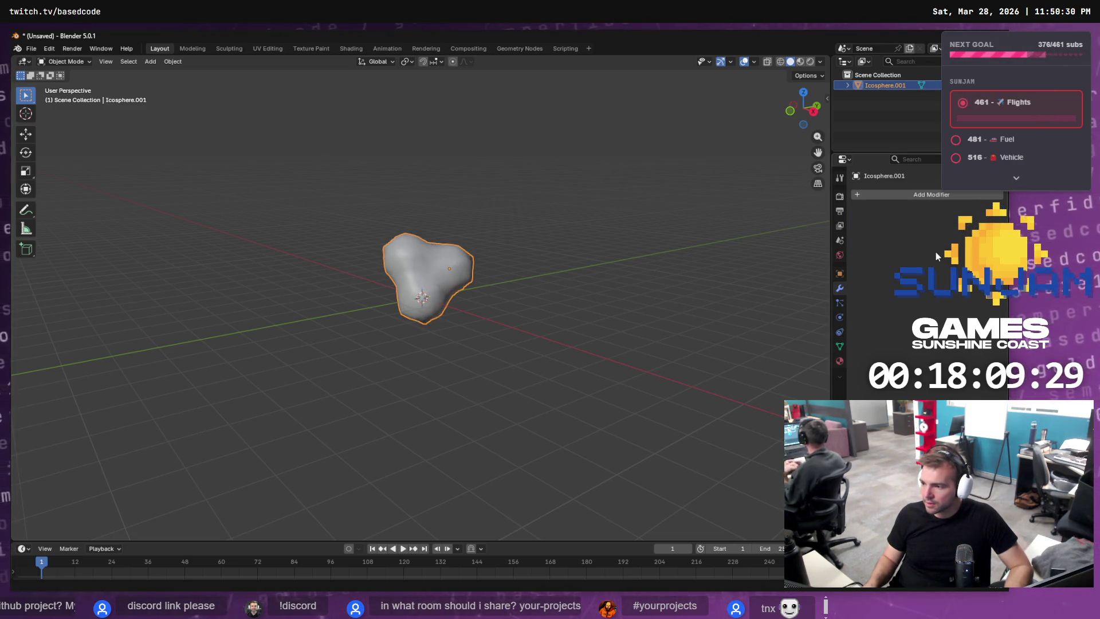
click(634, 256)
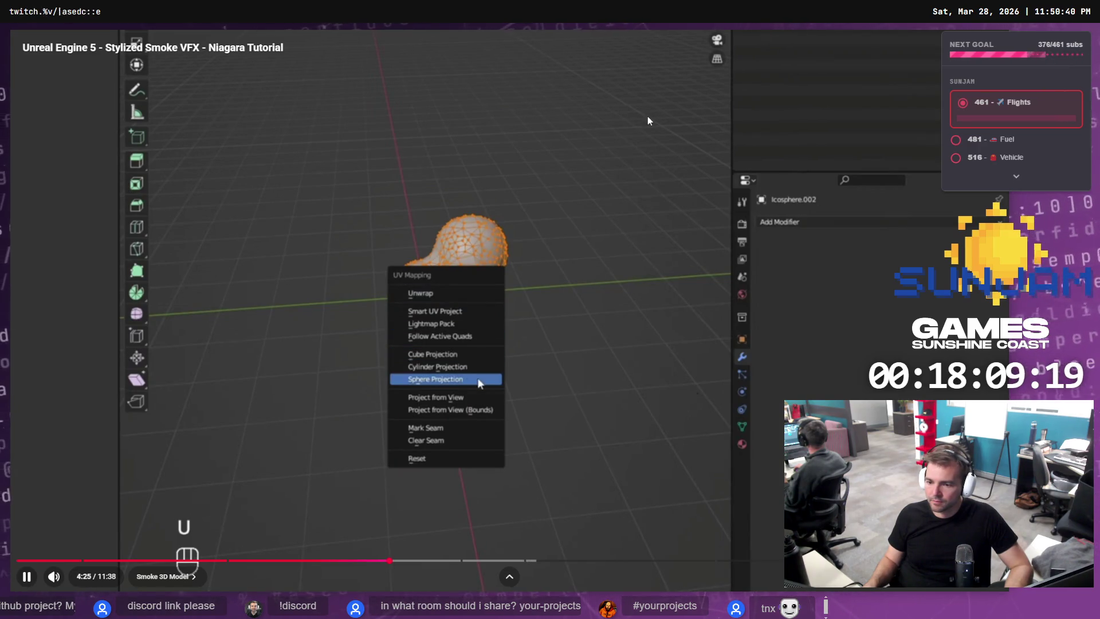
click(577, 179)
key(alt+Tab)
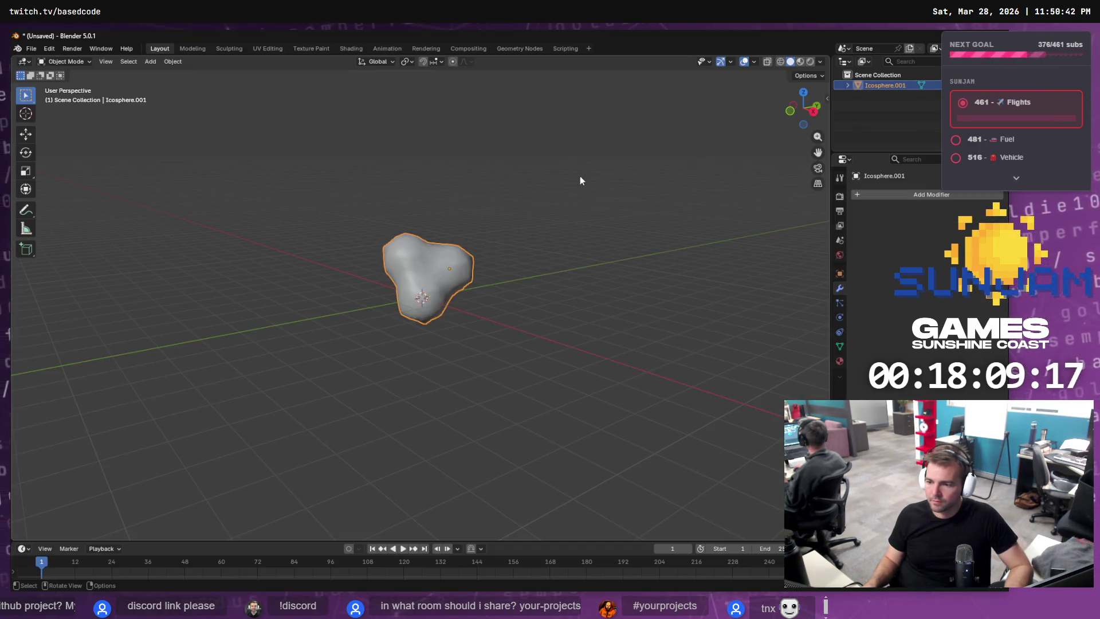
In the UV Editing workspace, select the whole mesh and unwrap it with Sphere Projection.
click(268, 48)
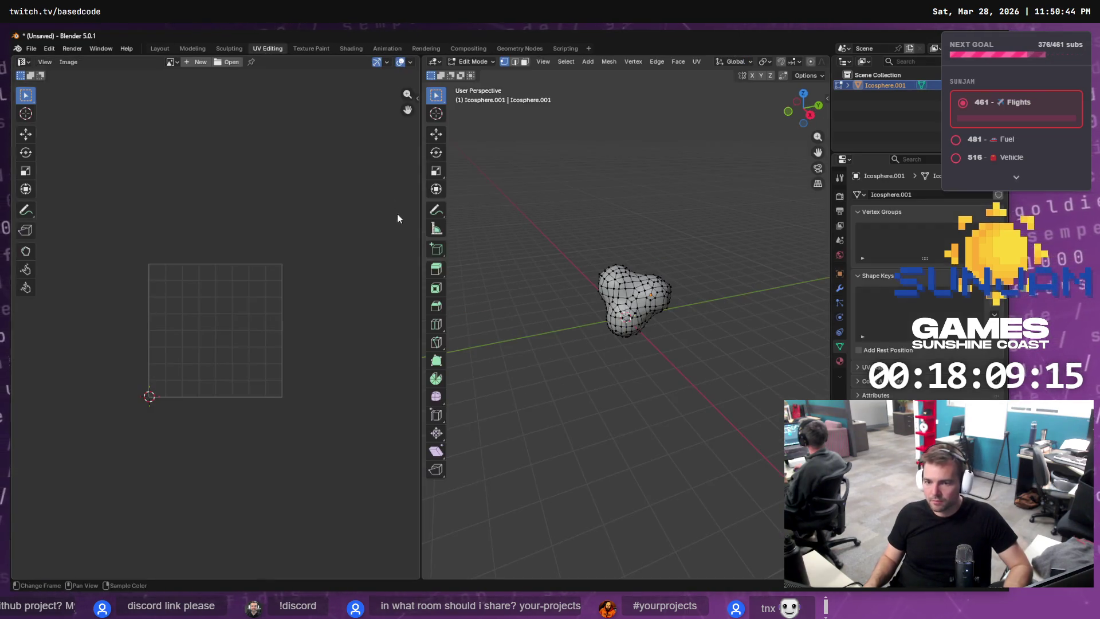
key(a)
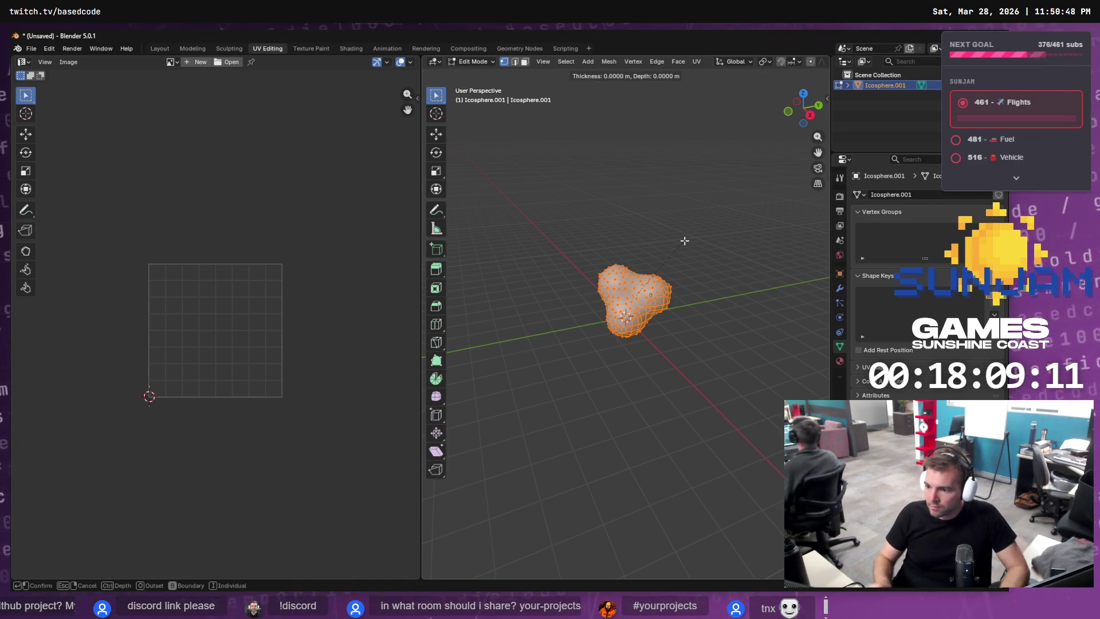
click(696, 61)
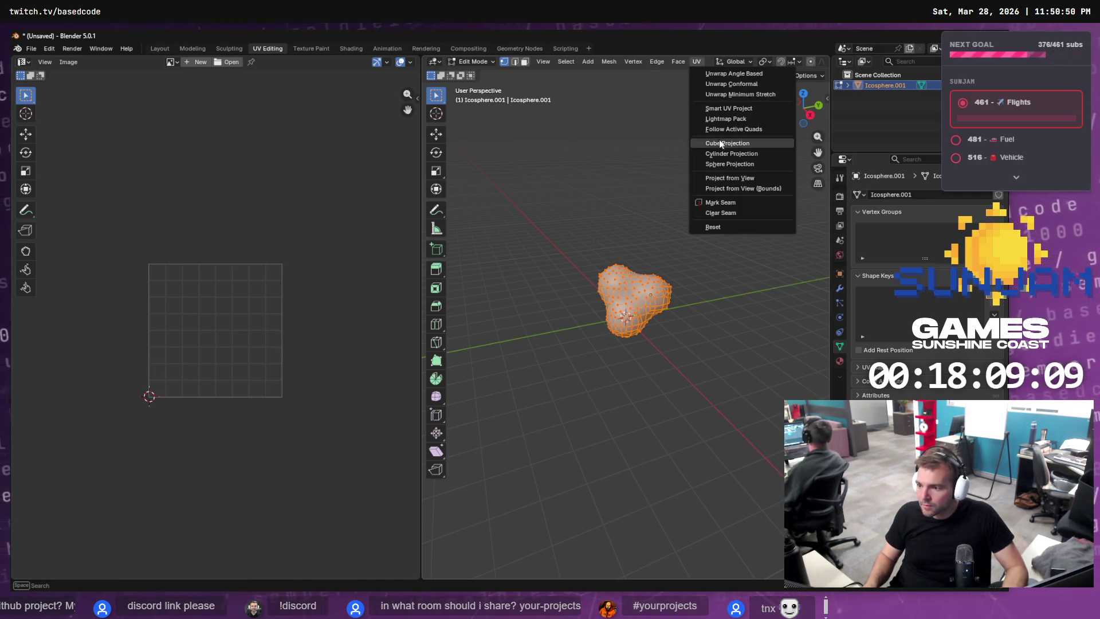
click(736, 164)
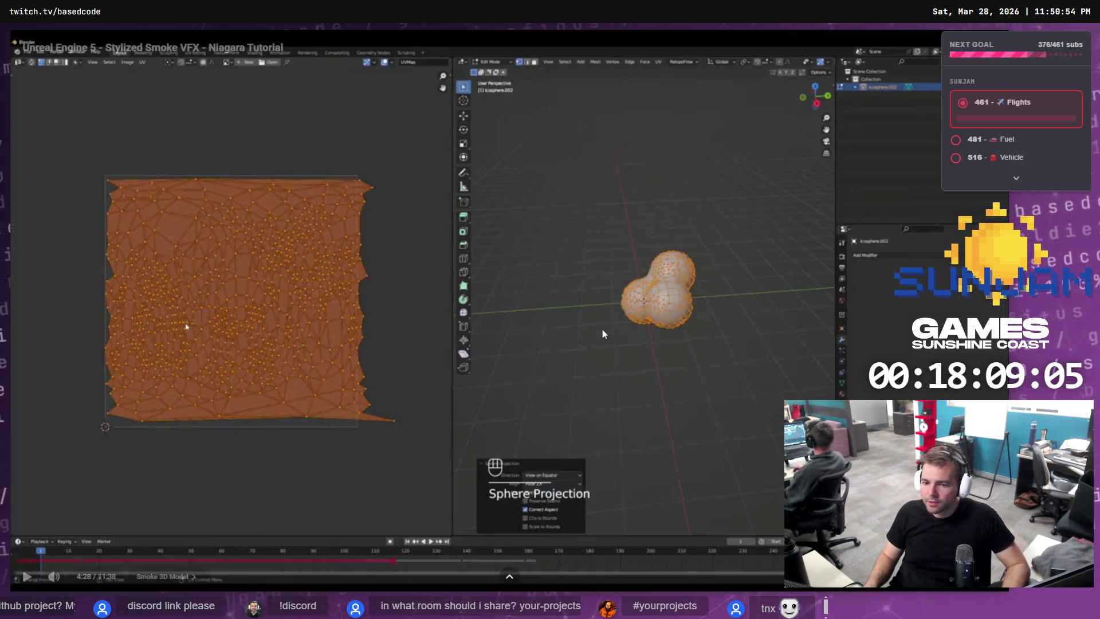
click(593, 323)
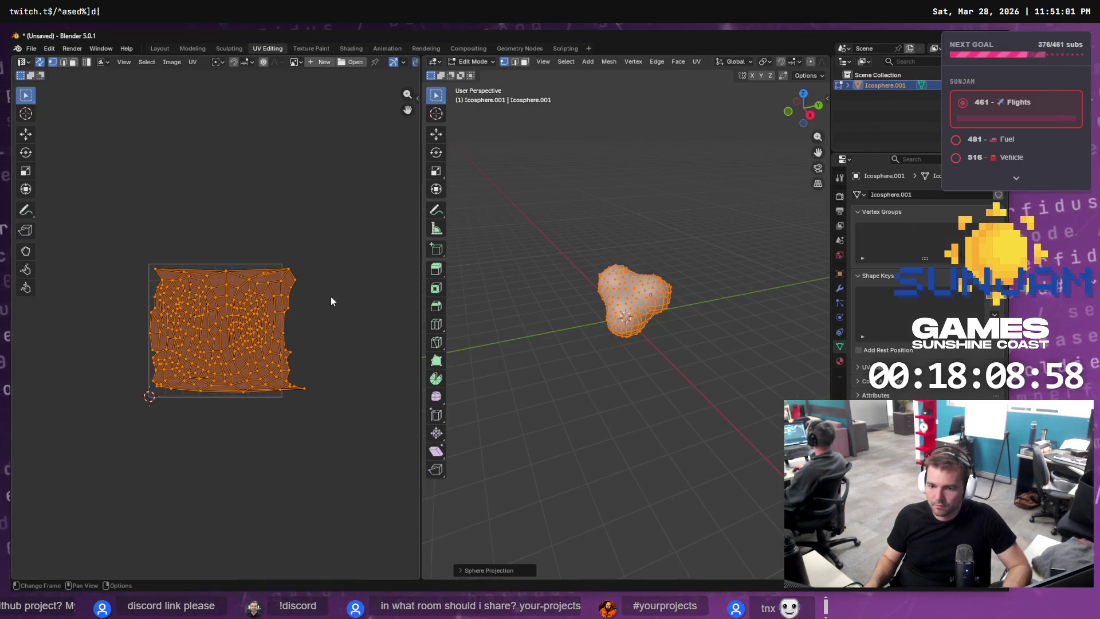
Shrink and move the UV island so it sits inside the UV square.
key(s)
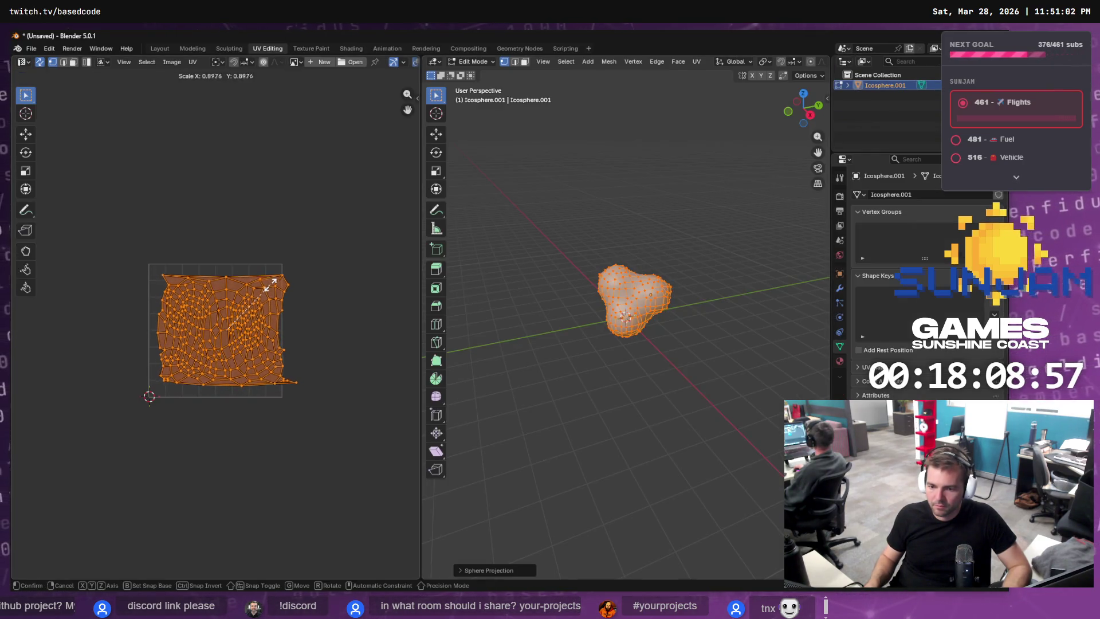
click(265, 283)
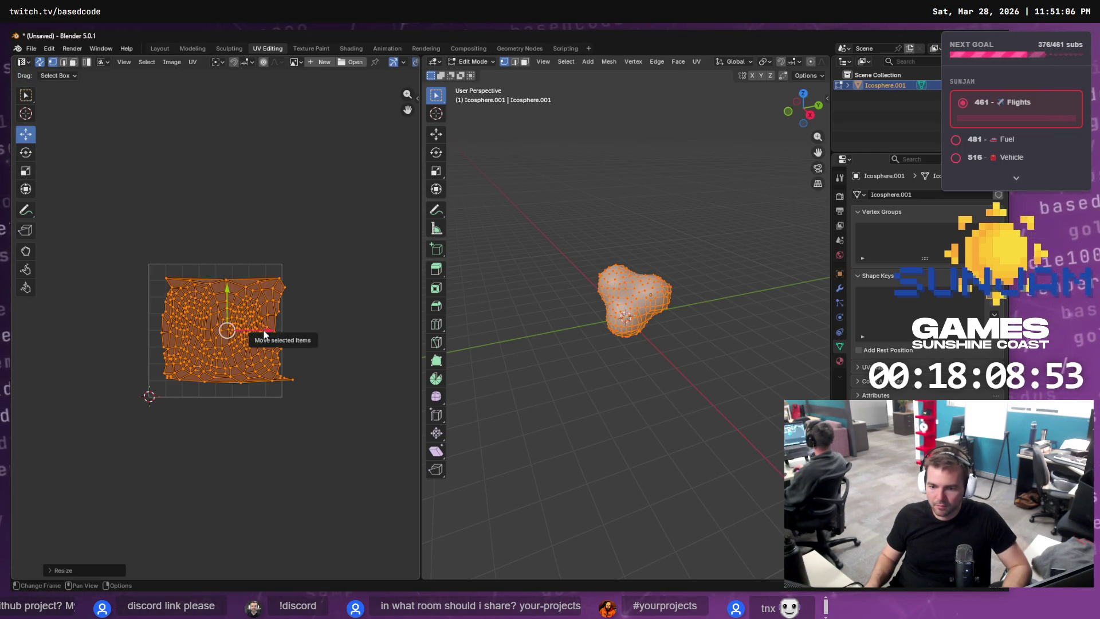
key(g)
click(255, 330)
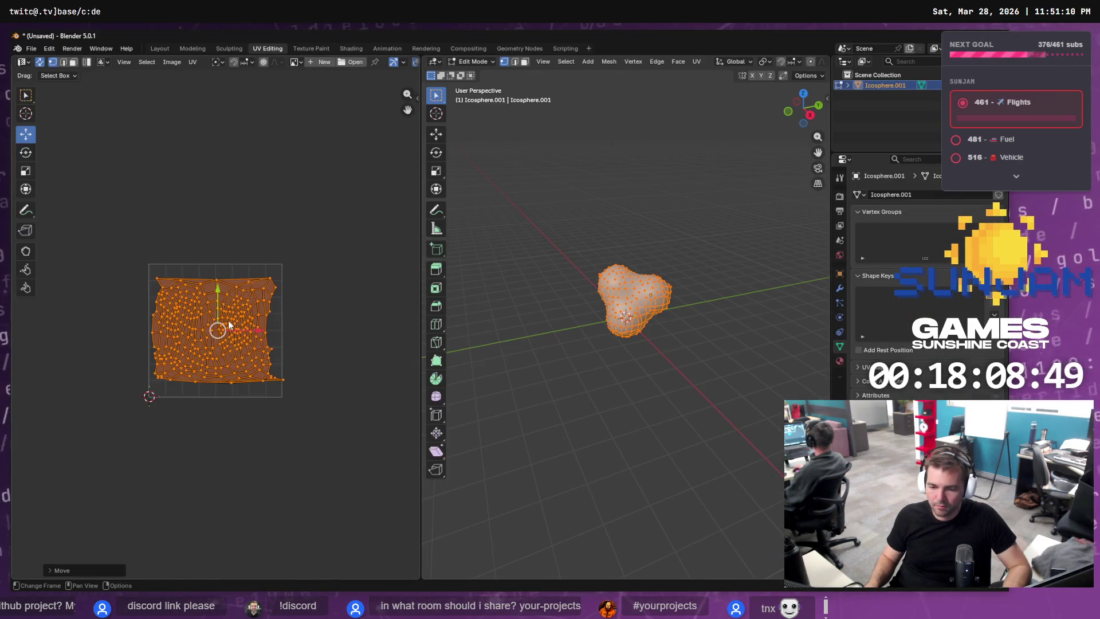
key(s)
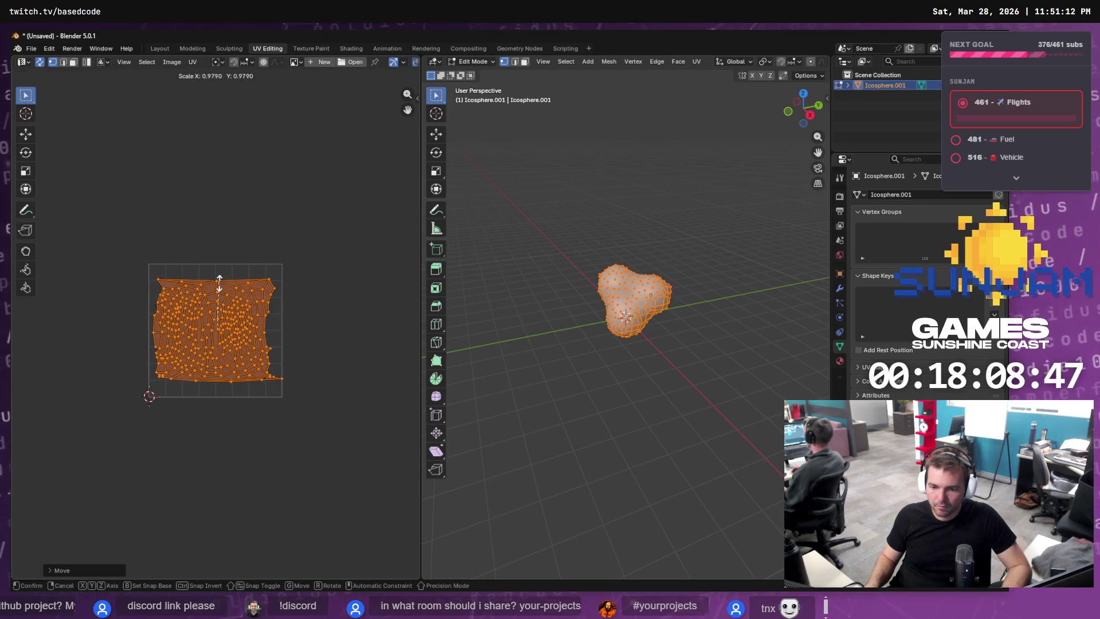
click(223, 272)
key(s)
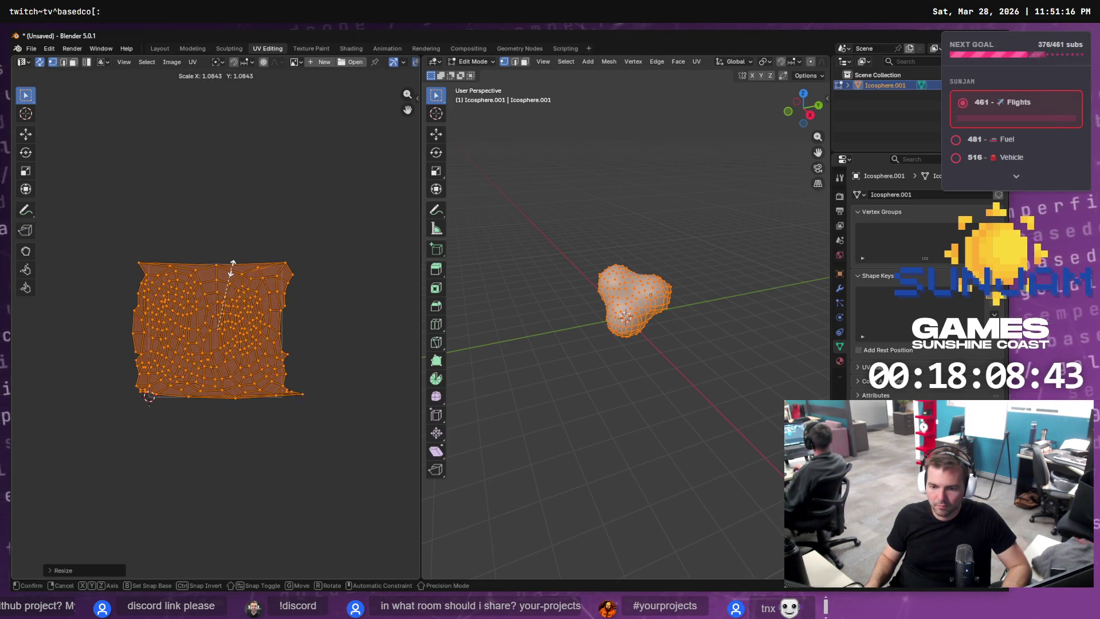
click(233, 277)
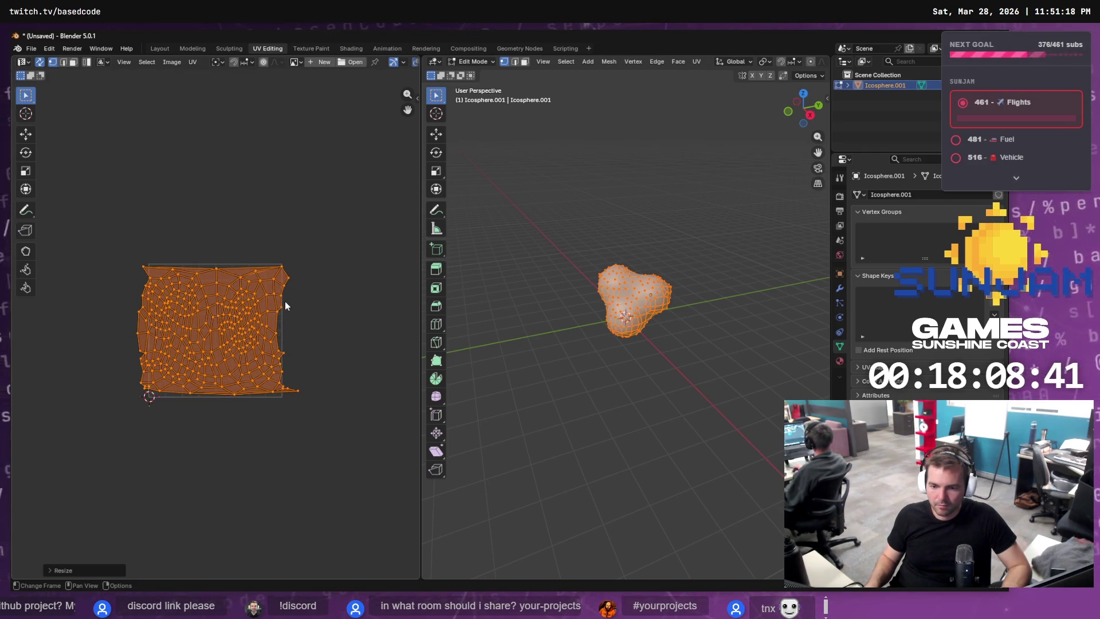
Scale the UV island horizontally to 0.8 width and return to Object Mode.
key(s)
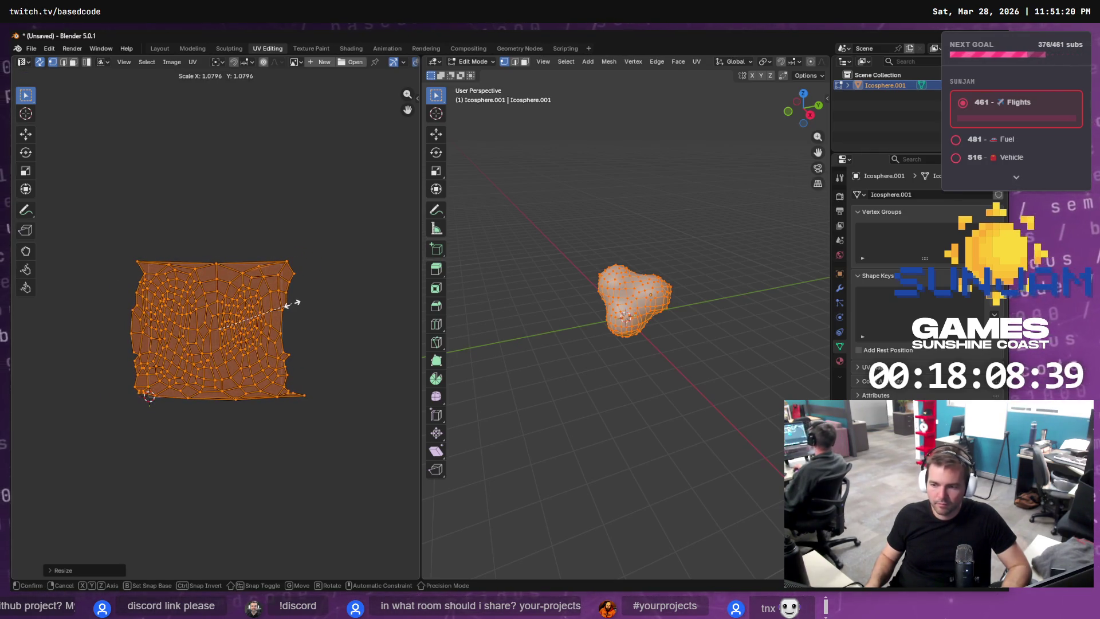
key(x)
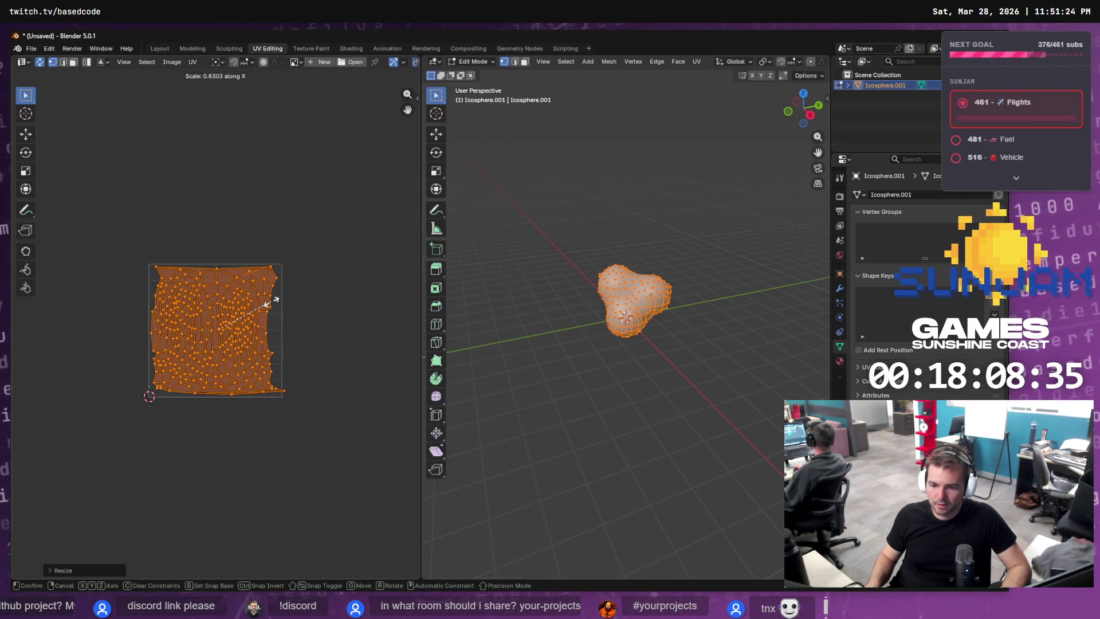
click(267, 298)
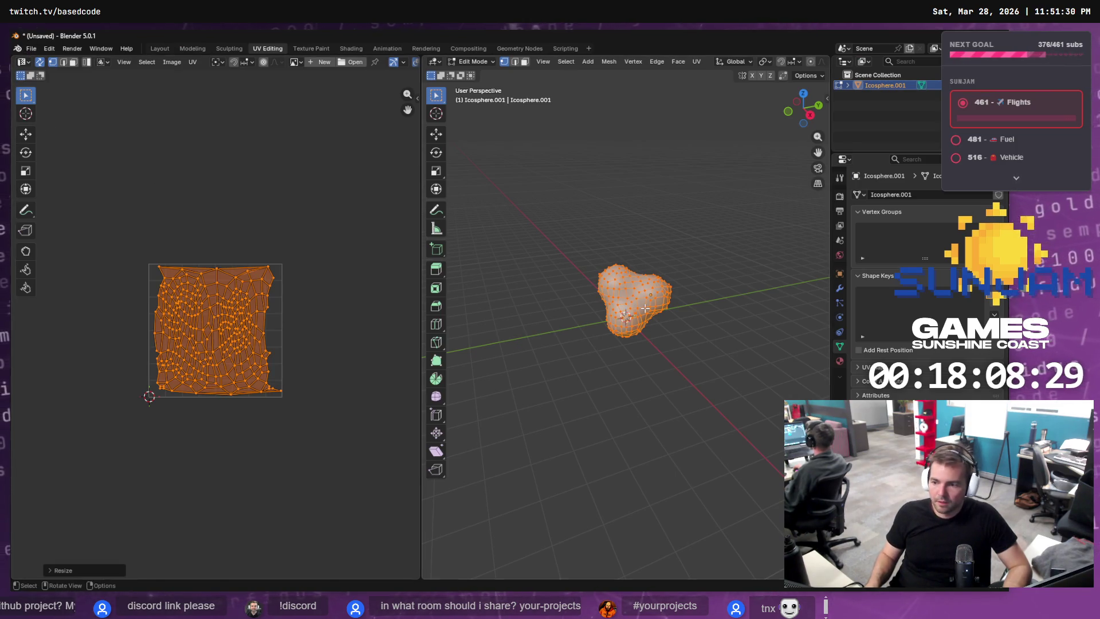
key(Tab)
click(32, 48)
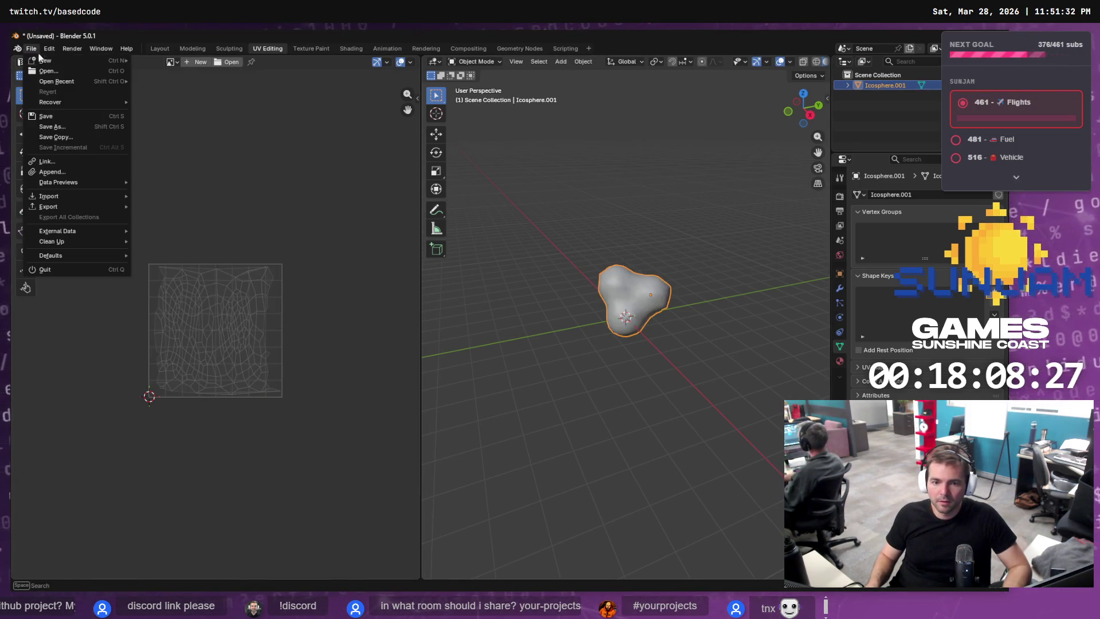
Start an FBX export limited to Mesh object types, then return to Unreal's NS_StylizedSmoke editor.
mouse_move(66, 206)
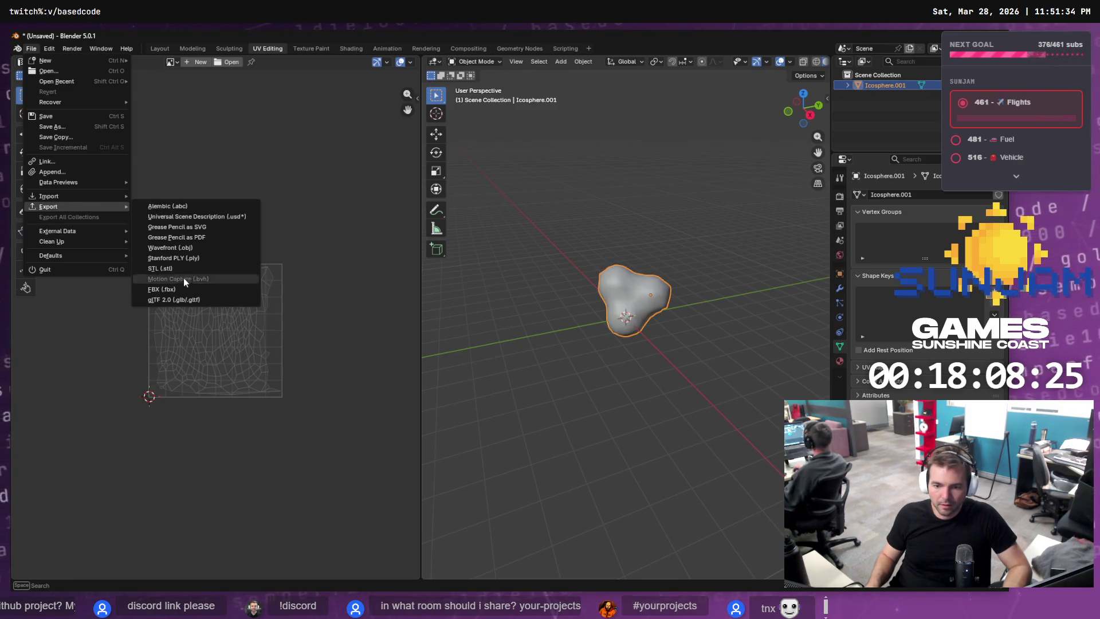
click(171, 288)
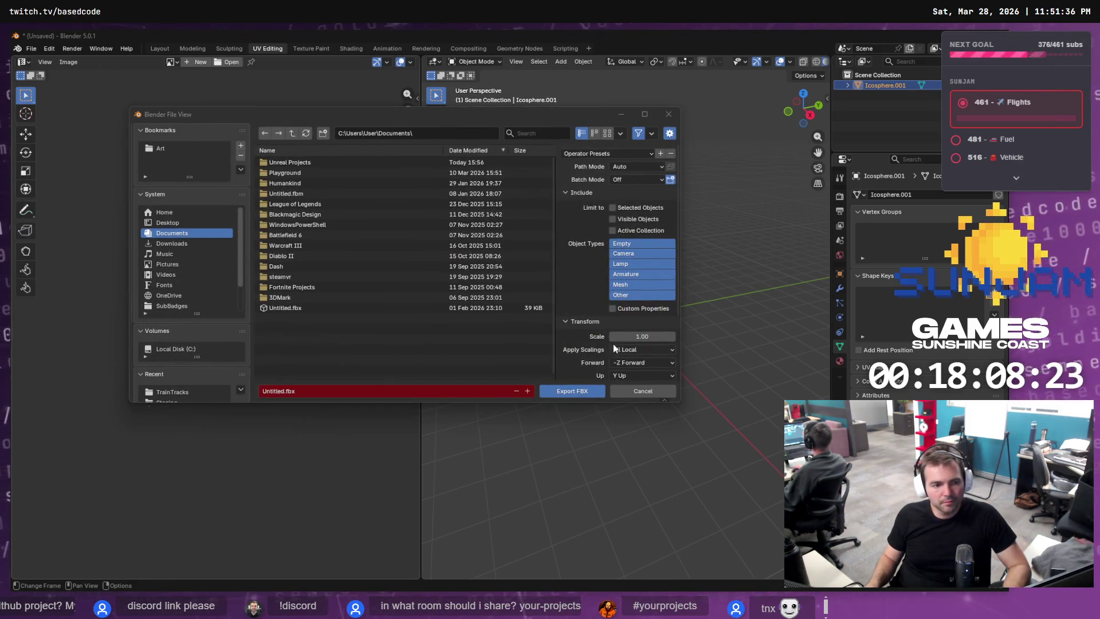
key(alt+Tab)
click(613, 345)
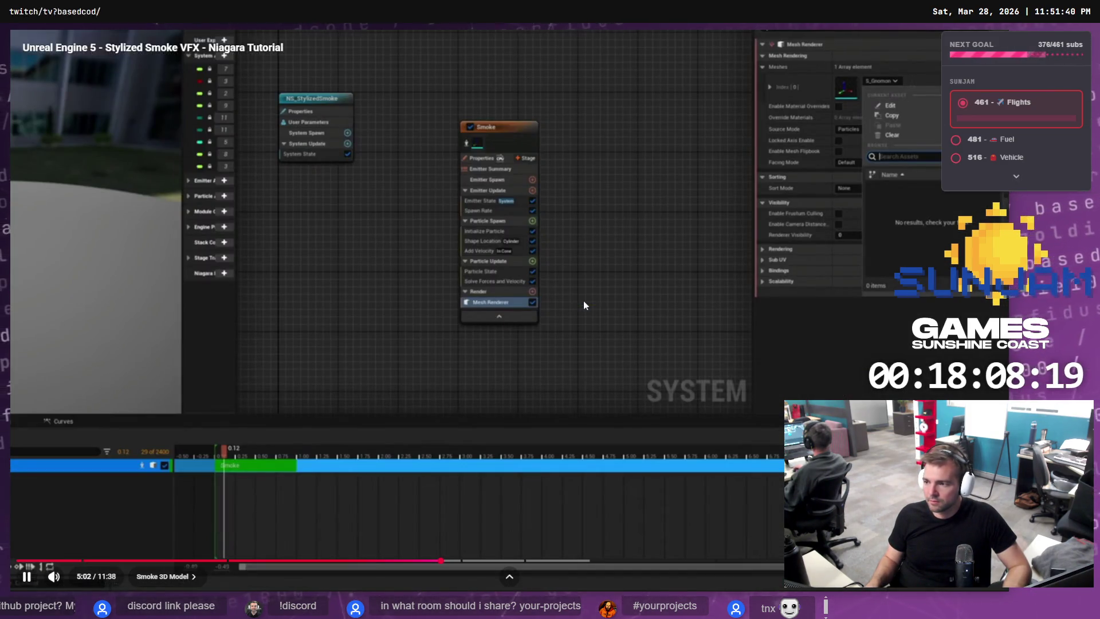
click(583, 304)
key(alt+Tab)
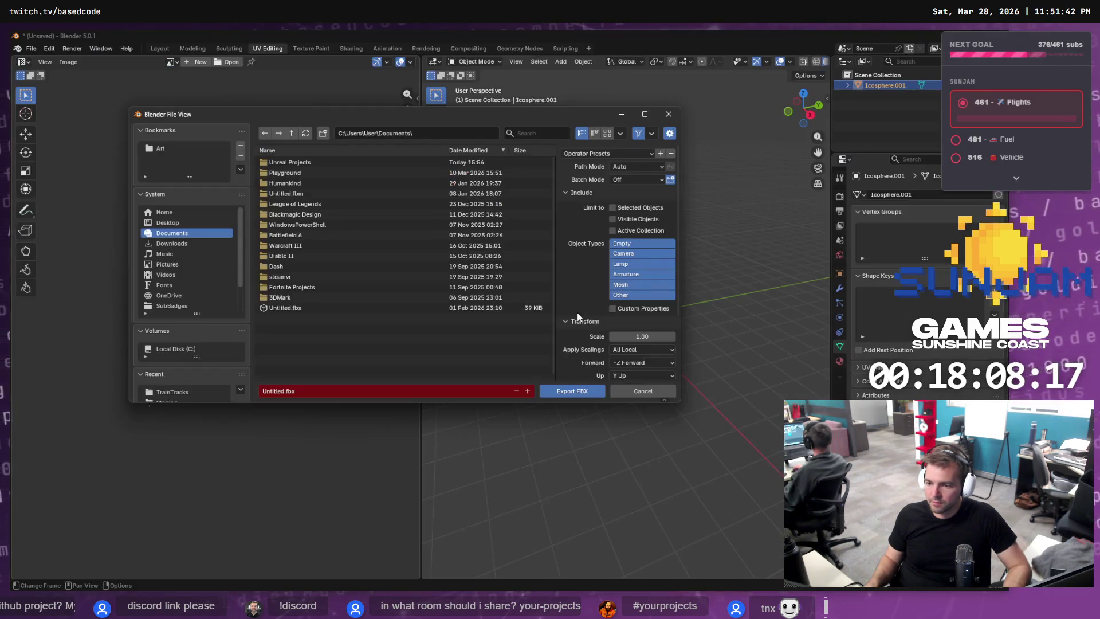
click(628, 286)
scroll(647, 325, down, 4)
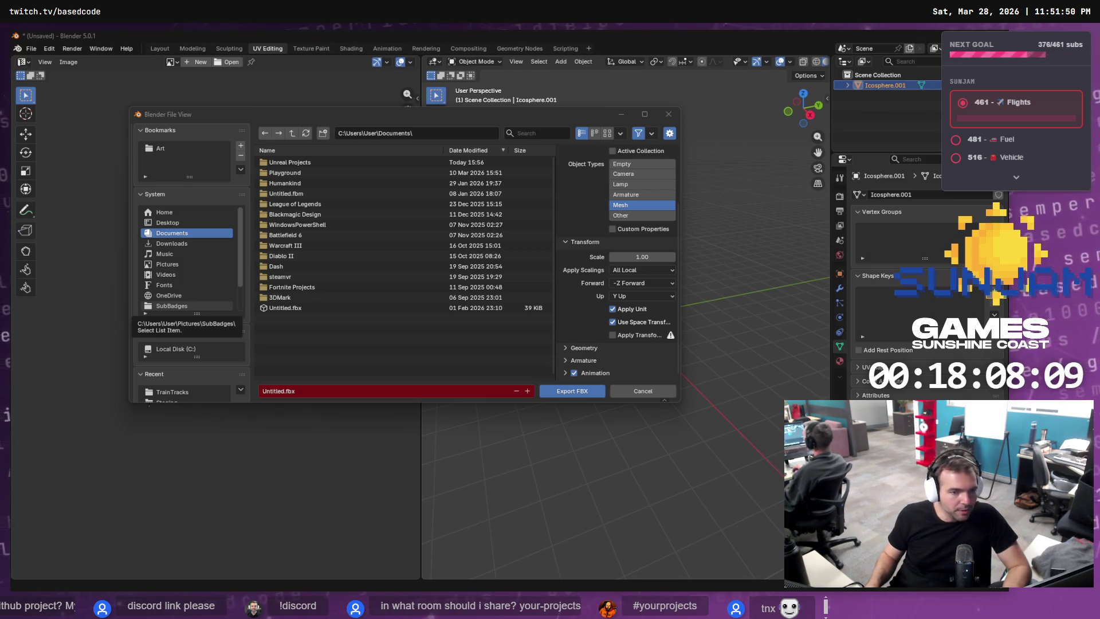
key(alt+Tab)
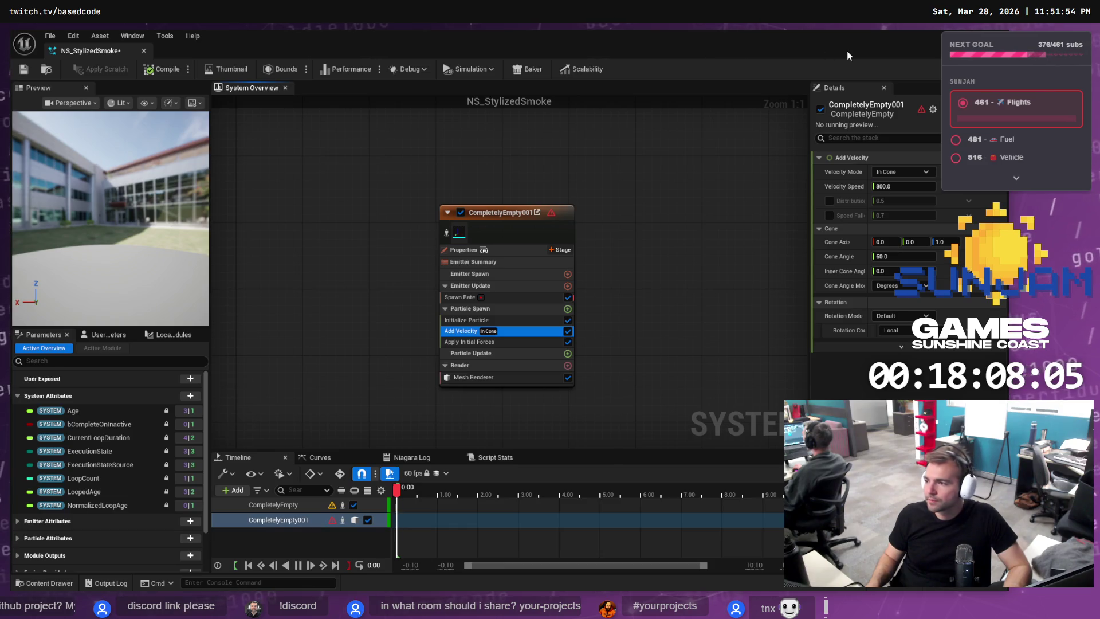
Create a new folder named NS_Smoke inside the Content/Niagara folder.
key(alt+Tab)
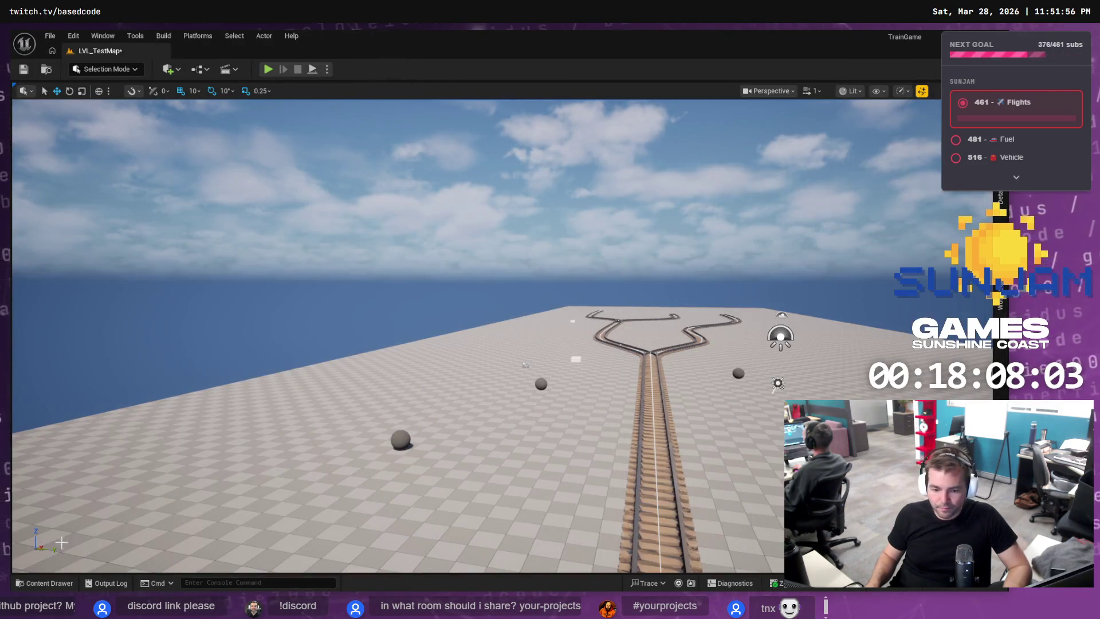
click(50, 583)
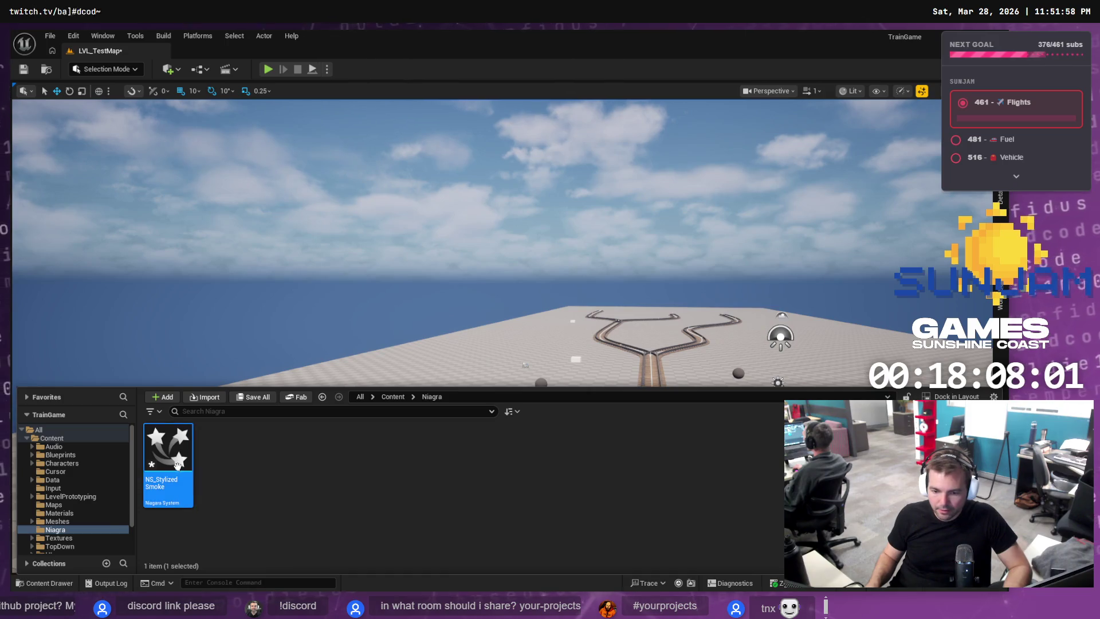
right_click(241, 513)
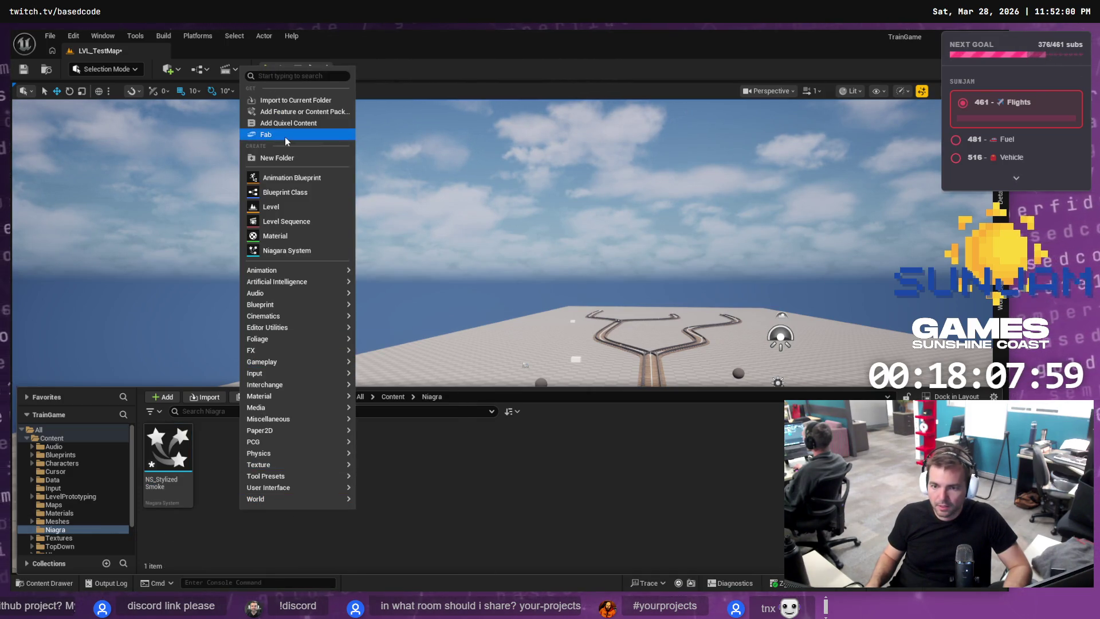
click(279, 158)
text(NS_Styl)
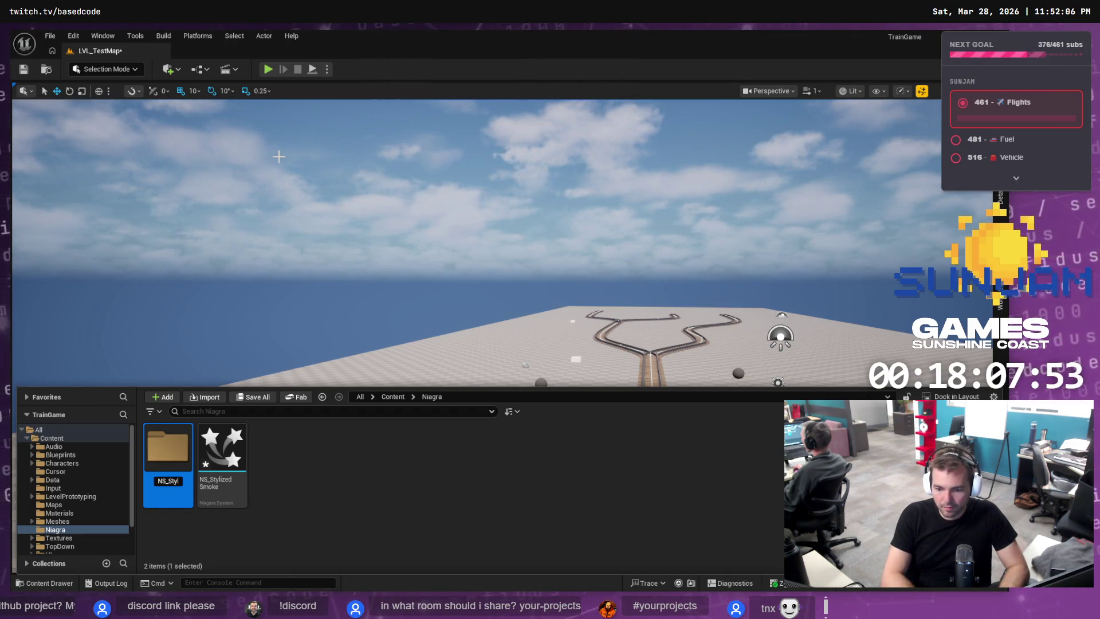
key(BackSpace)
key(BackSpace)
key(BackSpace)
text(moe)
key(BackSpace)
text(ke)
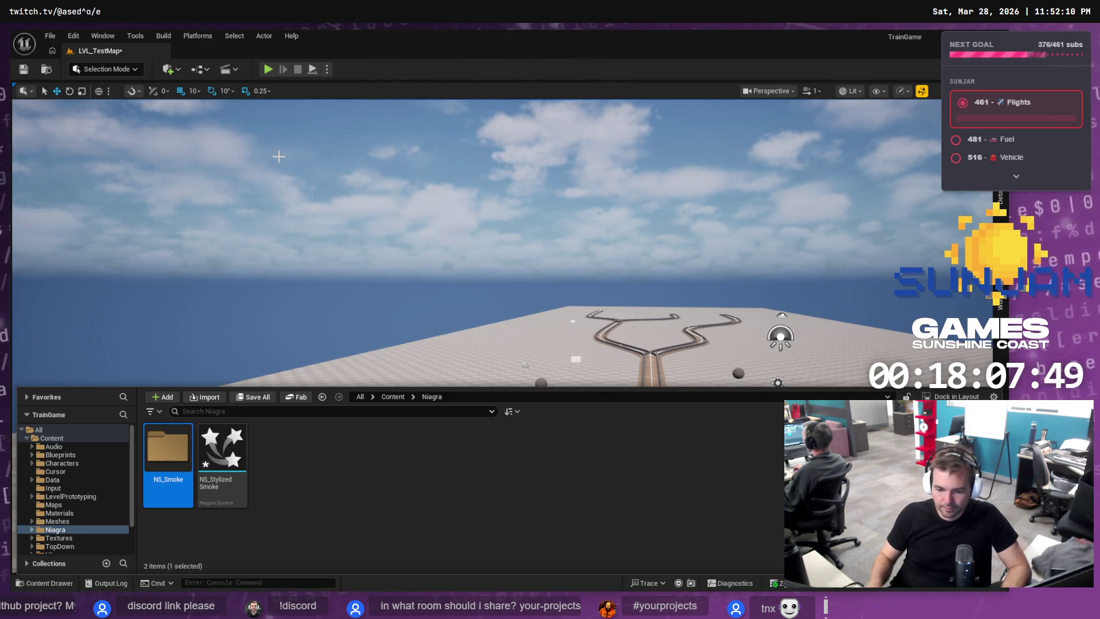
Show the NS_Smoke folder in File Explorer to get its path, then return to NS_StylizedSmoke.
right_click(163, 457)
mouse_move(241, 266)
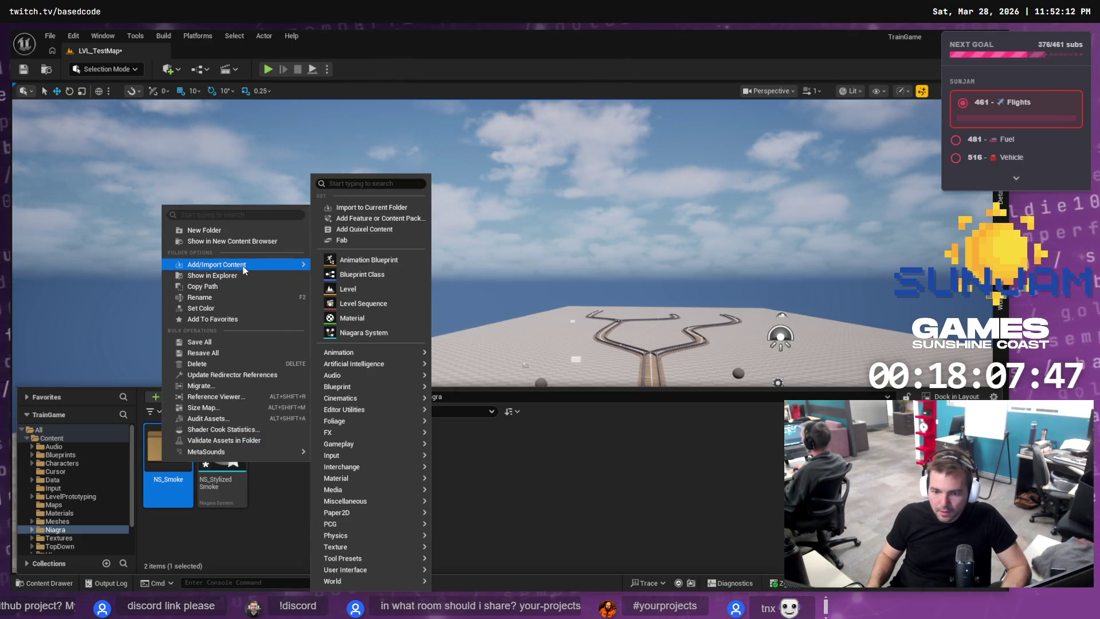
click(229, 275)
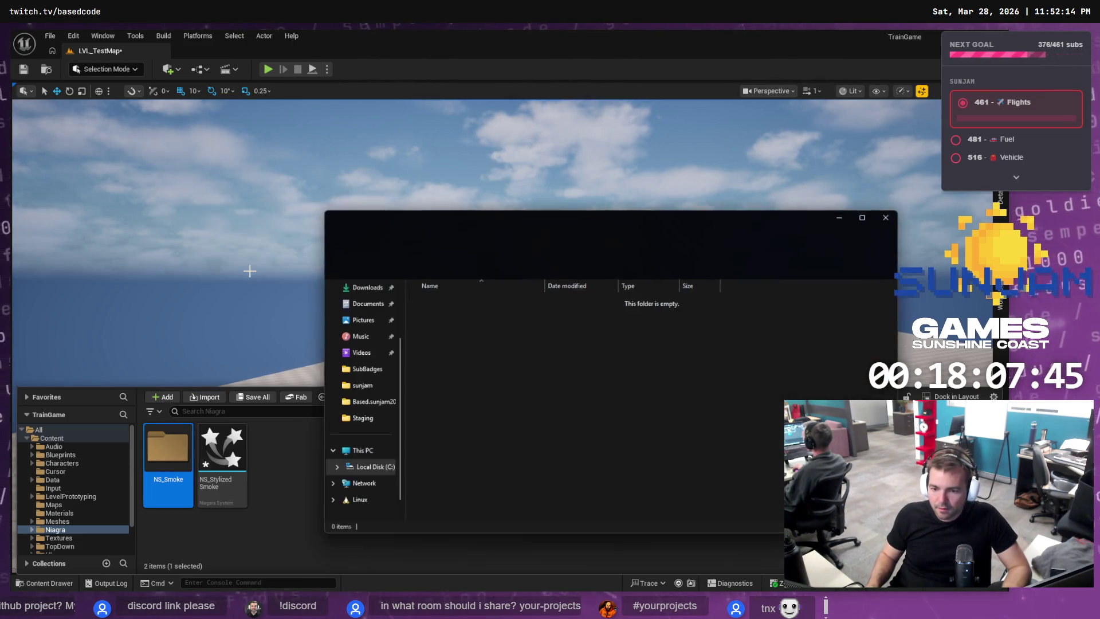
key(alt+F4)
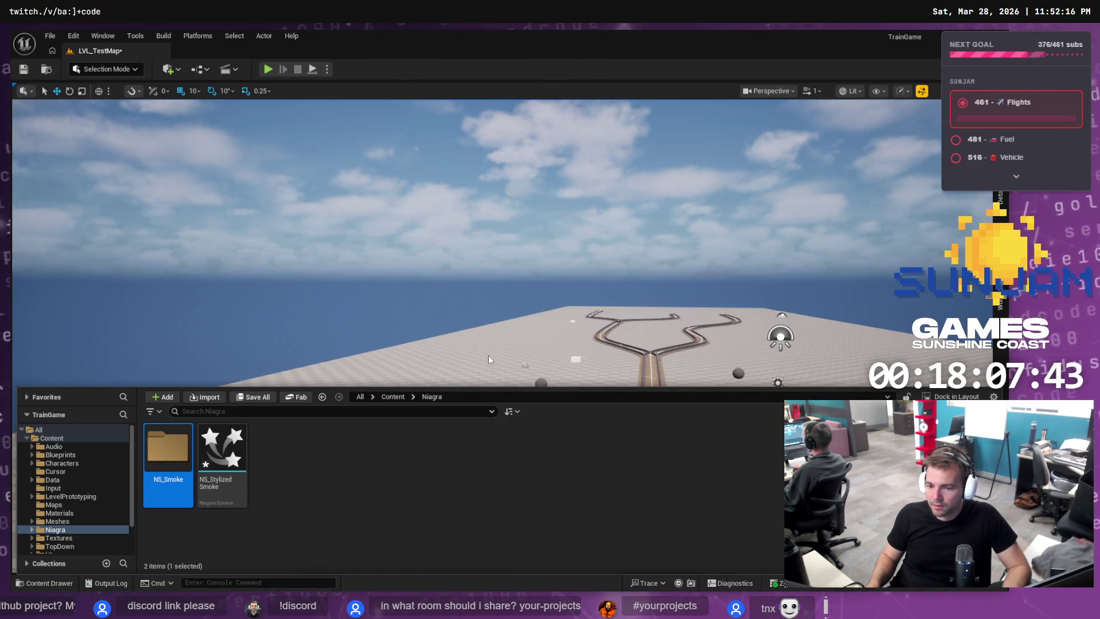
key(alt+Tab)
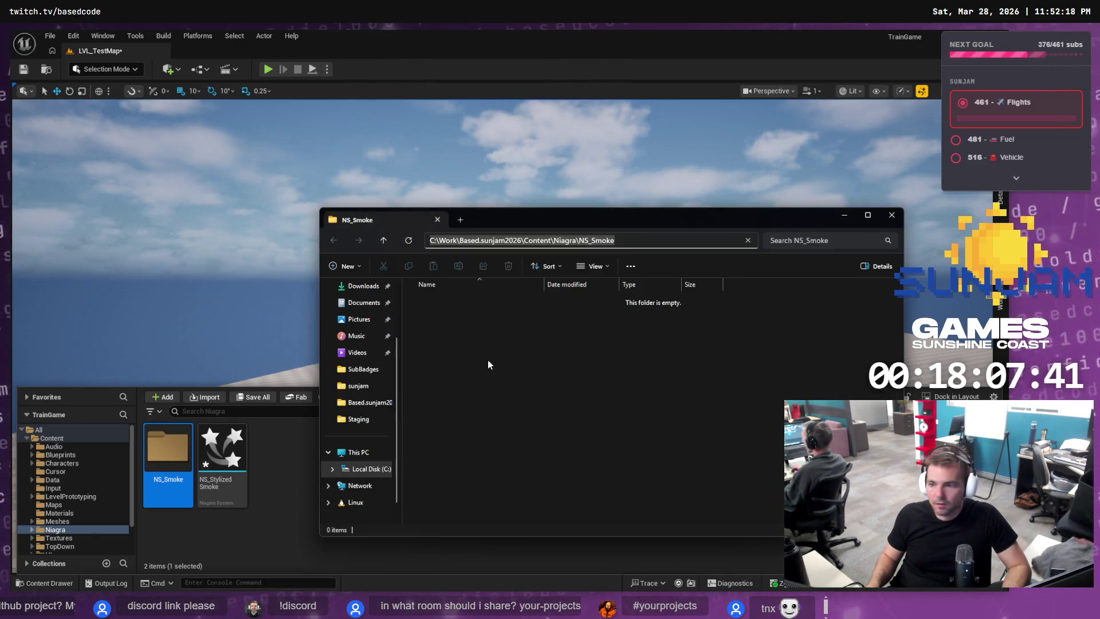
key(alt+Tab)
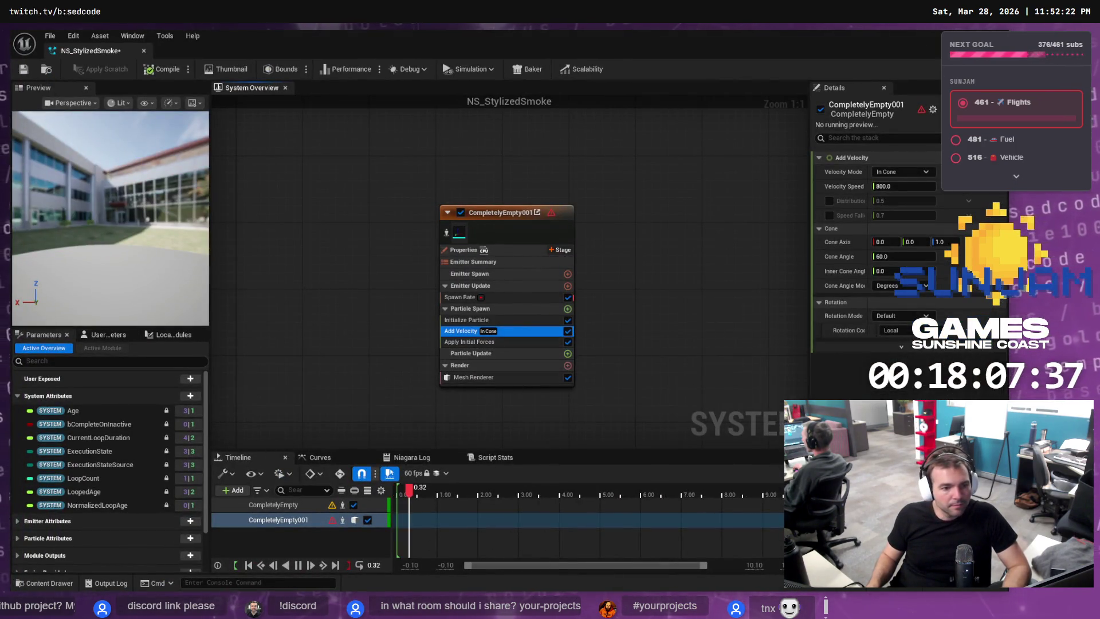
Paste the NS_Smoke folder path as destination, name the file SM_Smoke.fbx and export it.
key(alt+Tab)
key(ctrl+v)
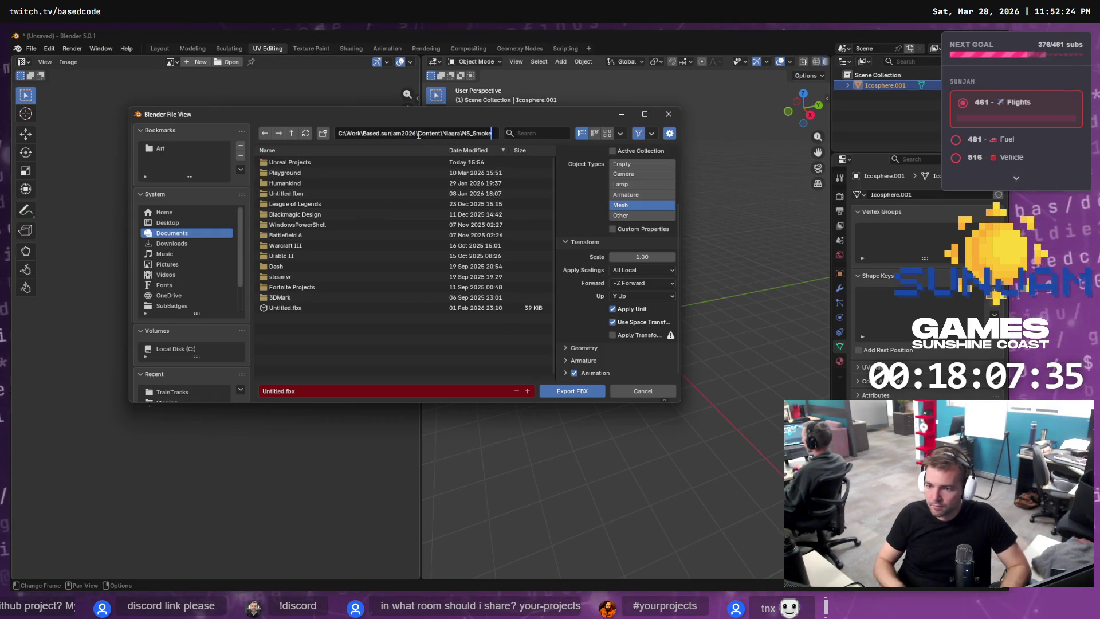
key(Return)
click(307, 392)
text(SM_)
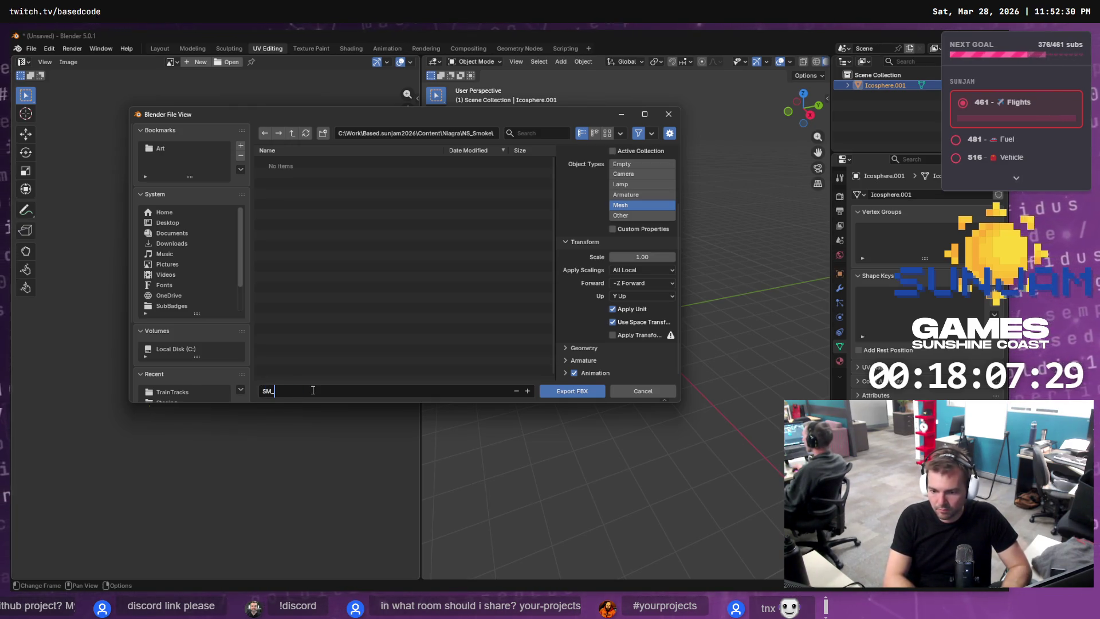
text(Skoke)
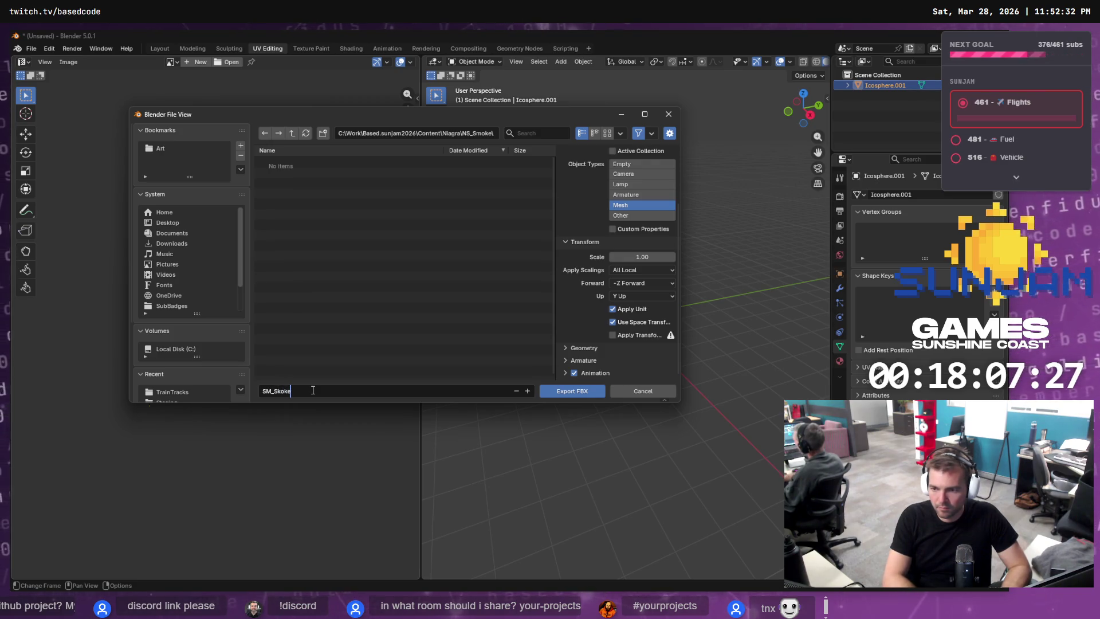
key(Return)
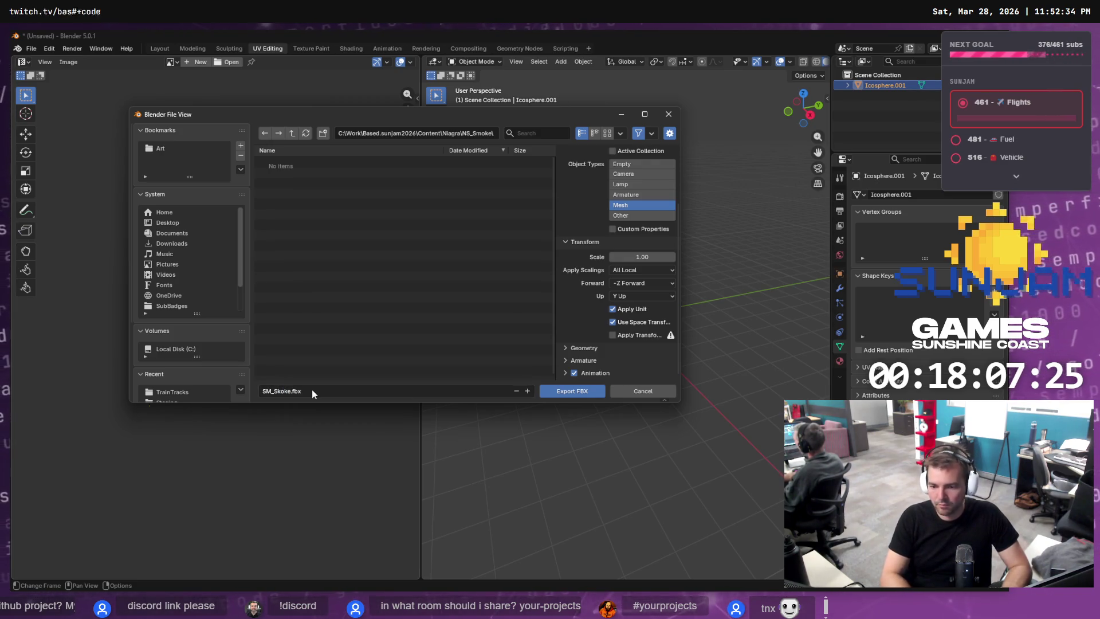
click(283, 390)
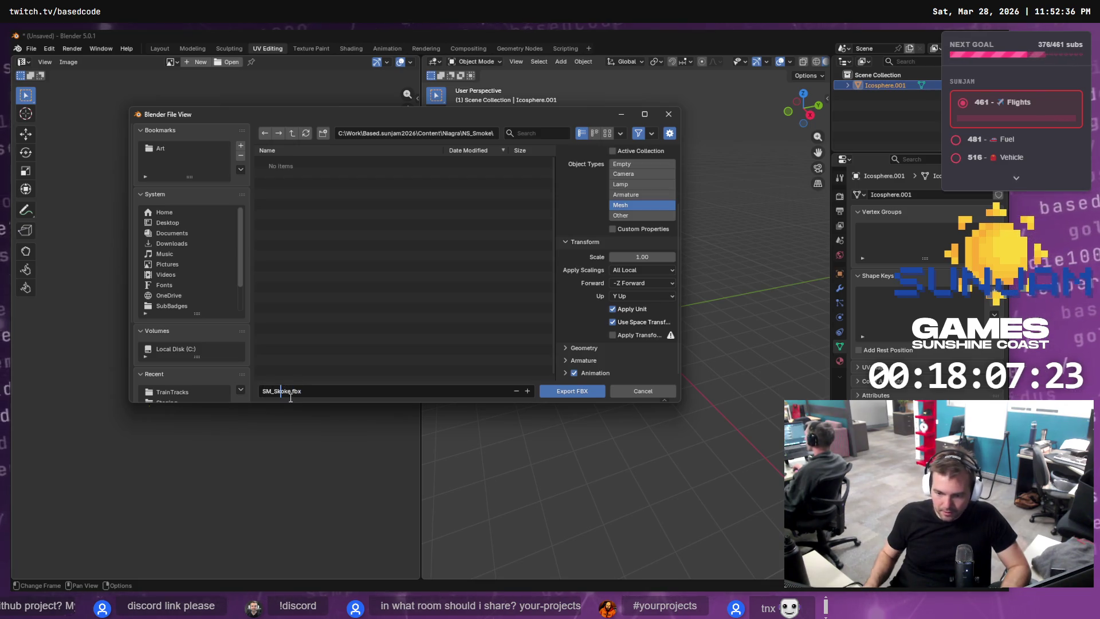
key(BackSpace)
text(m)
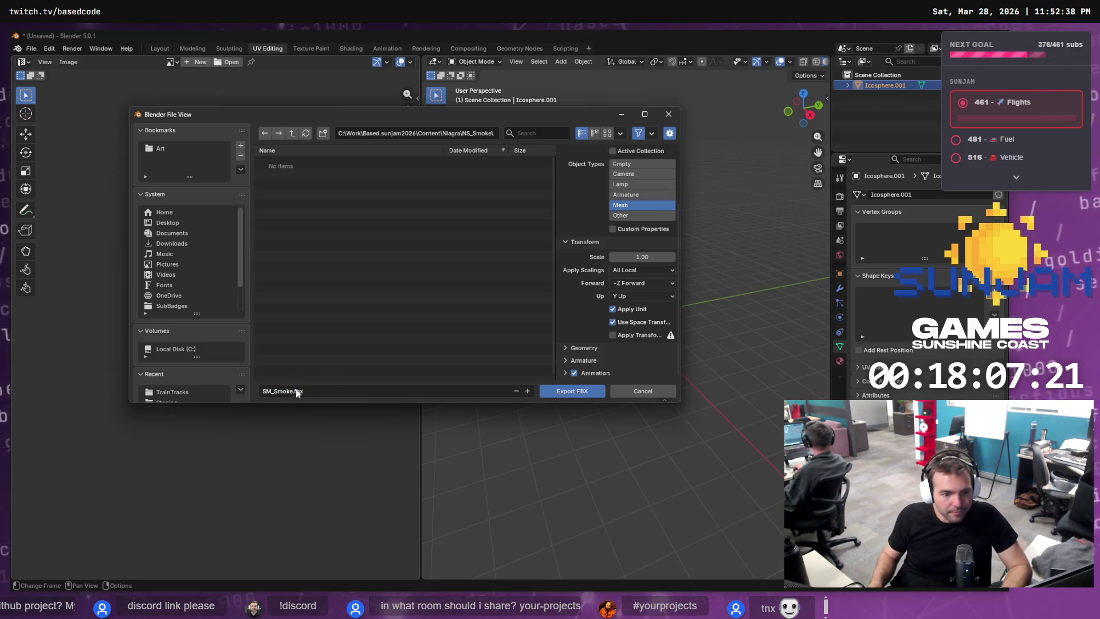
click(567, 391)
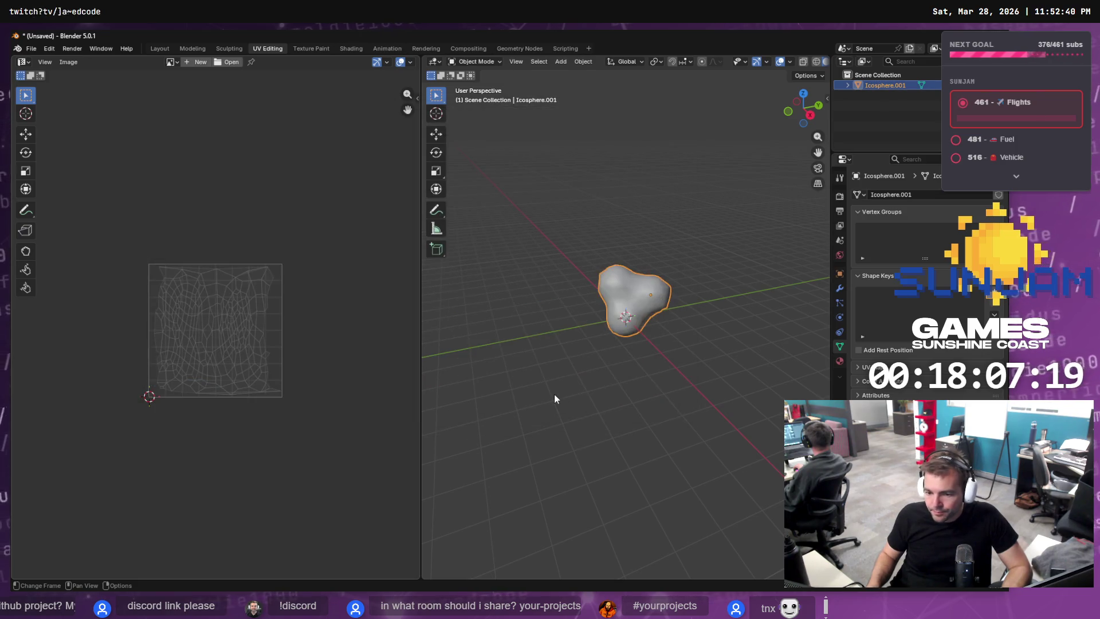
key(alt+Tab)
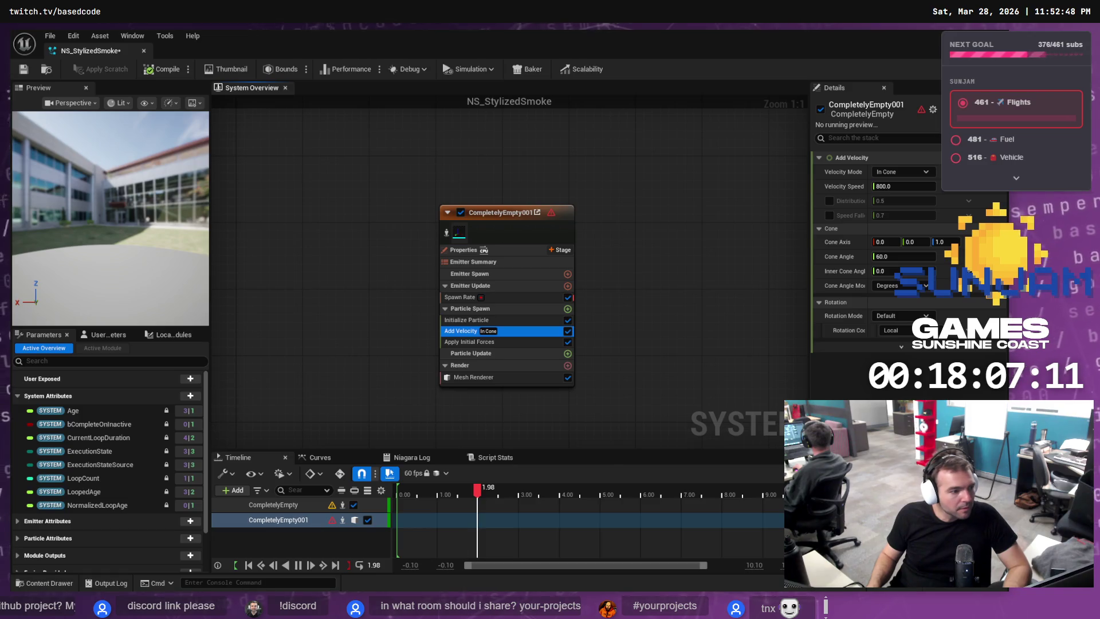
Play a few more seconds of the tutorial video for reference.
key(alt+Tab)
click(496, 344)
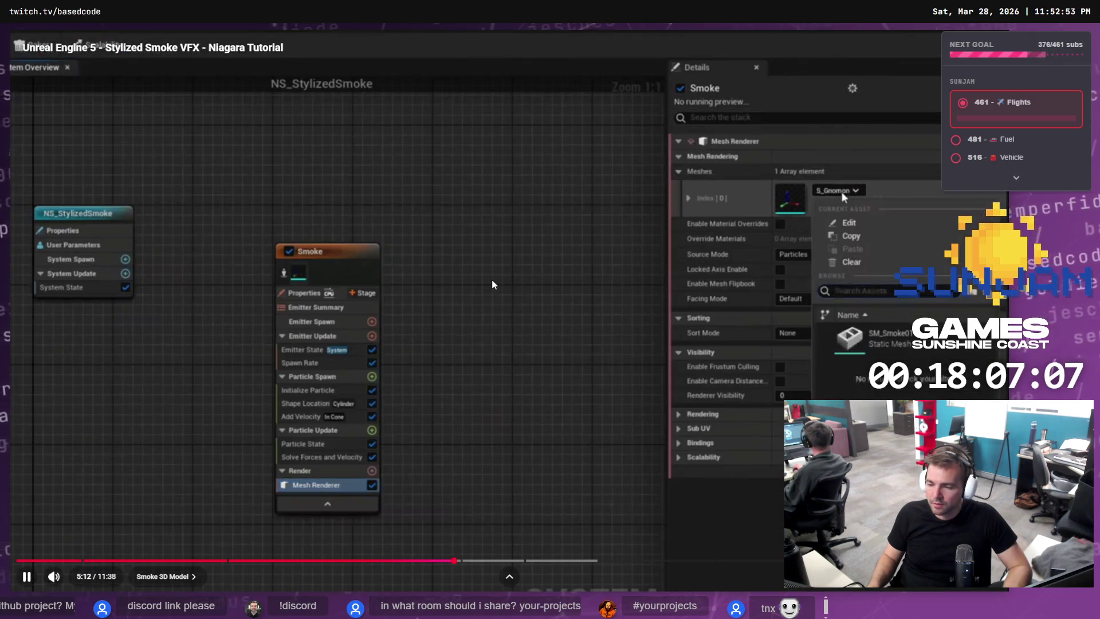
click(486, 289)
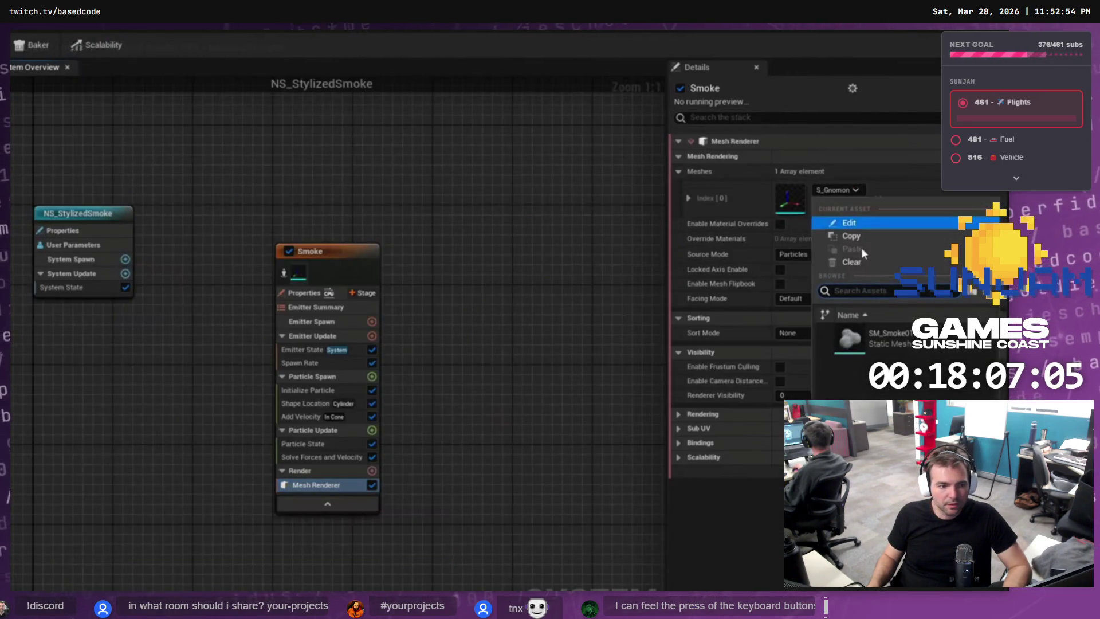
key(alt+Tab)
Select SM_Smoke.fbx and navigate to the Based.sunjam2026 Staging folder.
click(446, 302)
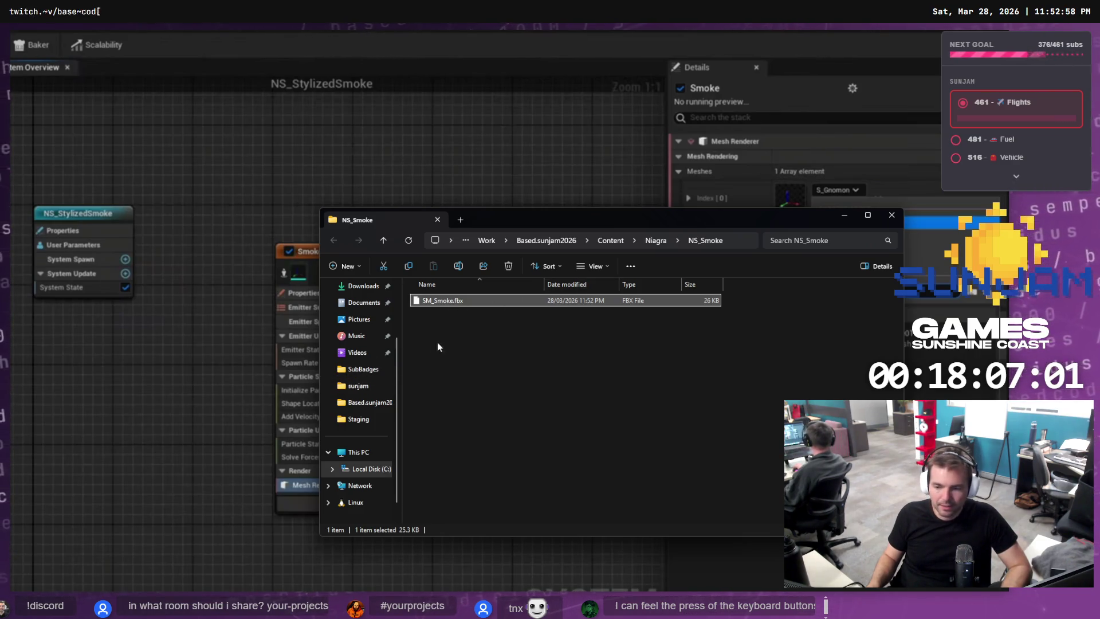
click(606, 240)
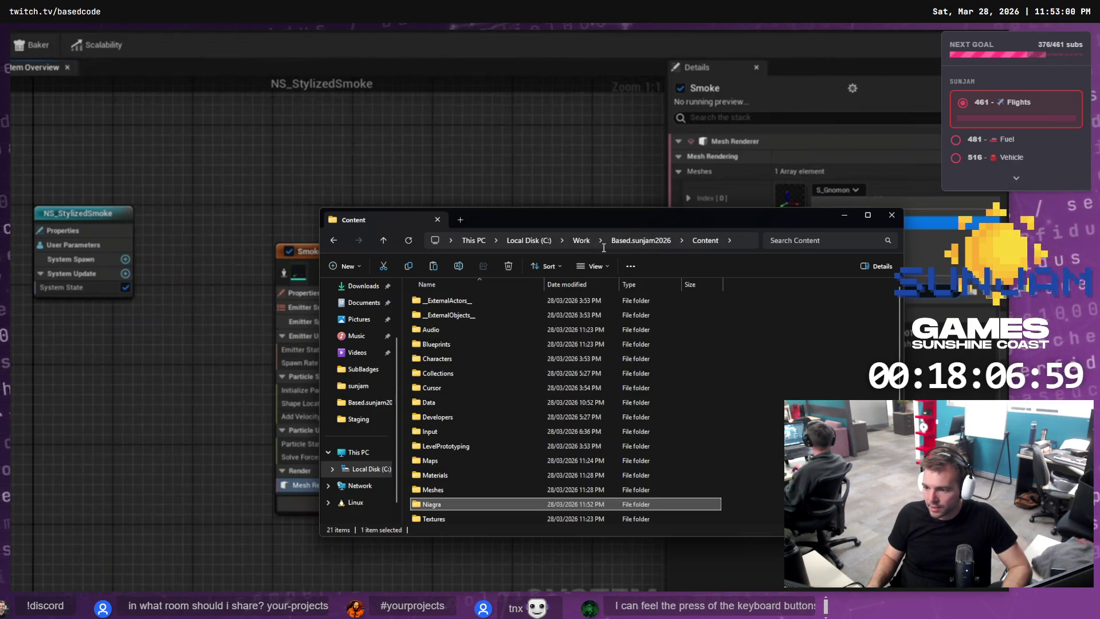
scroll(452, 504, down, 3)
click(644, 240)
double_click(538, 445)
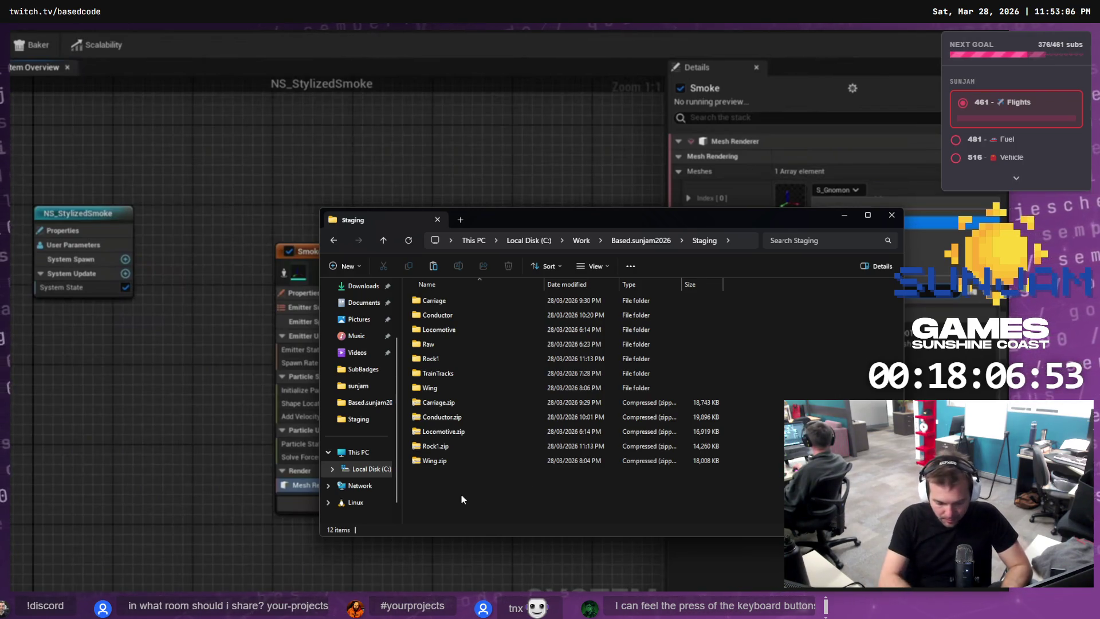
Create a Smoke folder in Staging and paste SM_Smoke.fbx into it.
key(ctrl+shift+n)
text(Smoke)
key(Return)
key(Return)
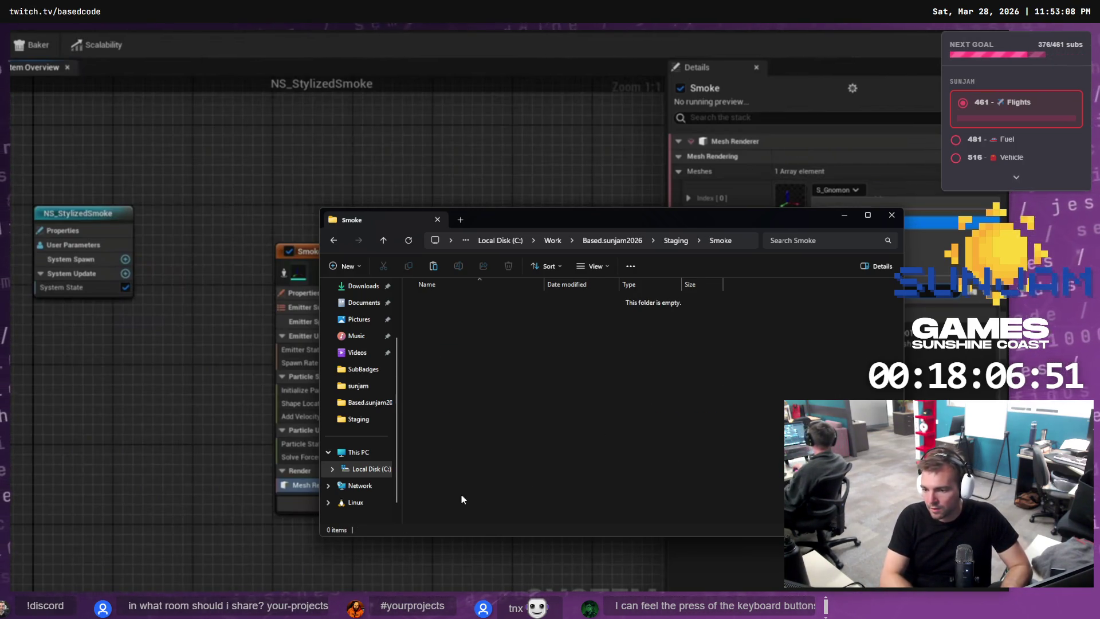
key(ctrl+v)
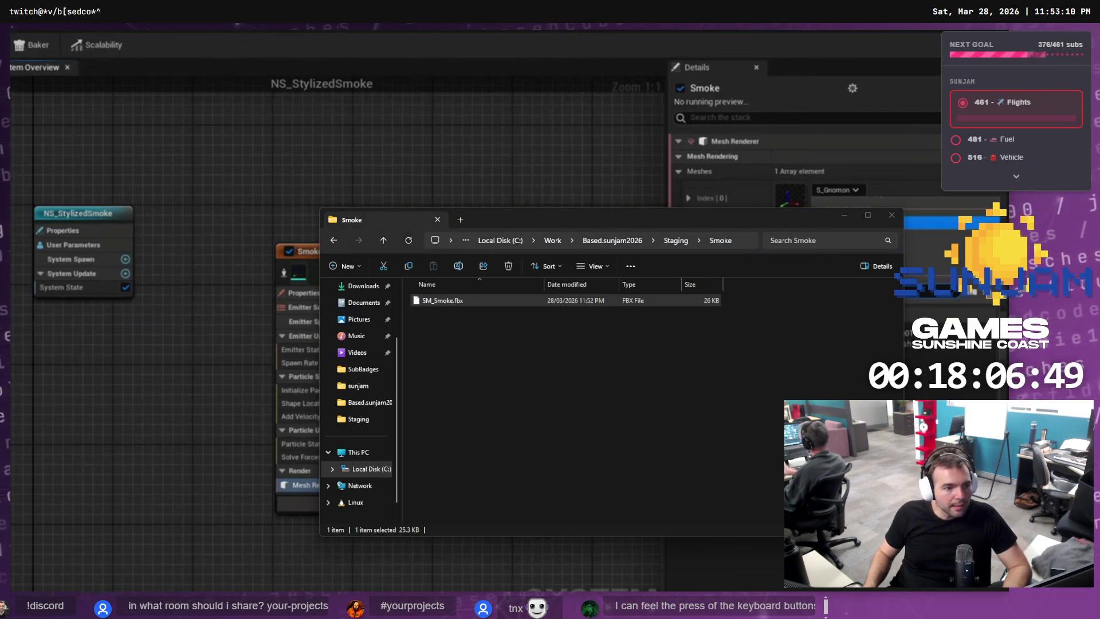
key(alt+Tab)
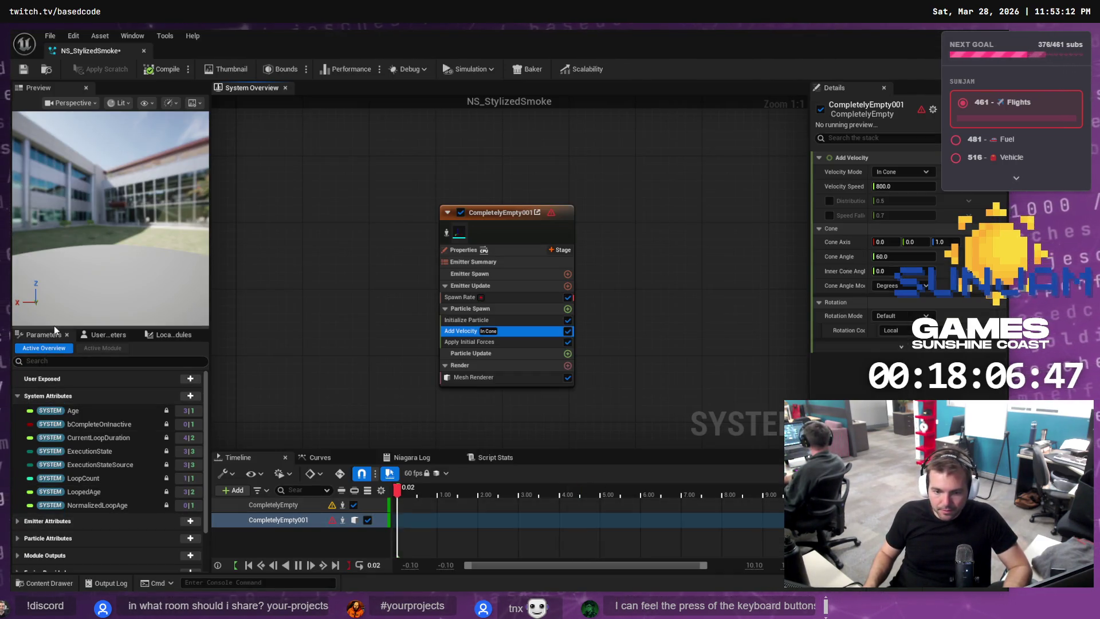
key(alt+Tab)
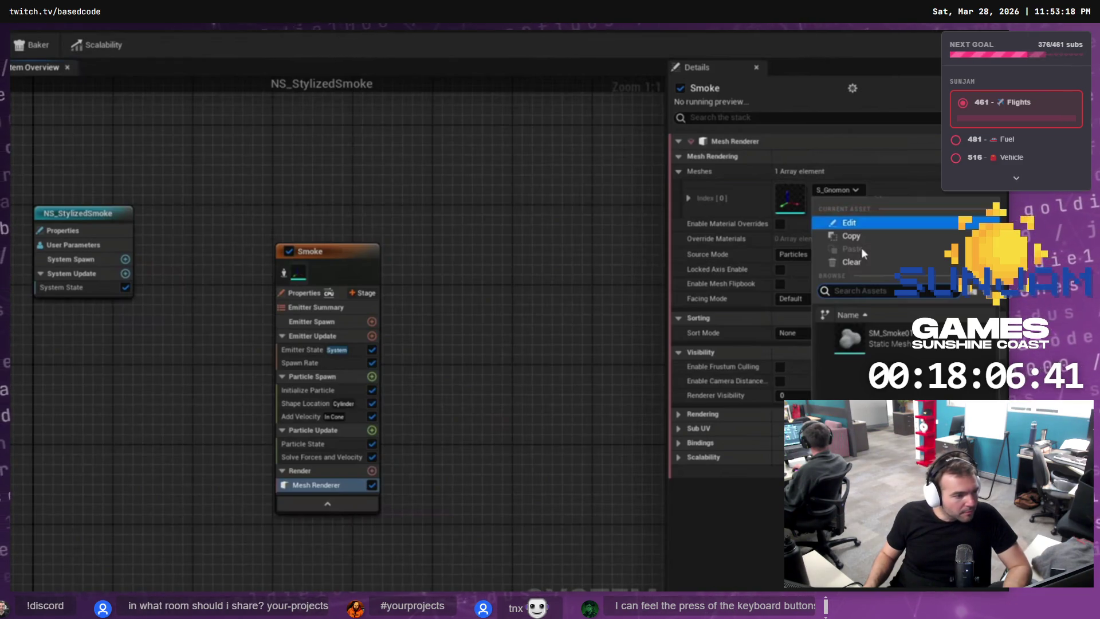
Drag SM_Smoke.fbx from the Staging Smoke folder into NS_Smoke and import it as a static mesh.
key(alt+Tab)
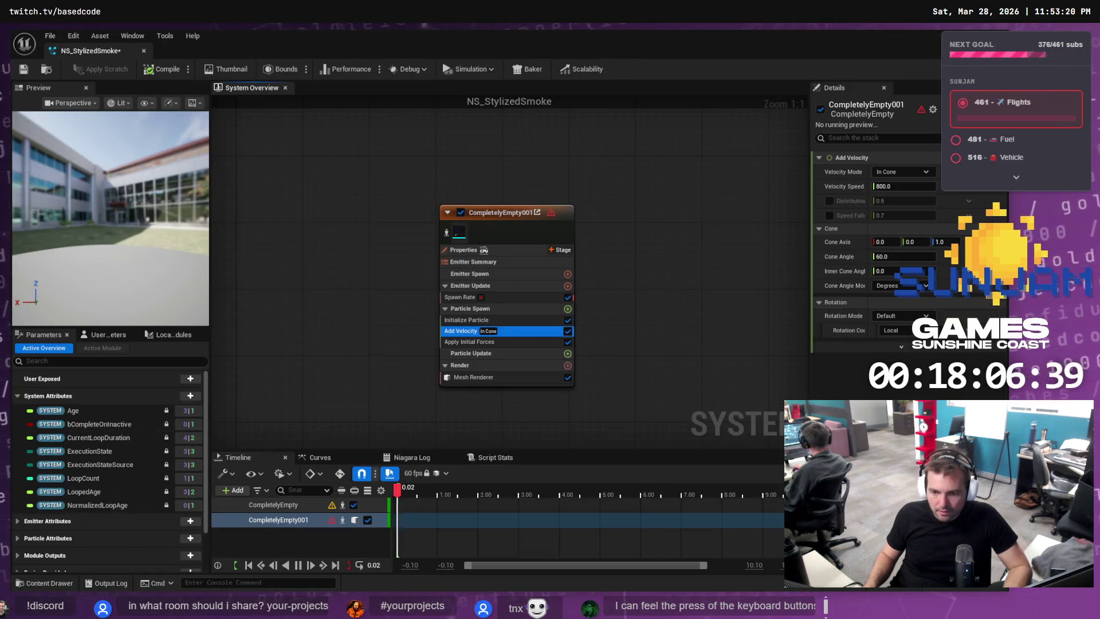
key(super+Down)
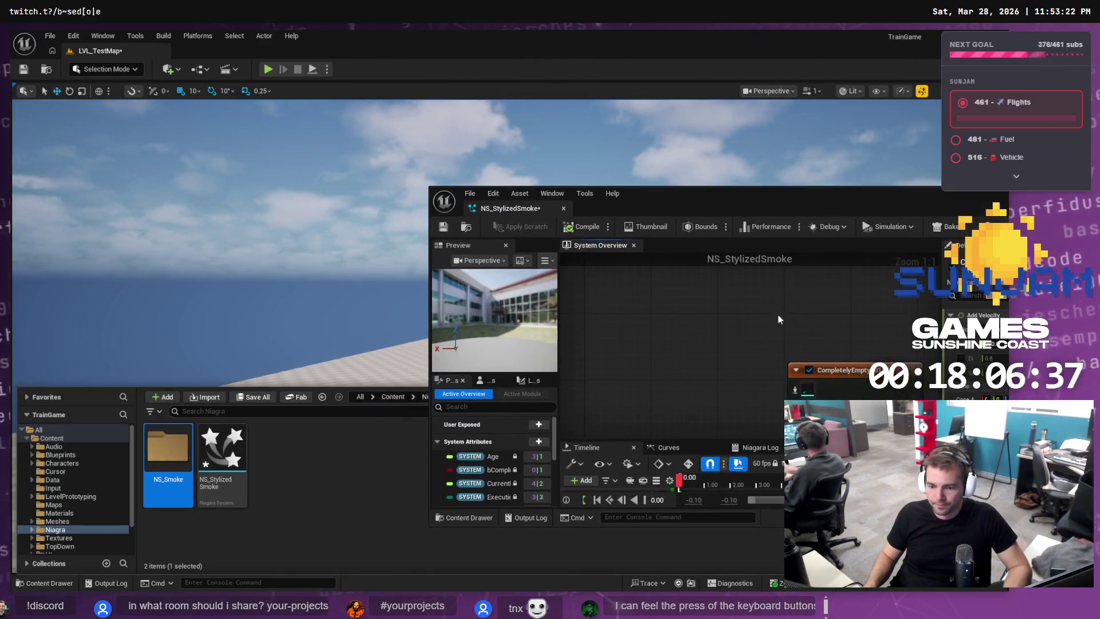
mouse_move(207, 461)
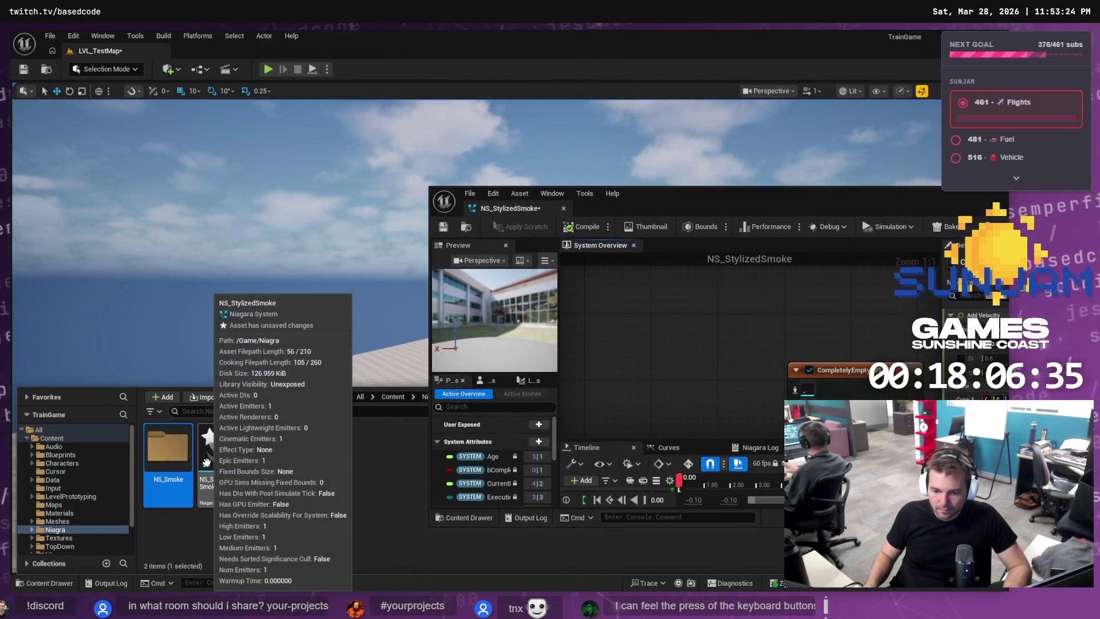
double_click(167, 458)
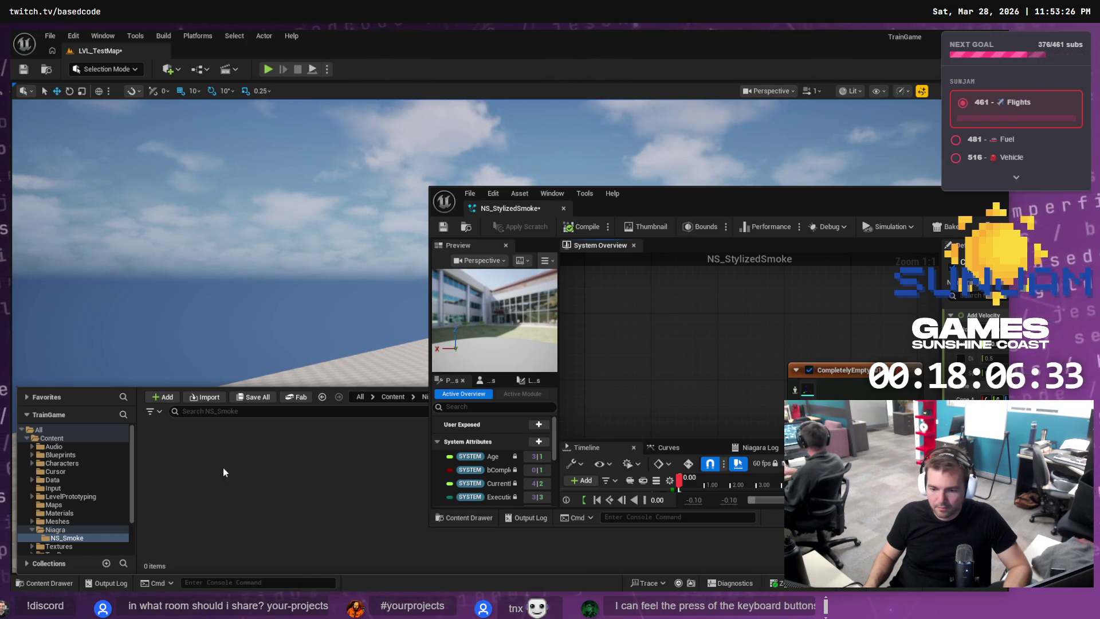
key(alt+Tab)
click(457, 302)
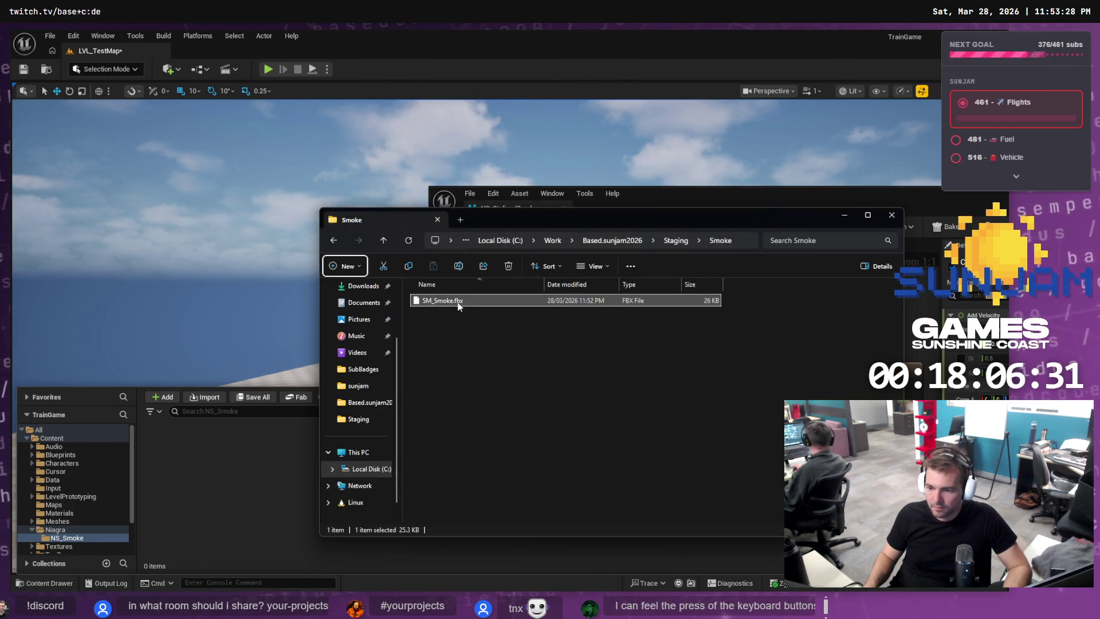
drag(233, 482, 235, 485)
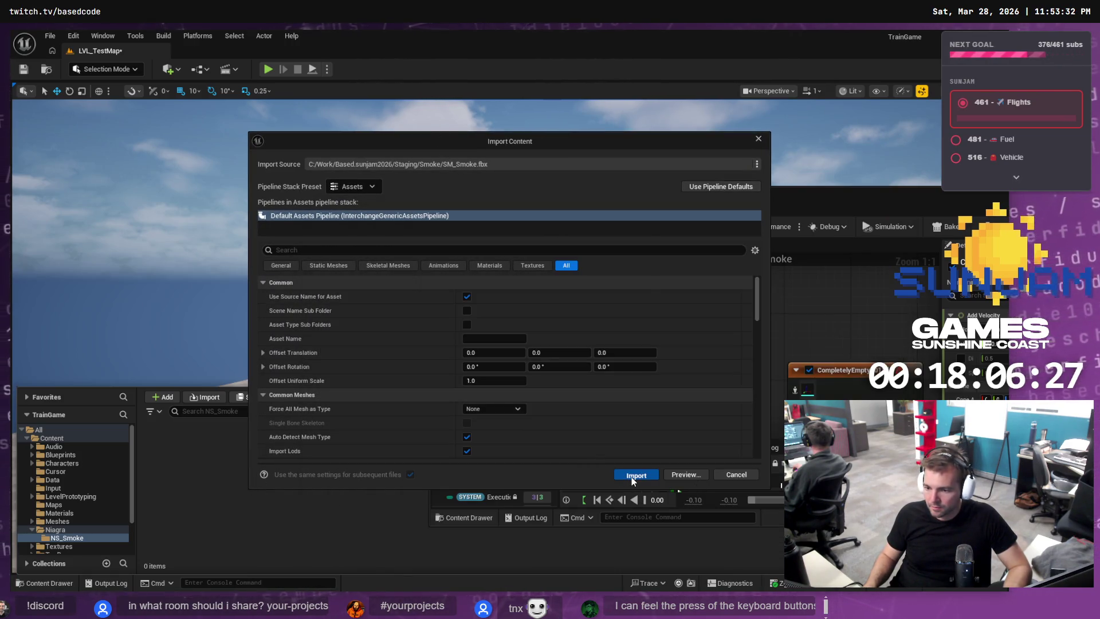
click(632, 476)
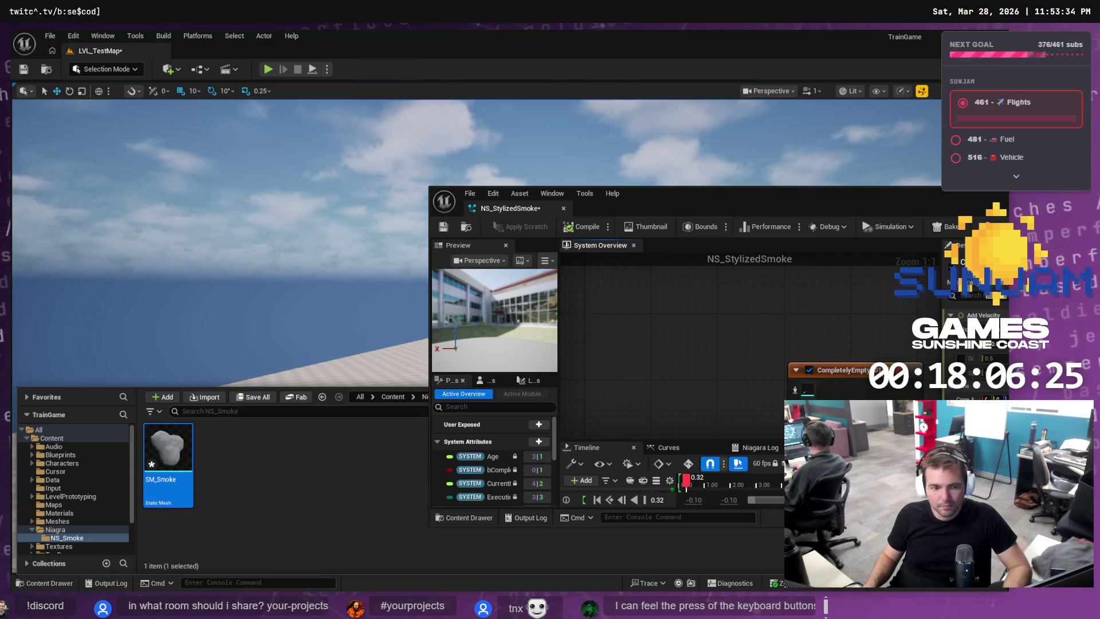
key(alt+Tab)
Check the tutorial, then maximize the Niagara editor and select the emitter's Mesh Renderer.
click(593, 364)
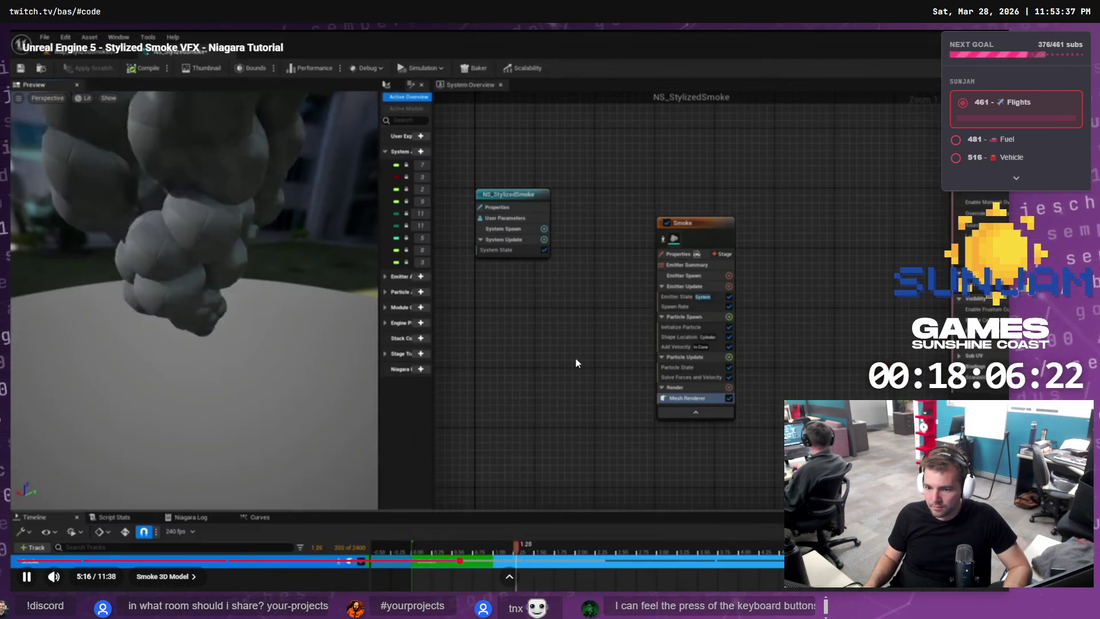
click(555, 346)
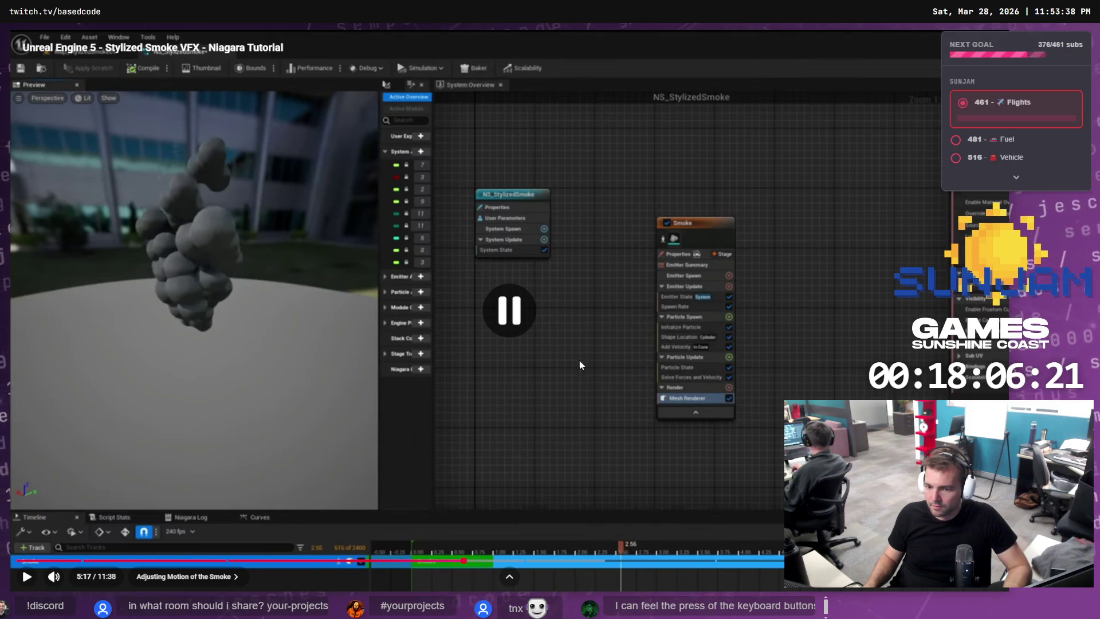
key(alt+Tab)
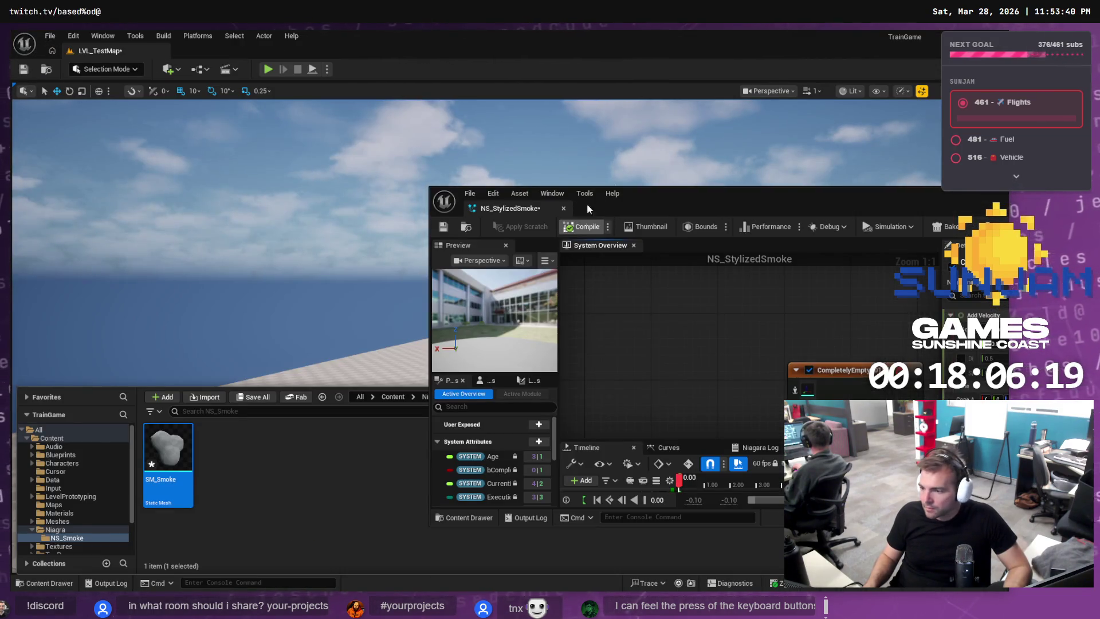
double_click(669, 197)
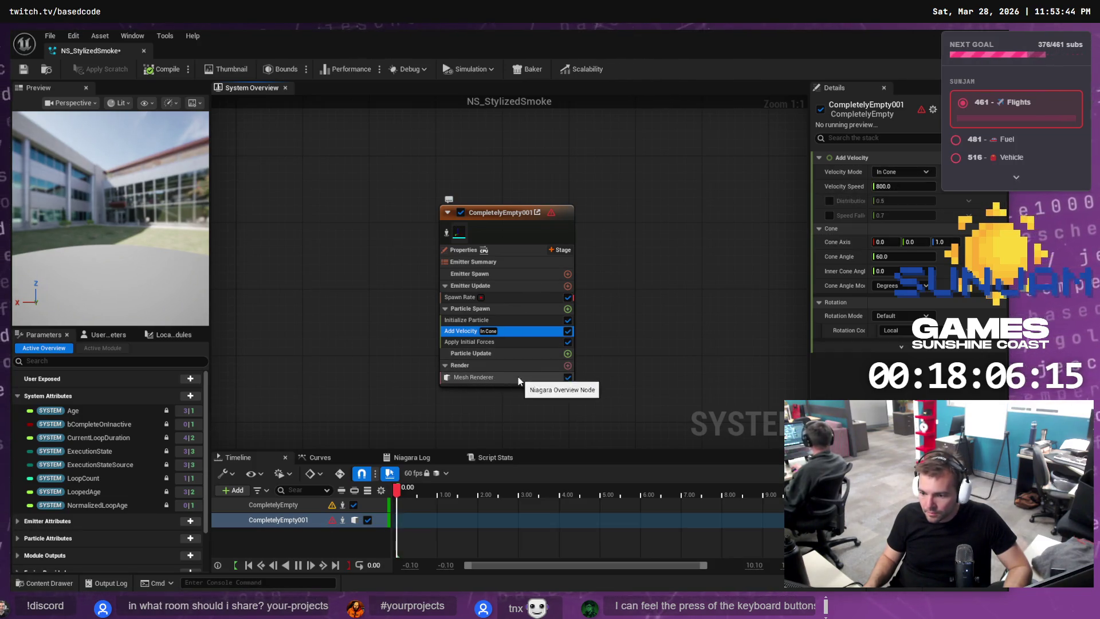
click(497, 378)
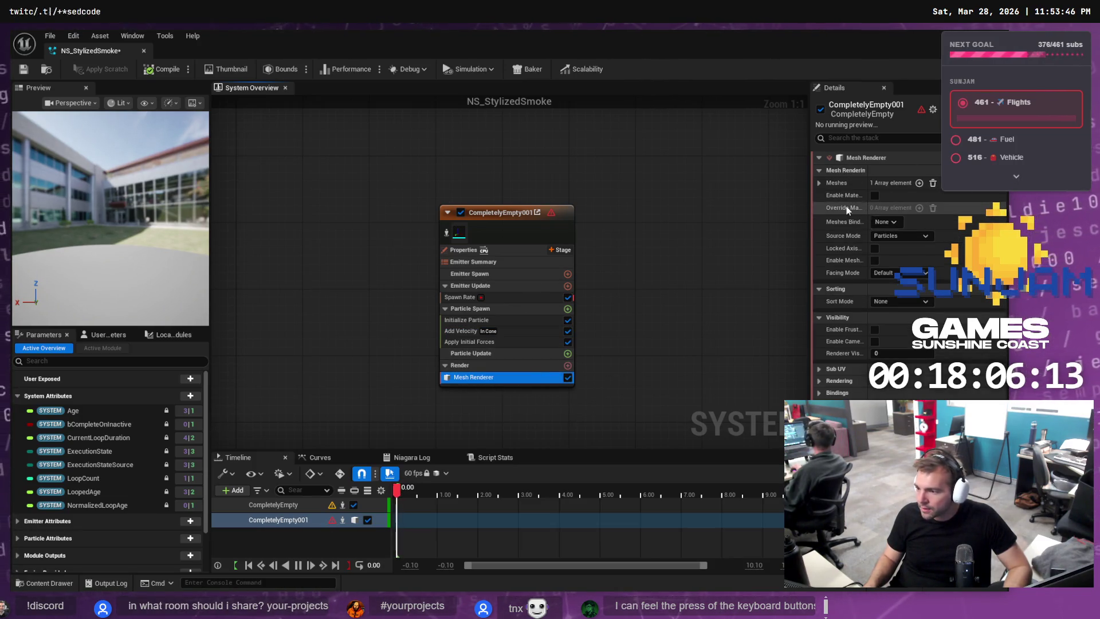
Rewind the tutorial a few seconds and pause it on its mesh renderer settings.
key(alt+Tab)
key(space)
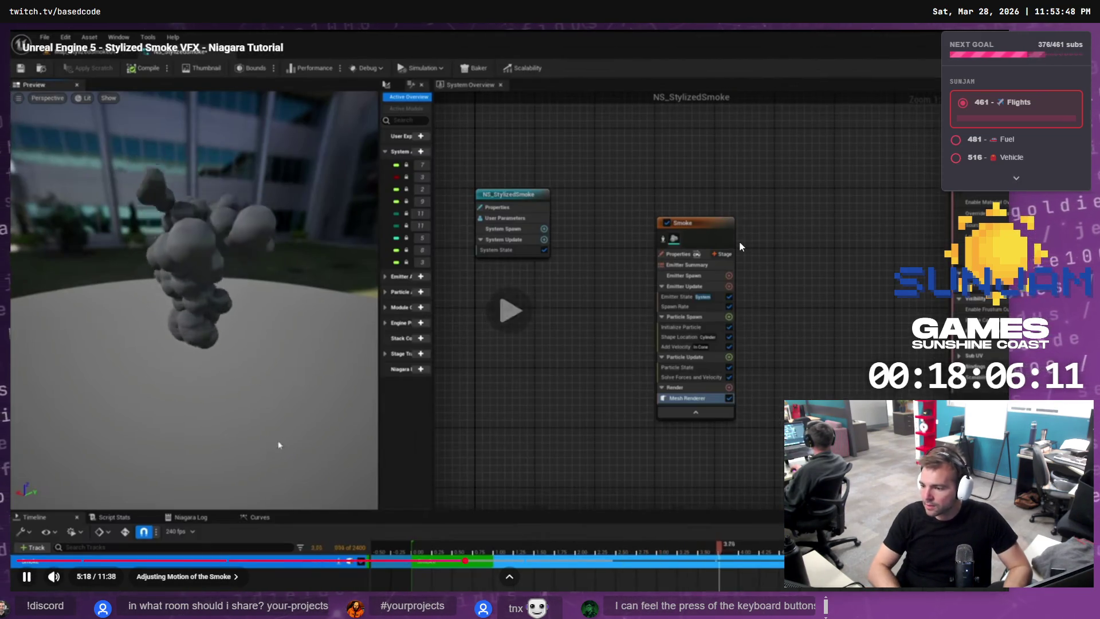
key(Left)
key(Left)
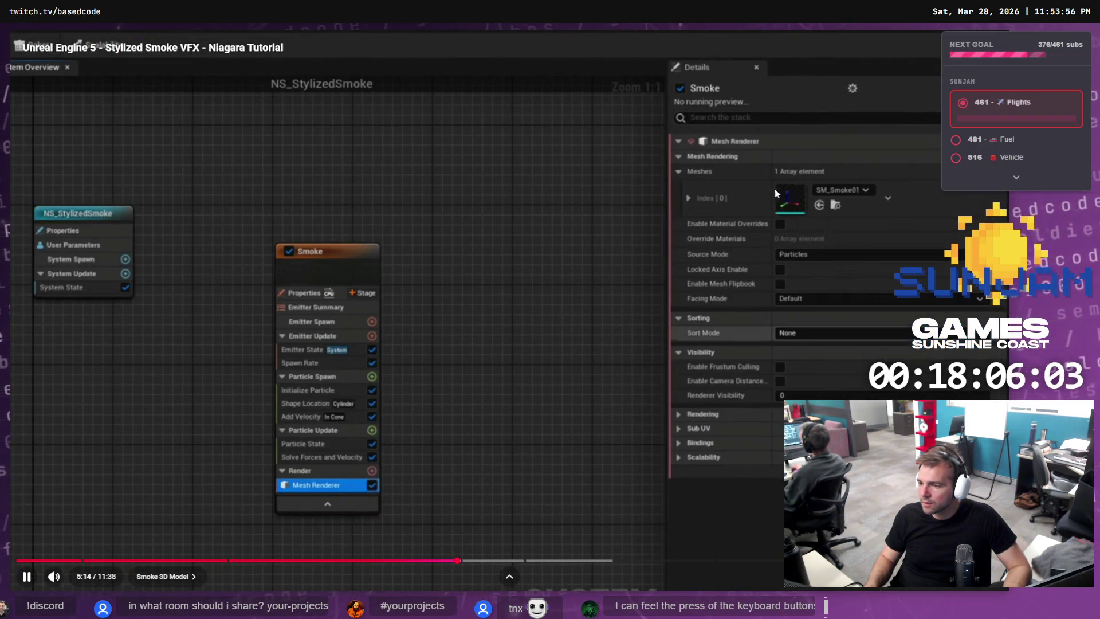
click(766, 193)
key(alt+Tab)
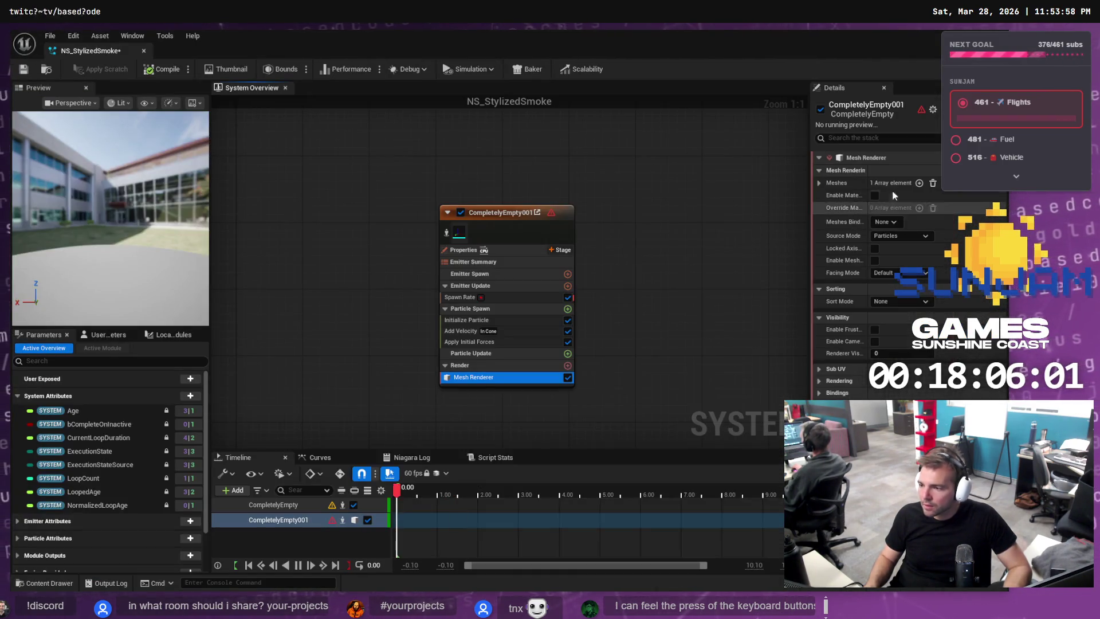
Set the Mesh Renderer's Meshes Index [0] to SM_Smoke by searching 'smoke'.
click(819, 182)
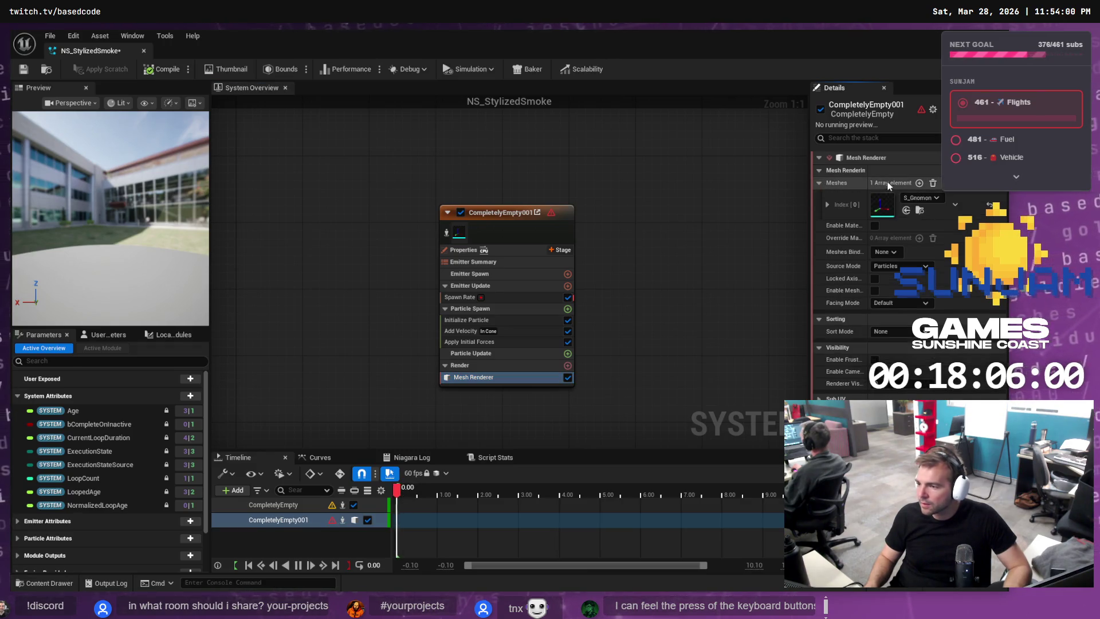
click(919, 197)
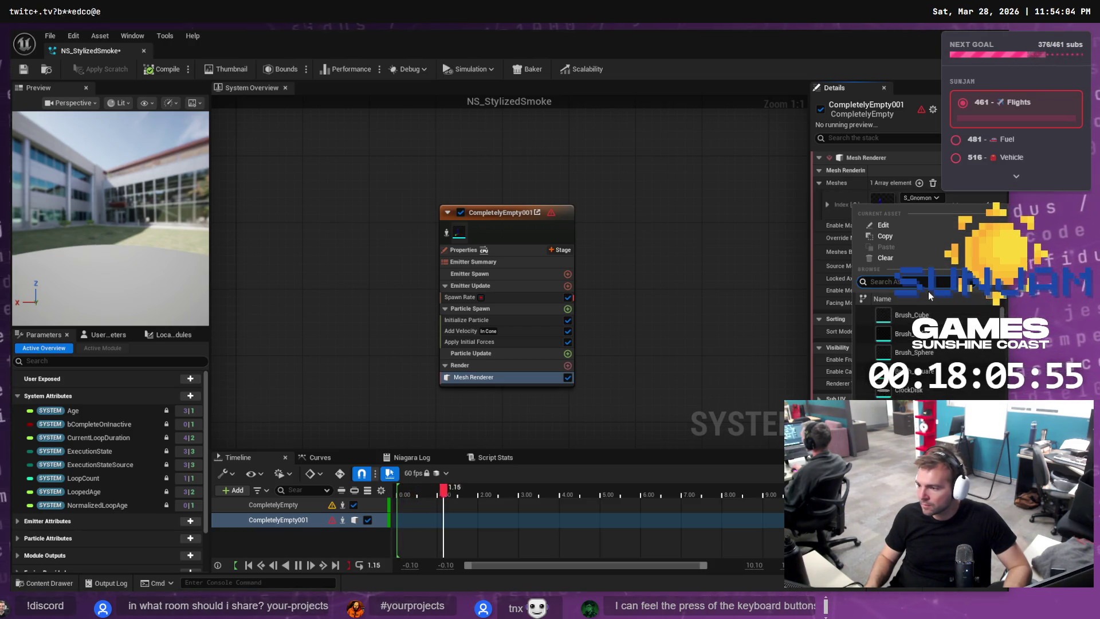
text(smoke)
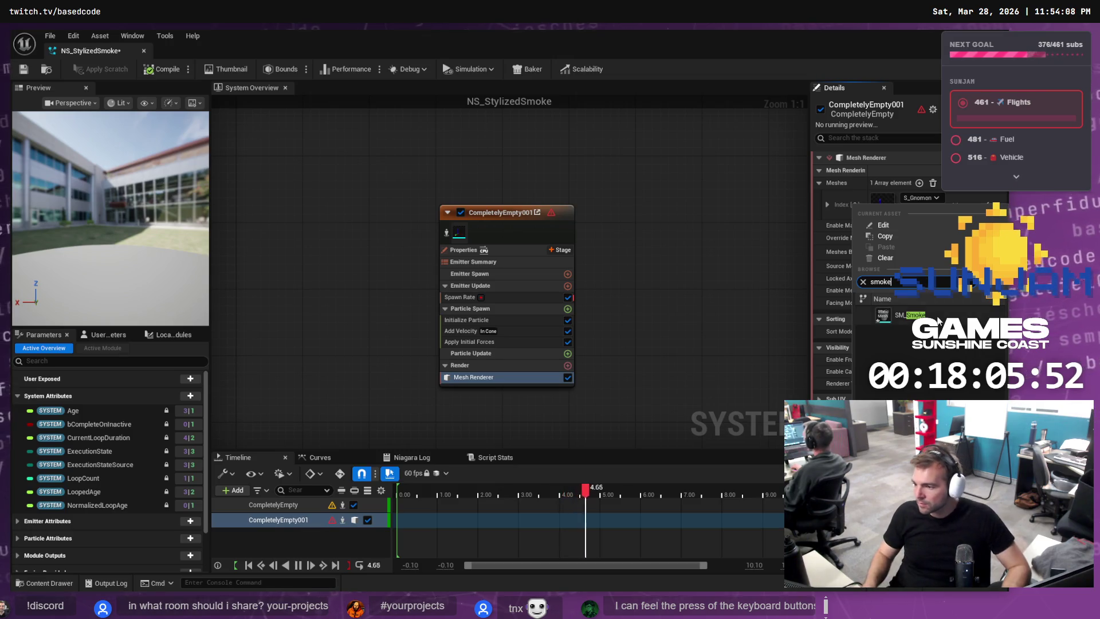
click(933, 316)
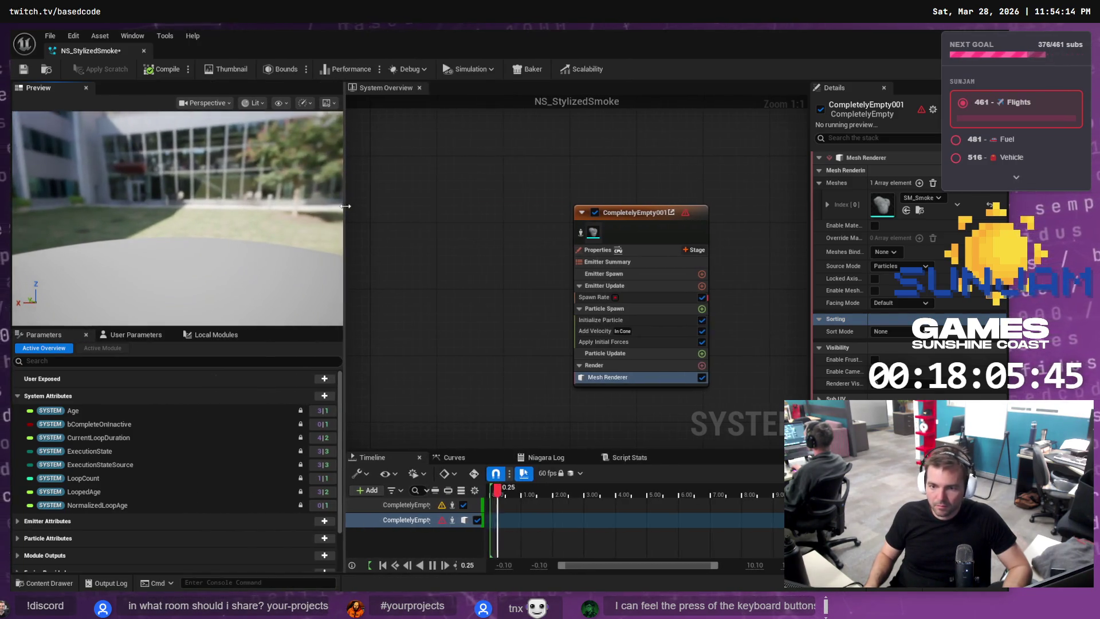
key(alt+Tab)
click(540, 281)
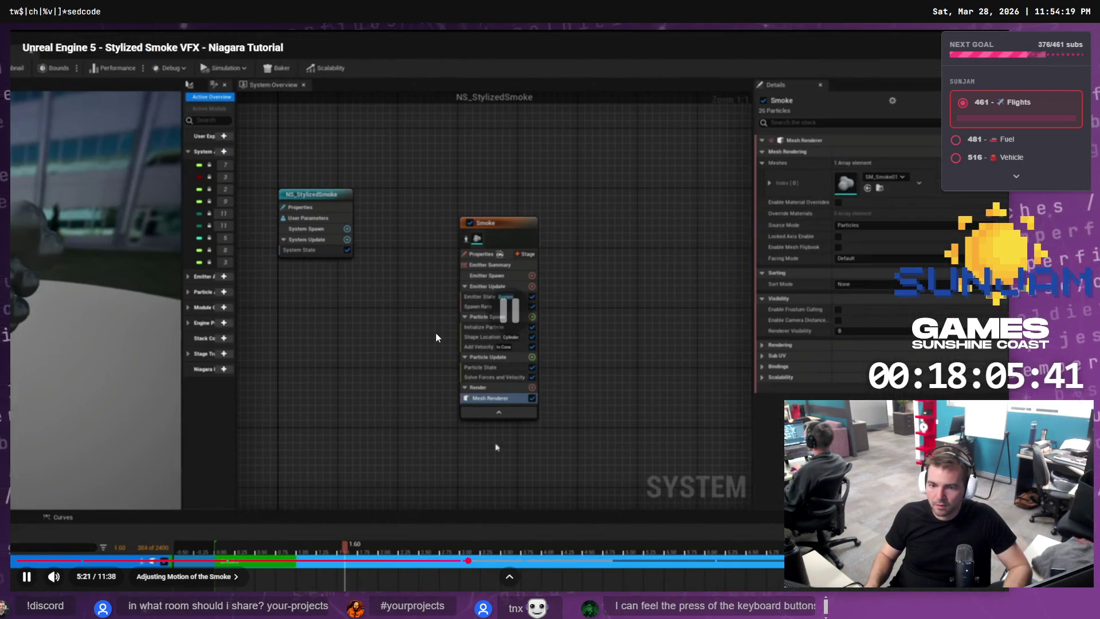
click(435, 332)
key(j)
key(j)
key(j)
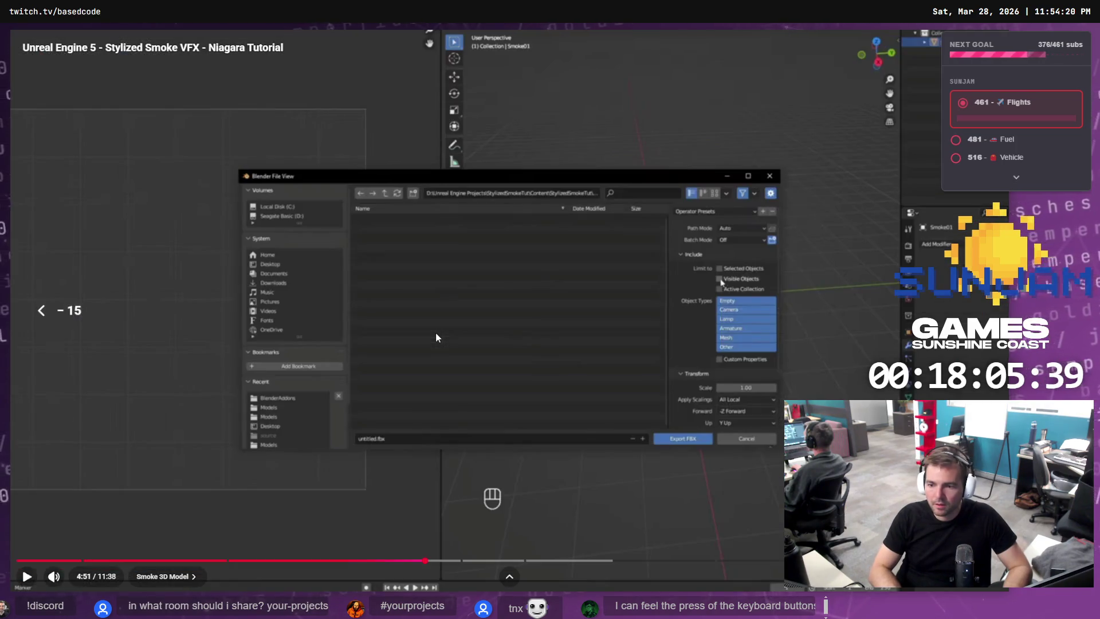
key(k)
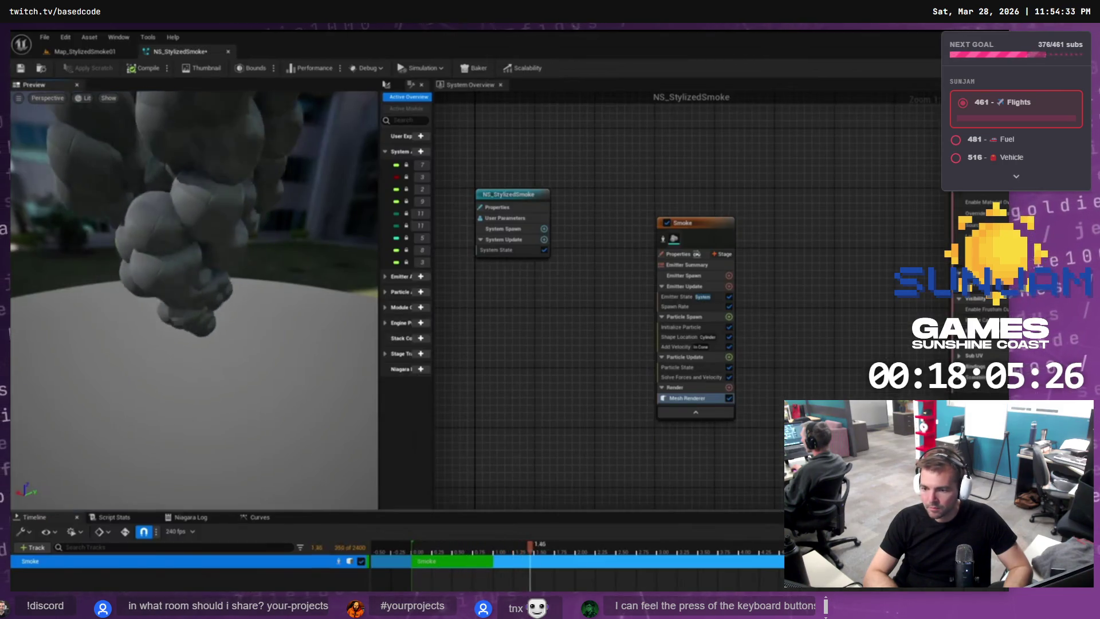
click(435, 332)
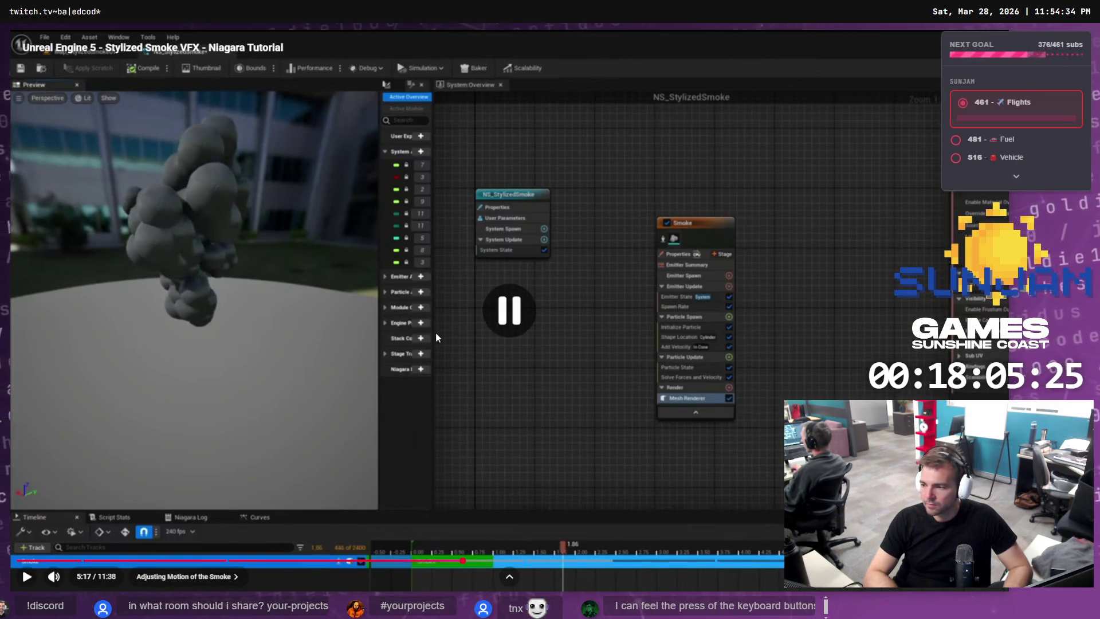
key(alt+Tab)
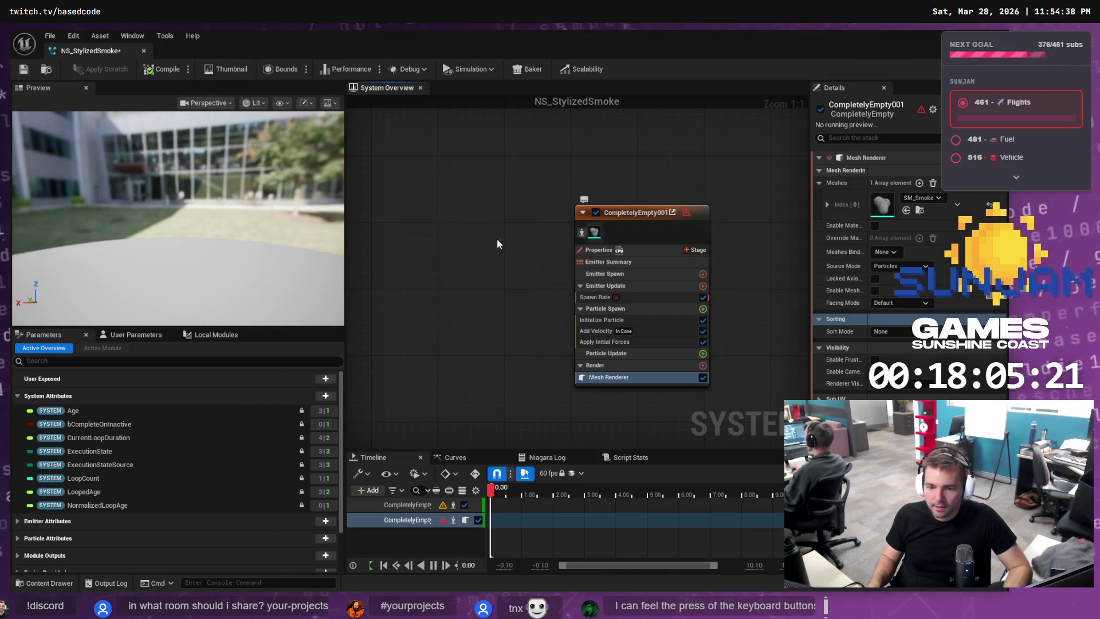
drag(30, 209, 137, 206)
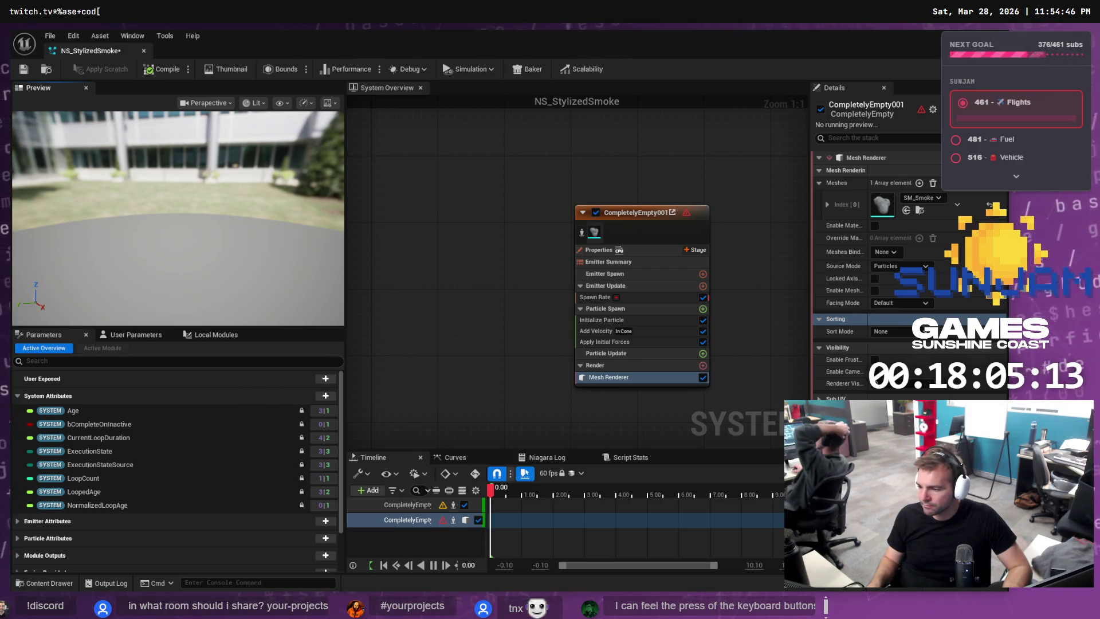
Select the emitter and look through the Simulation playback options.
click(622, 226)
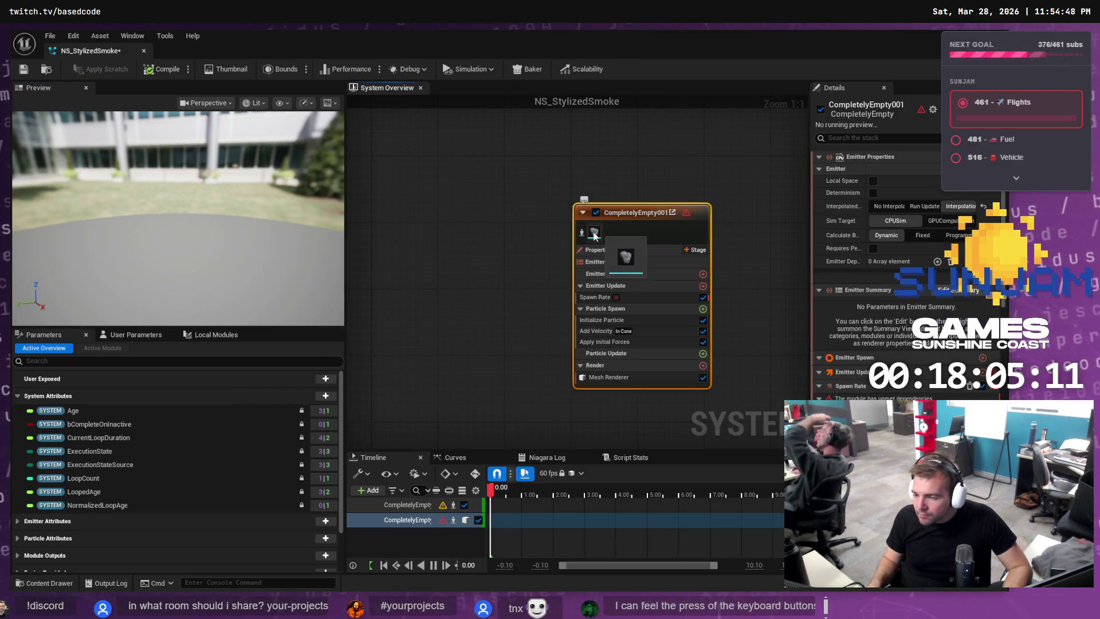
click(594, 233)
click(631, 239)
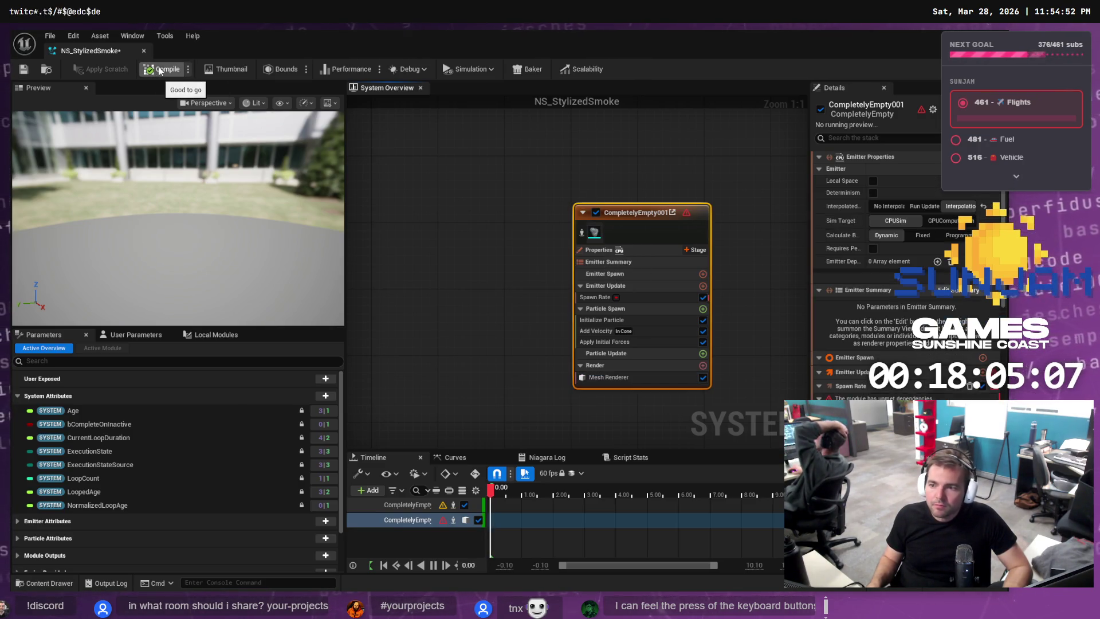
click(458, 73)
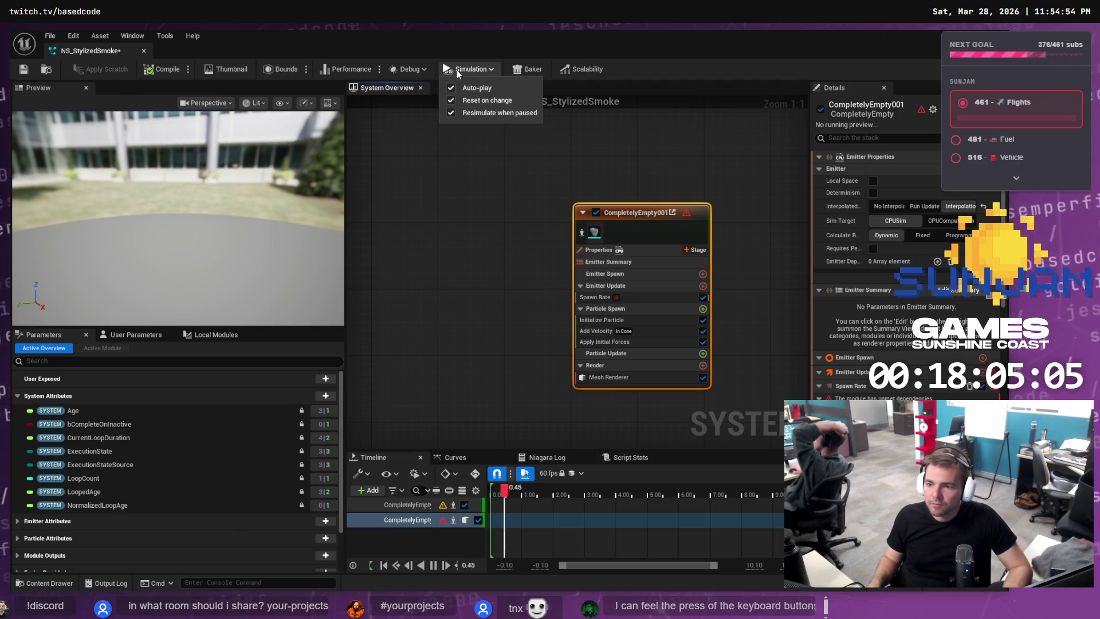
click(463, 99)
click(486, 73)
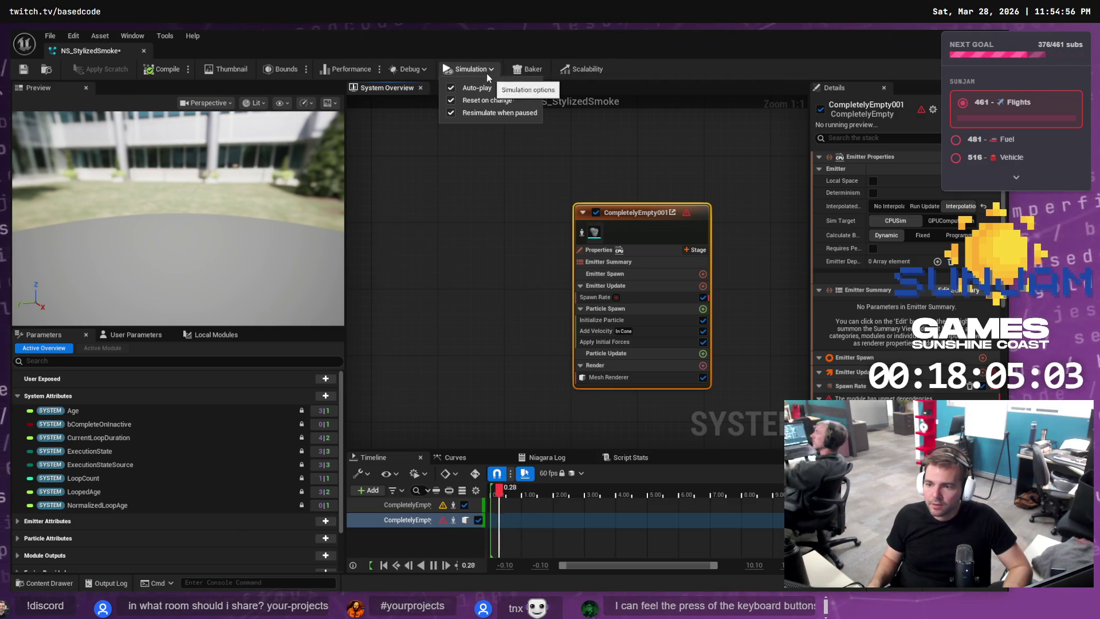
click(464, 84)
click(447, 72)
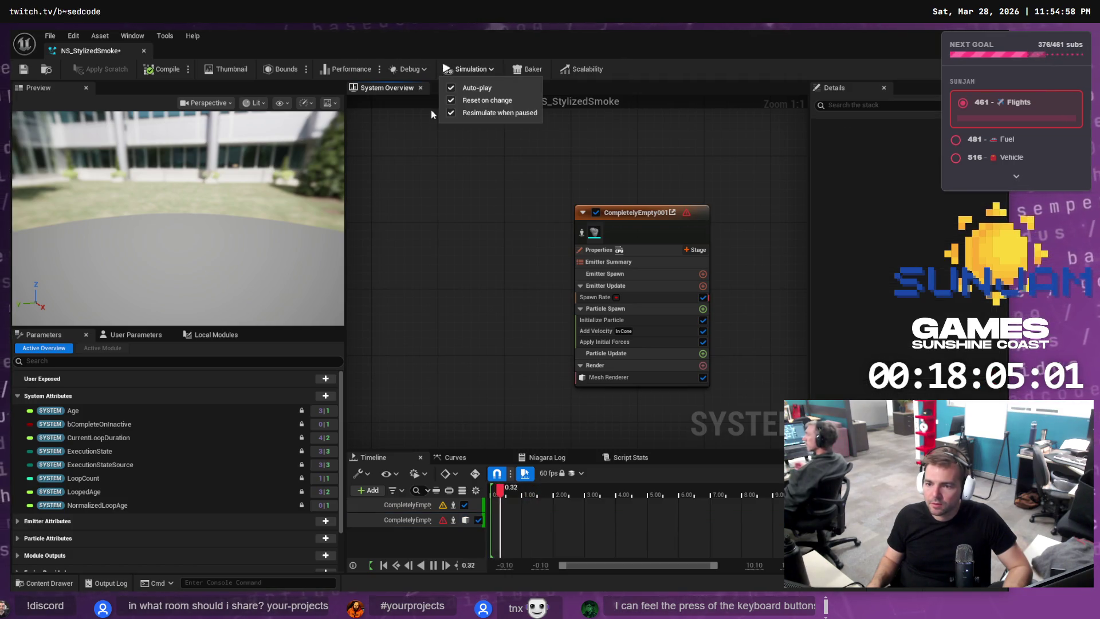
click(401, 173)
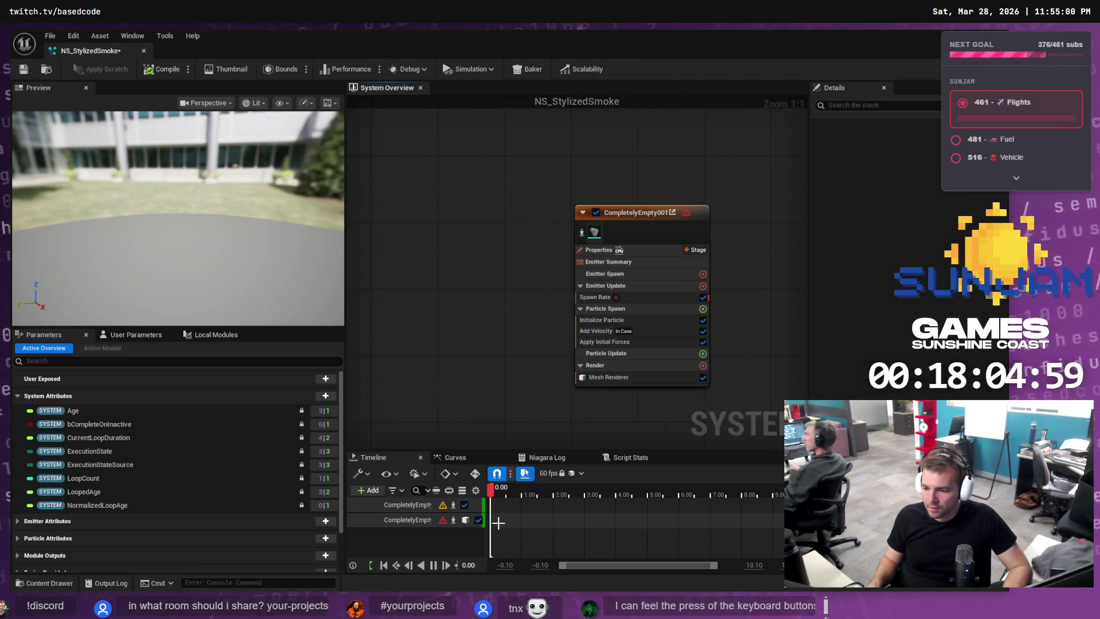
Check the emitter's error and open Spawn Rate, which reports an unmet EmitterState dependency.
click(454, 457)
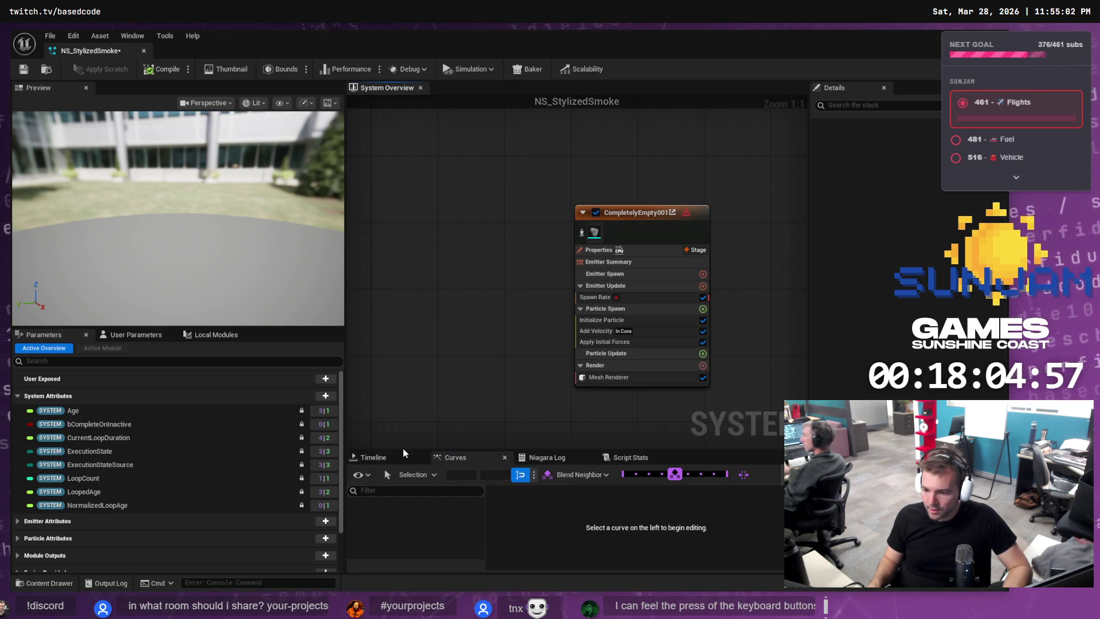
click(403, 453)
click(469, 524)
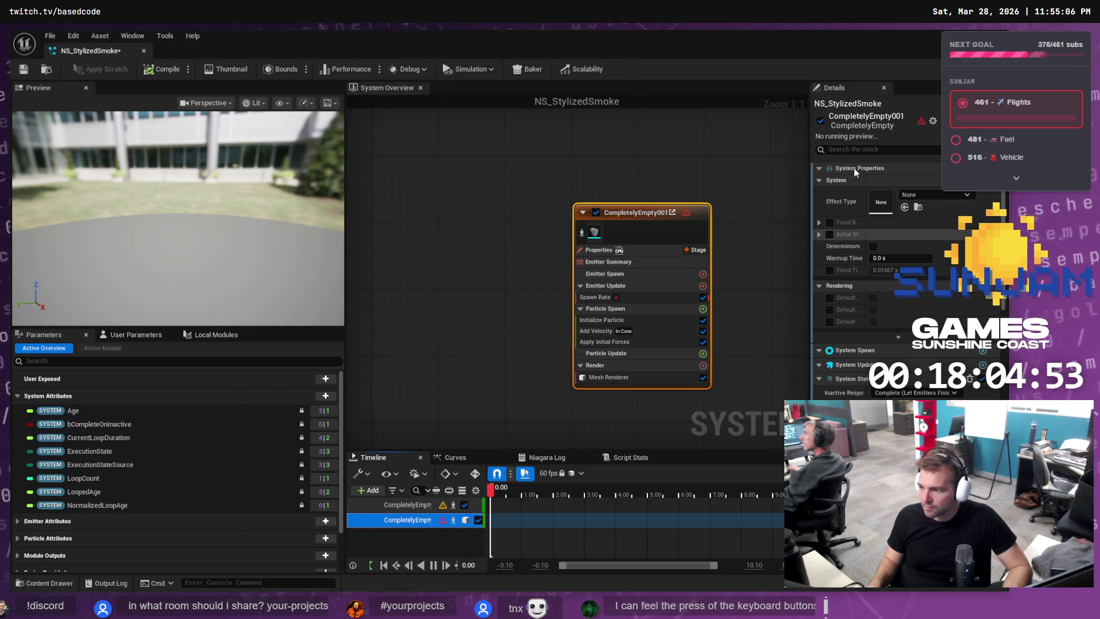
click(921, 121)
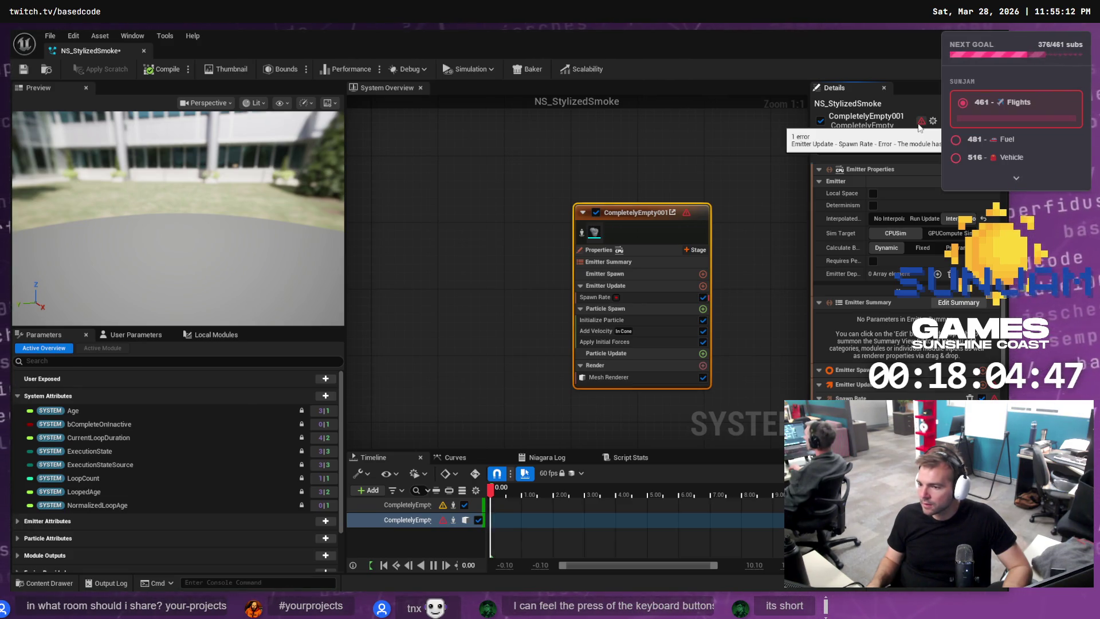
click(613, 296)
click(973, 196)
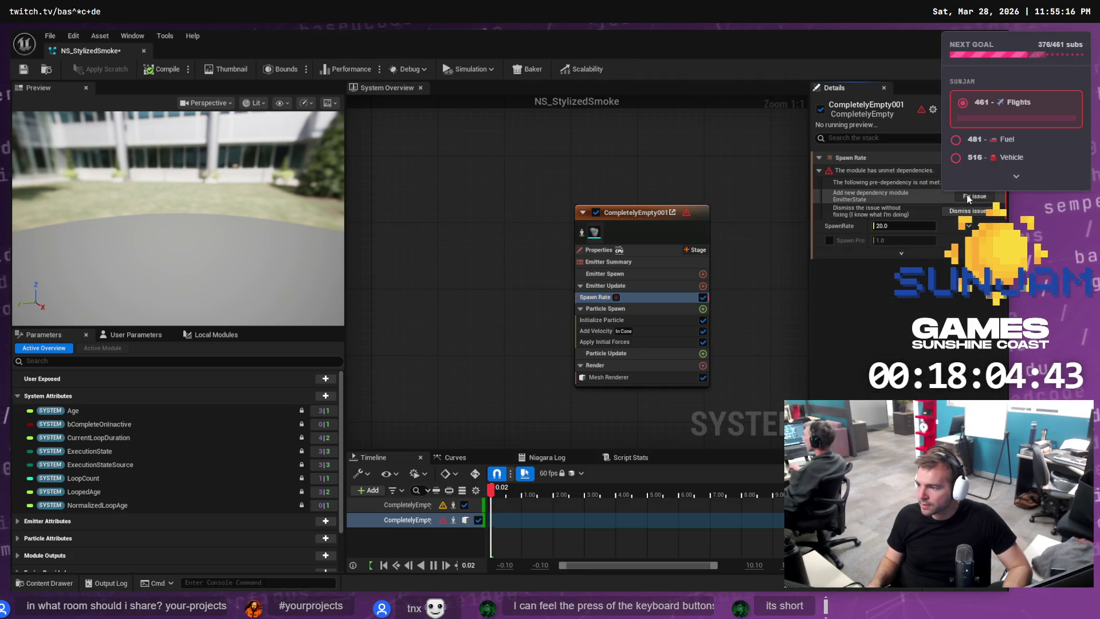
Orbit the preview and inspect the Emitter Spawn, Emitter State and Spawn Rate settings.
scroll(300, 261, down, 6)
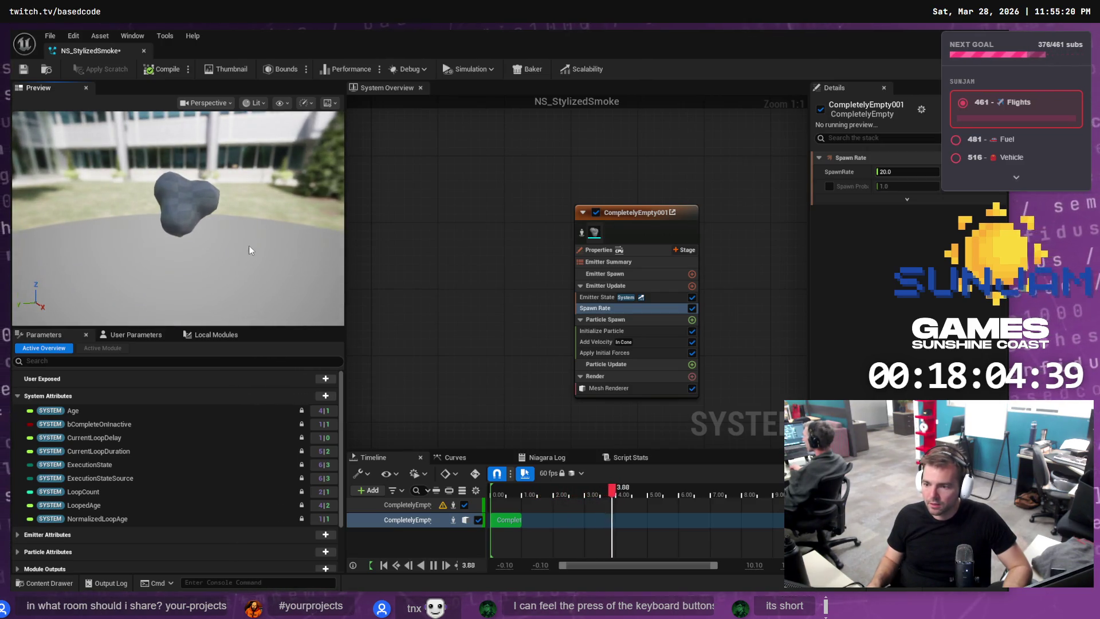
drag(224, 244, 178, 244)
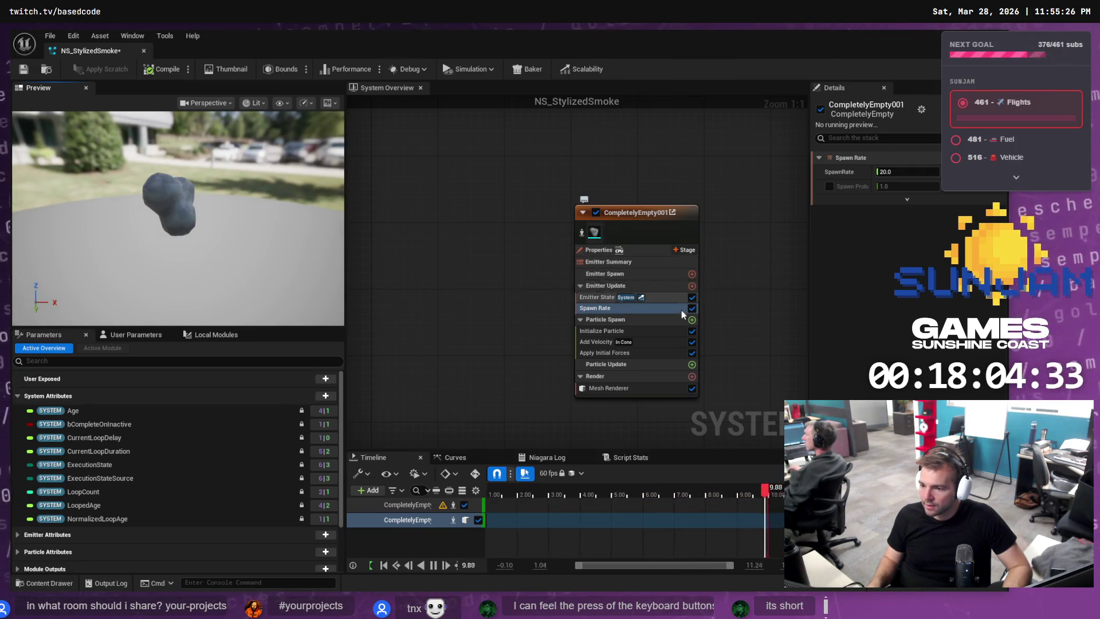
click(631, 273)
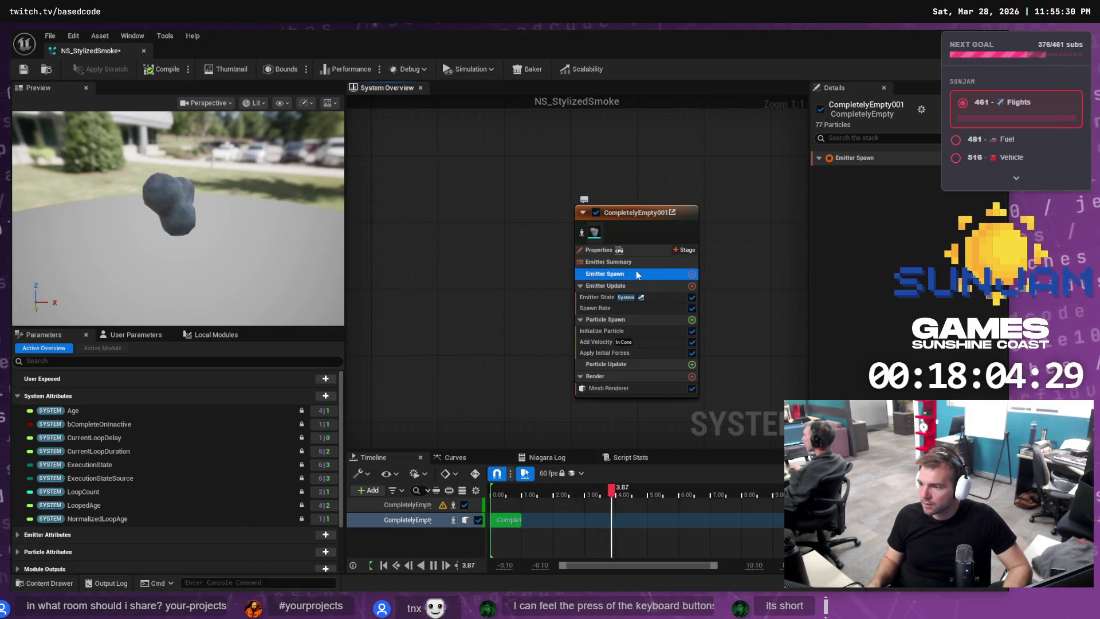
click(599, 296)
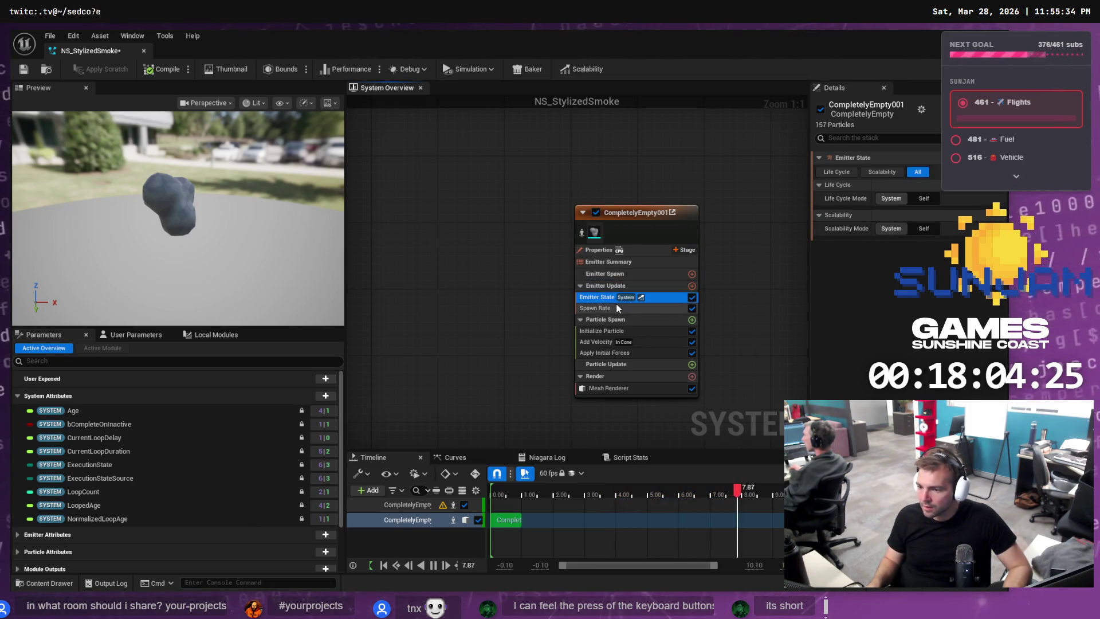
click(616, 307)
click(896, 172)
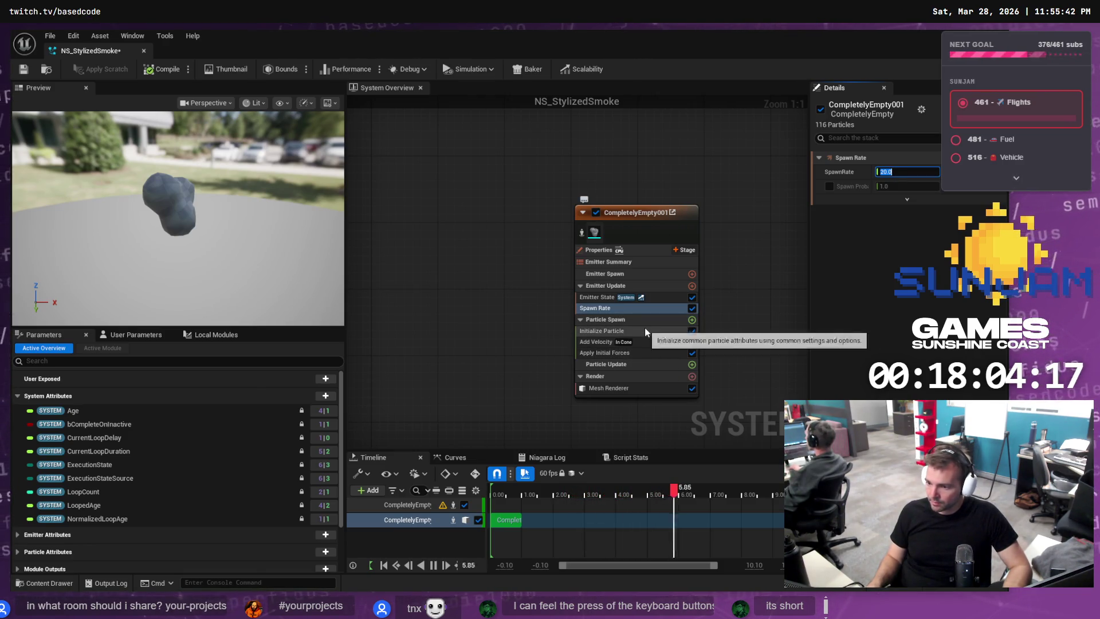
Review Add Velocity and Apply Initial Forces, ending on Initialize Particle's 1.2–1.6 random lifetime.
click(613, 342)
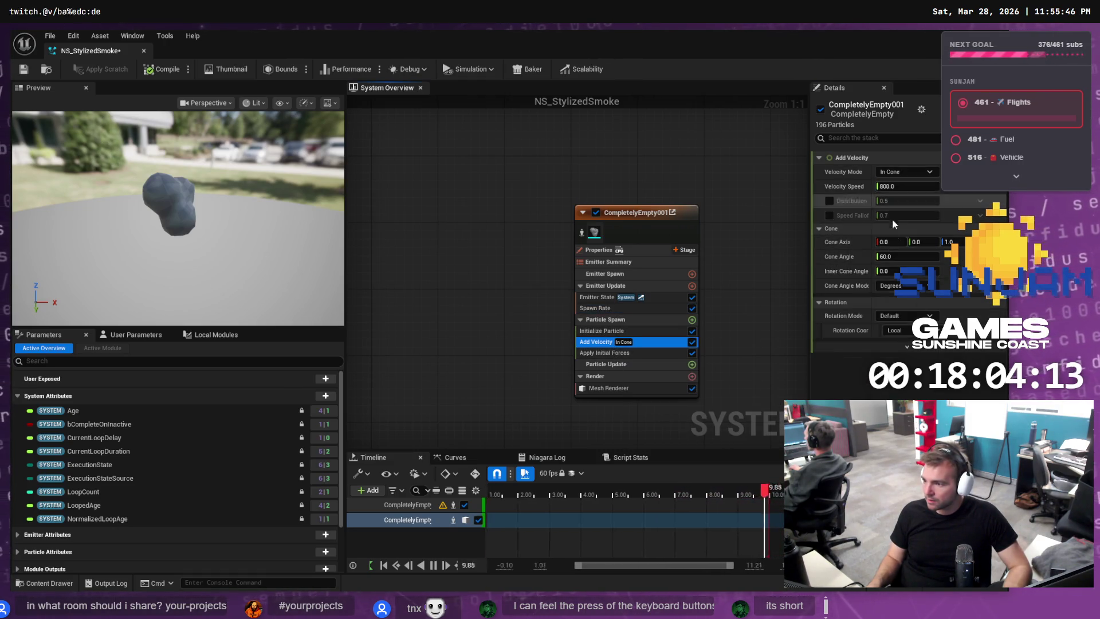
click(611, 353)
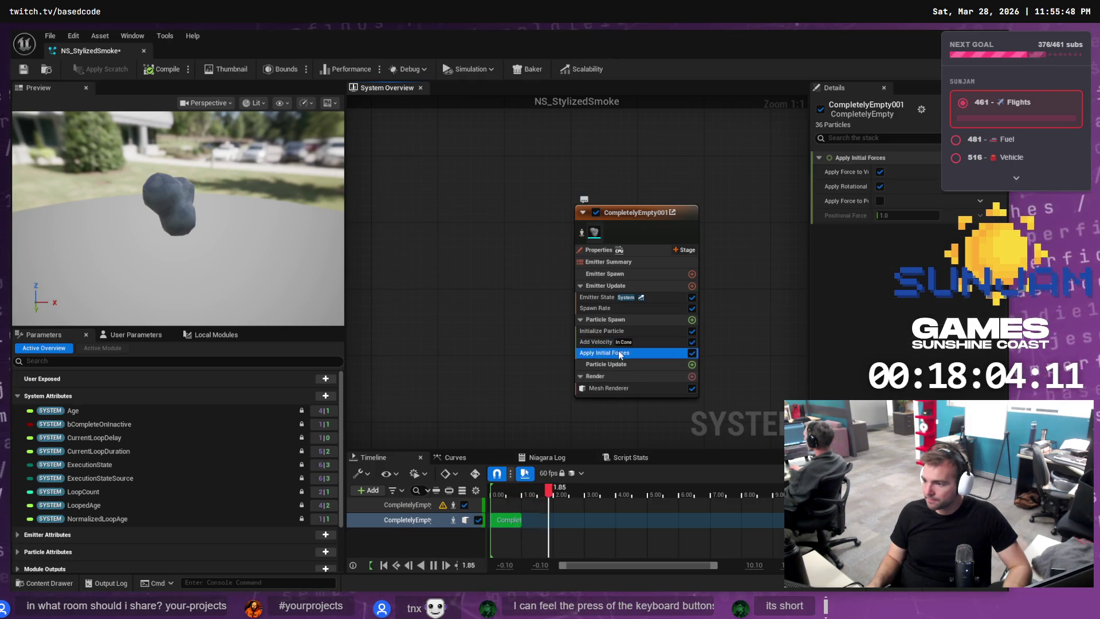
click(611, 341)
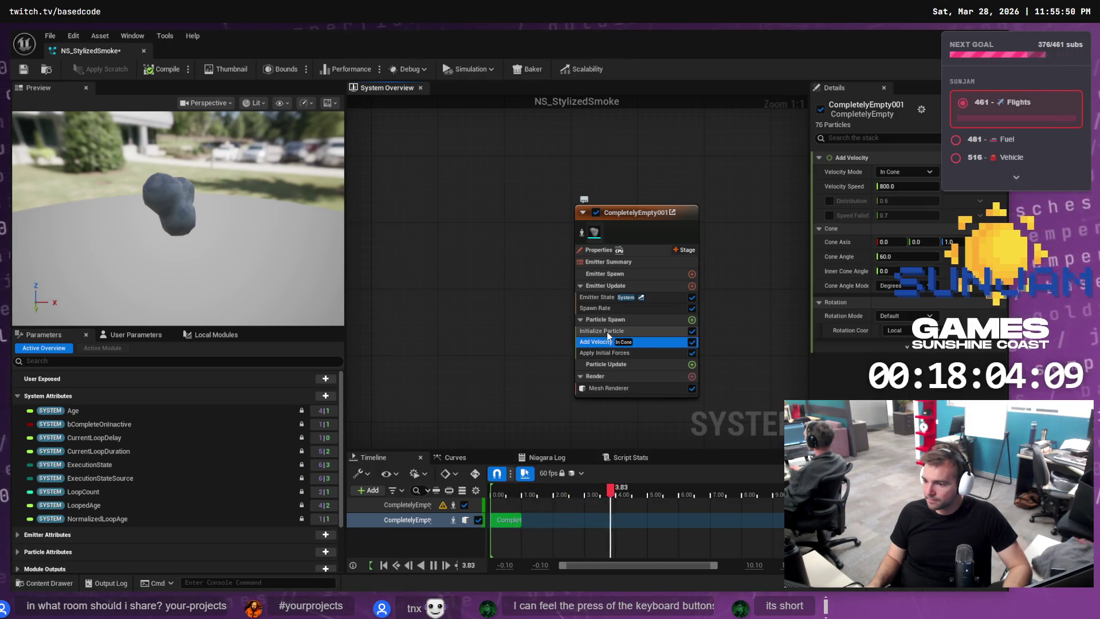
click(608, 331)
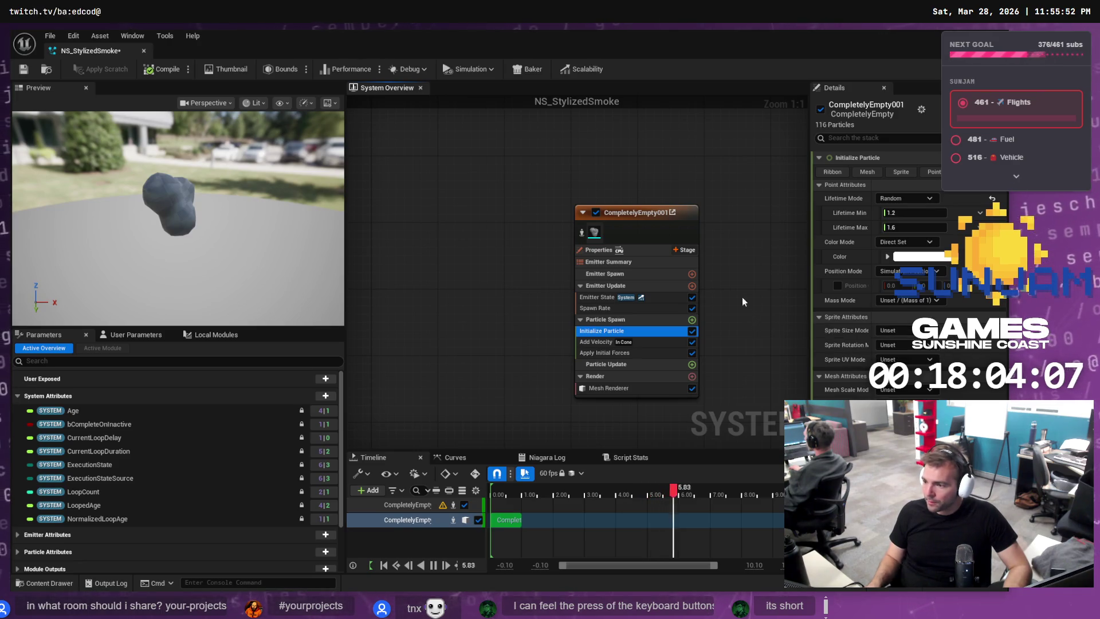
drag(166, 207, 234, 208)
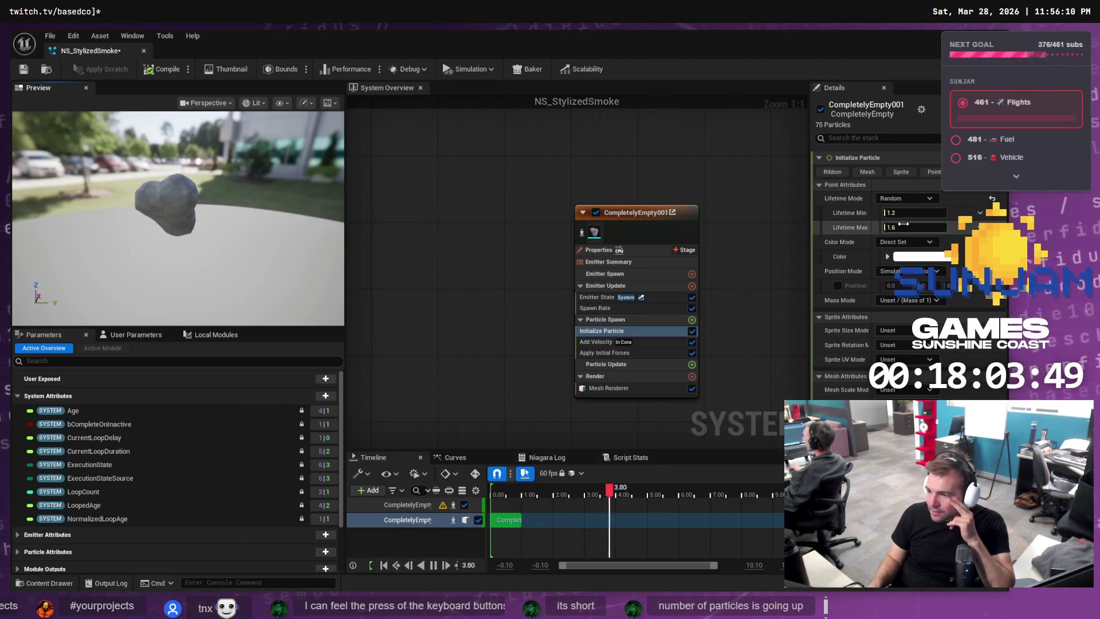
Review the Add Velocity cone settings, then bring up the Stylized Smoke tutorial.
click(596, 341)
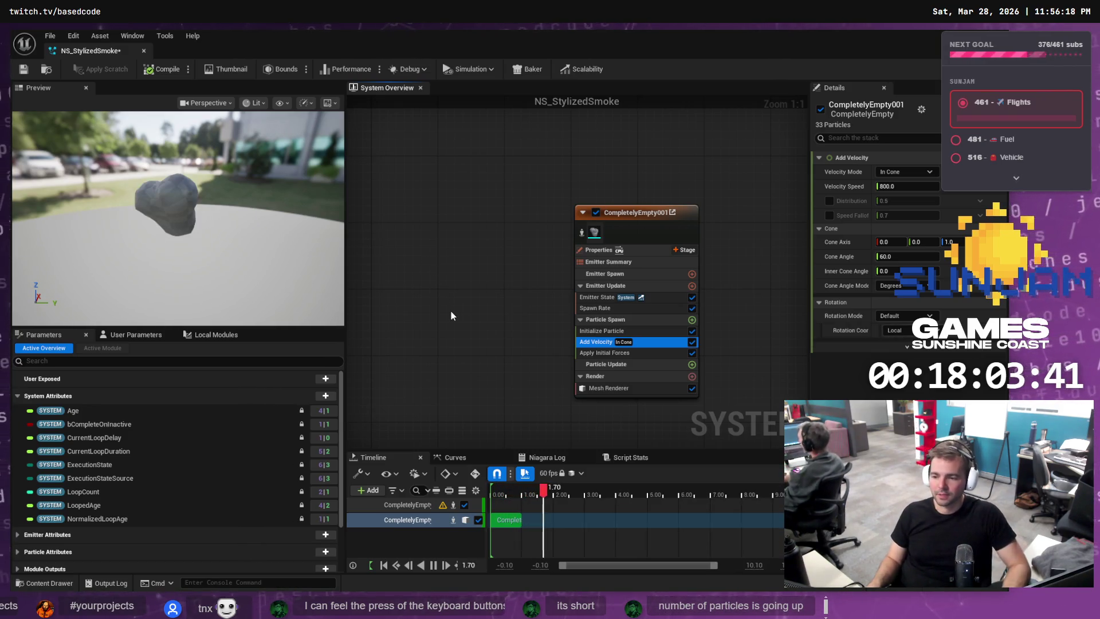
key(alt+Tab)
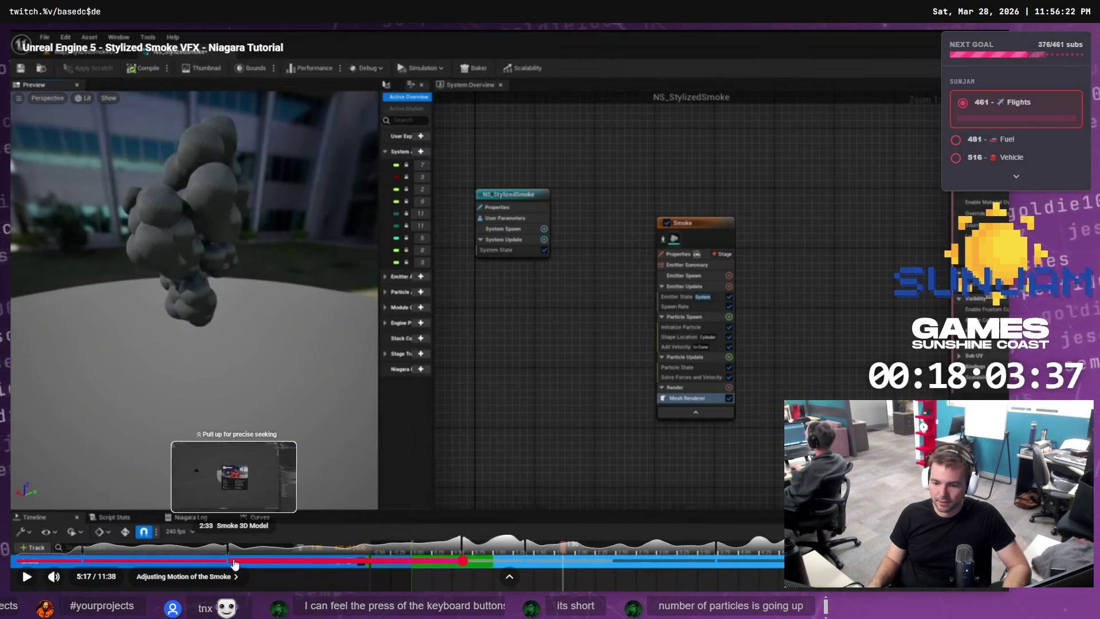
Replay the tutorial from about 0:52 at 2x speed, pause at 1:03, and return to Niagara.
click(90, 565)
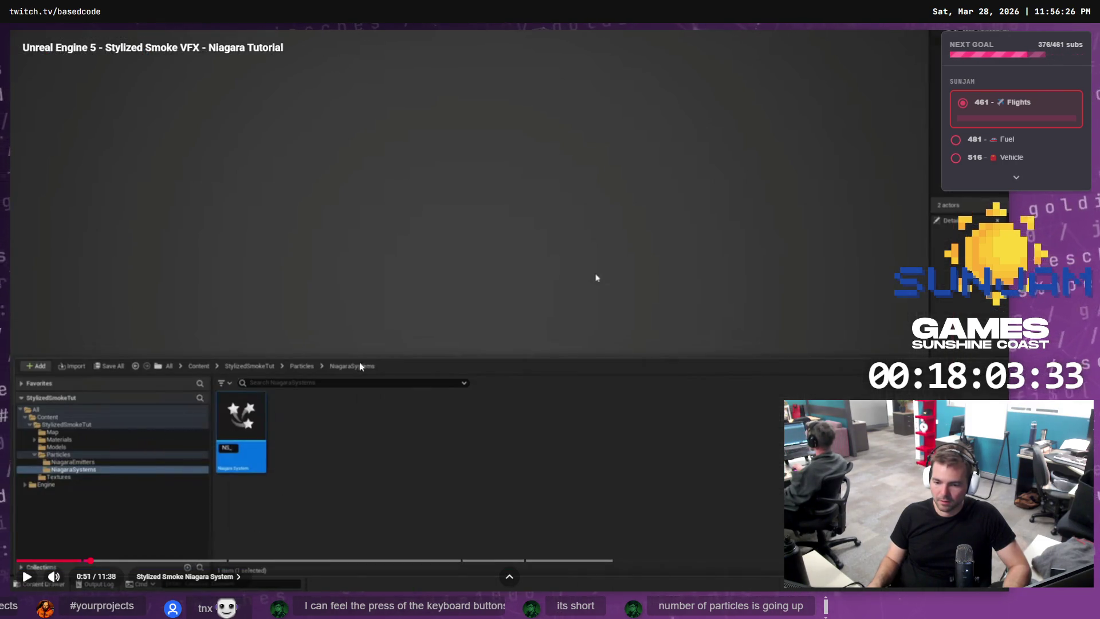
drag(364, 345, 332, 332)
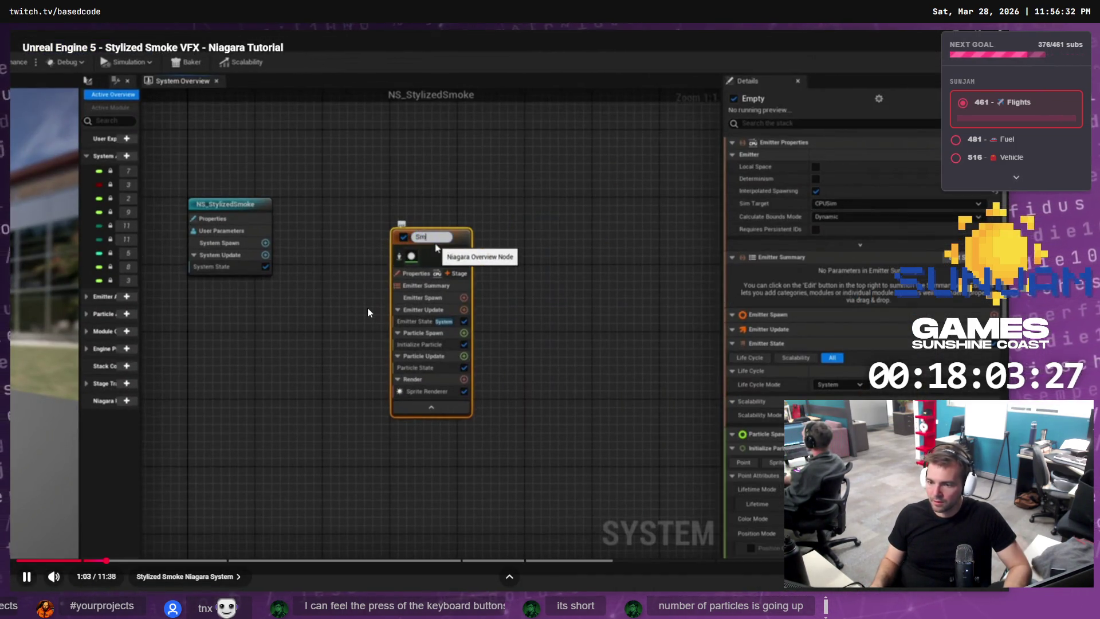
click(367, 308)
key(alt+Tab)
scroll(528, 224, down, 3)
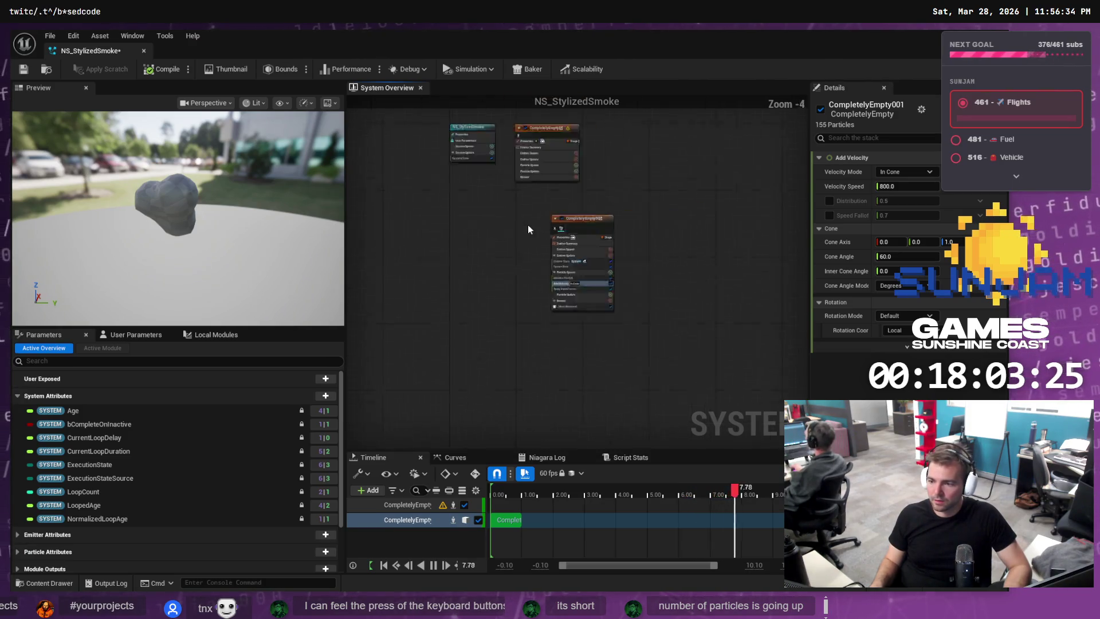
Delete the unused CompletelyEmpty emitter and drag the configured emitter beside NS_StylizedSmoke.
scroll(521, 216, up, 2)
drag(514, 243, 527, 331)
mouse_move(502, 214)
mouse_down()
mouse_move(532, 256)
mouse_move(532, 287)
mouse_up()
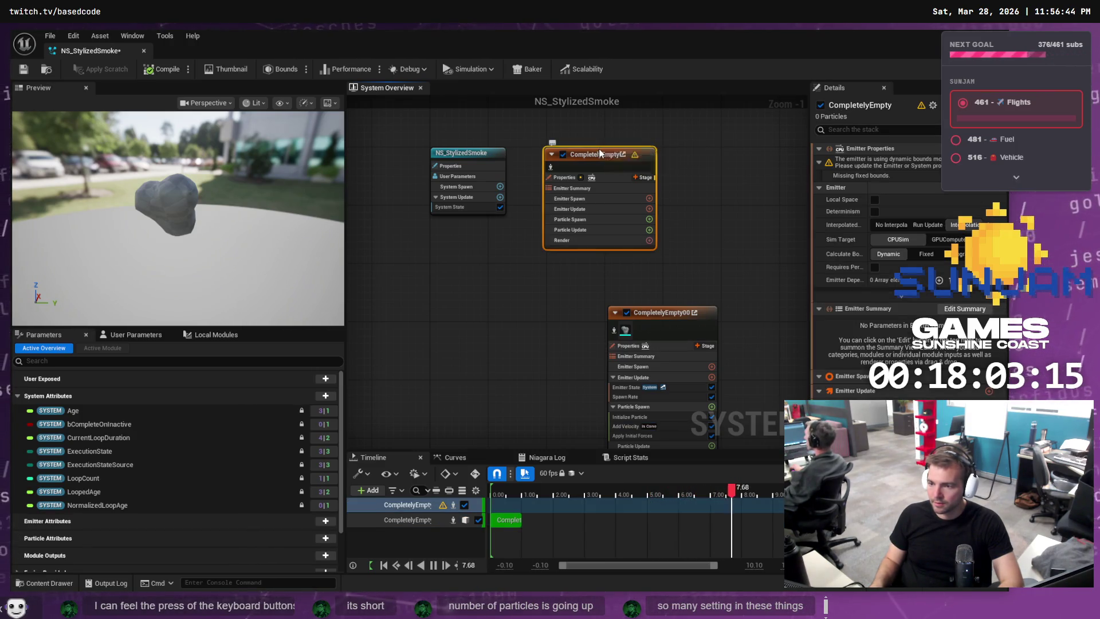
key(Delete)
drag(658, 314, 567, 148)
click(478, 155)
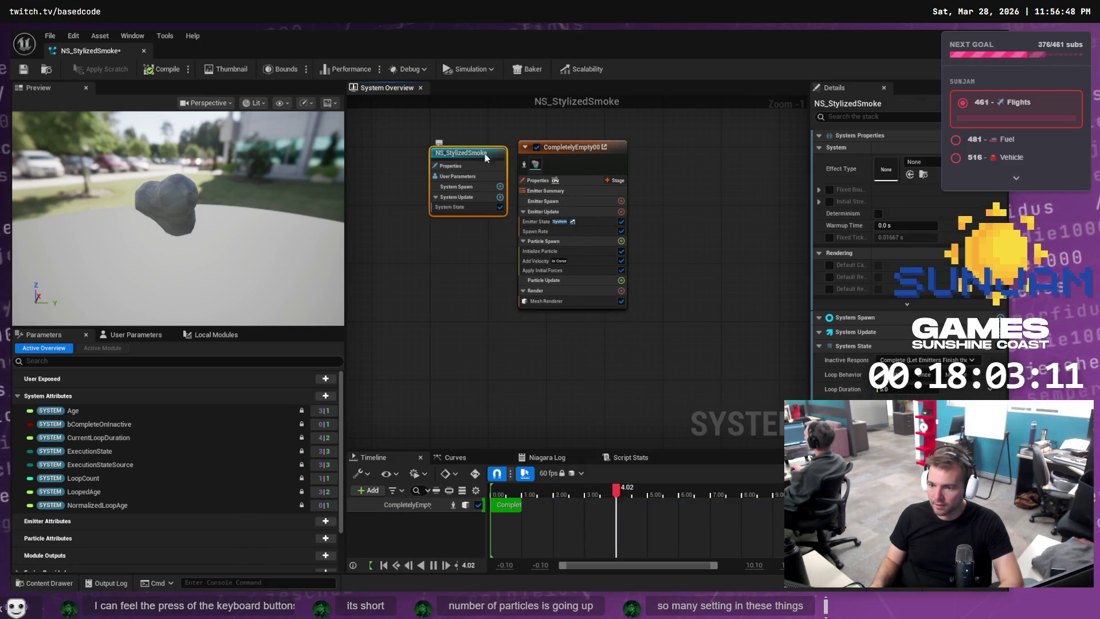
Tidy the graph, keeping the emitter's name and nudging the NS_StylizedSmoke node left.
click(572, 149)
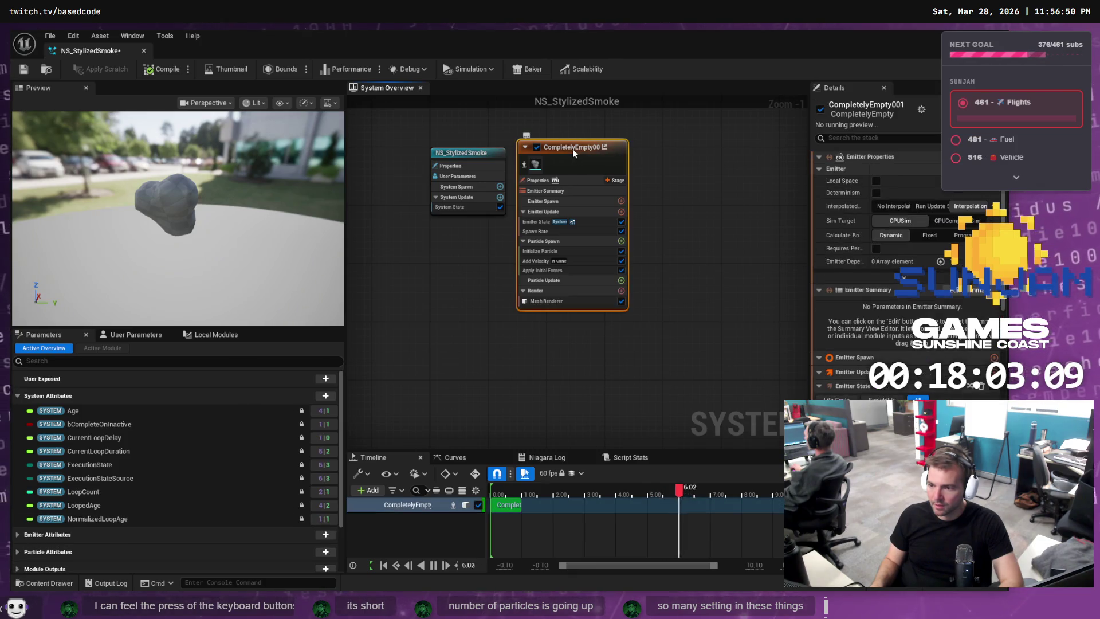
click(589, 148)
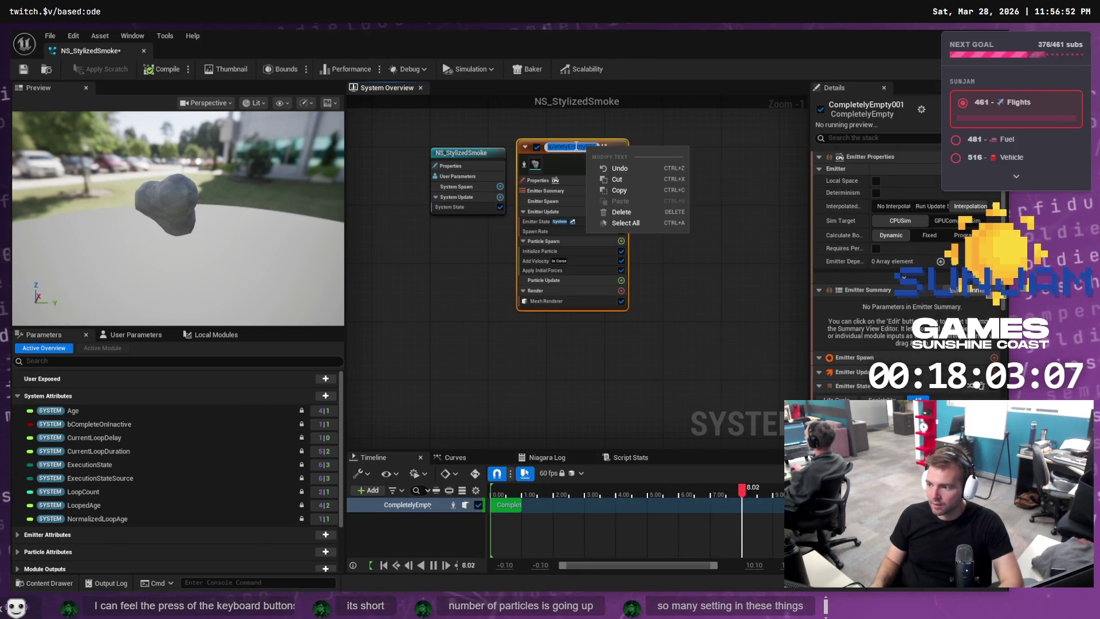
click(558, 164)
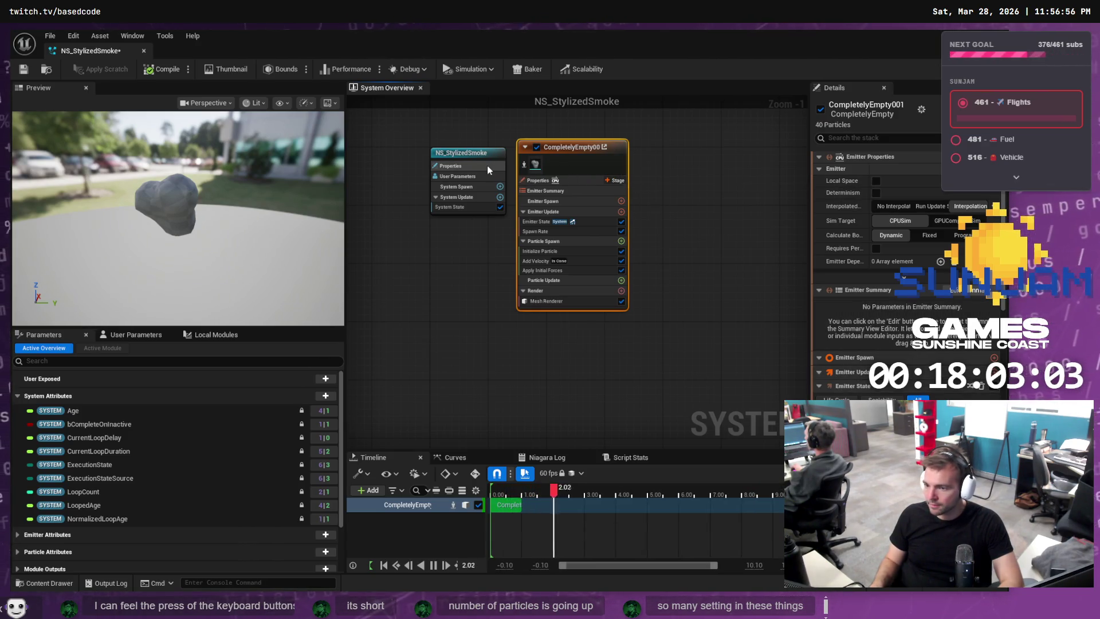
click(466, 155)
drag(473, 153, 458, 154)
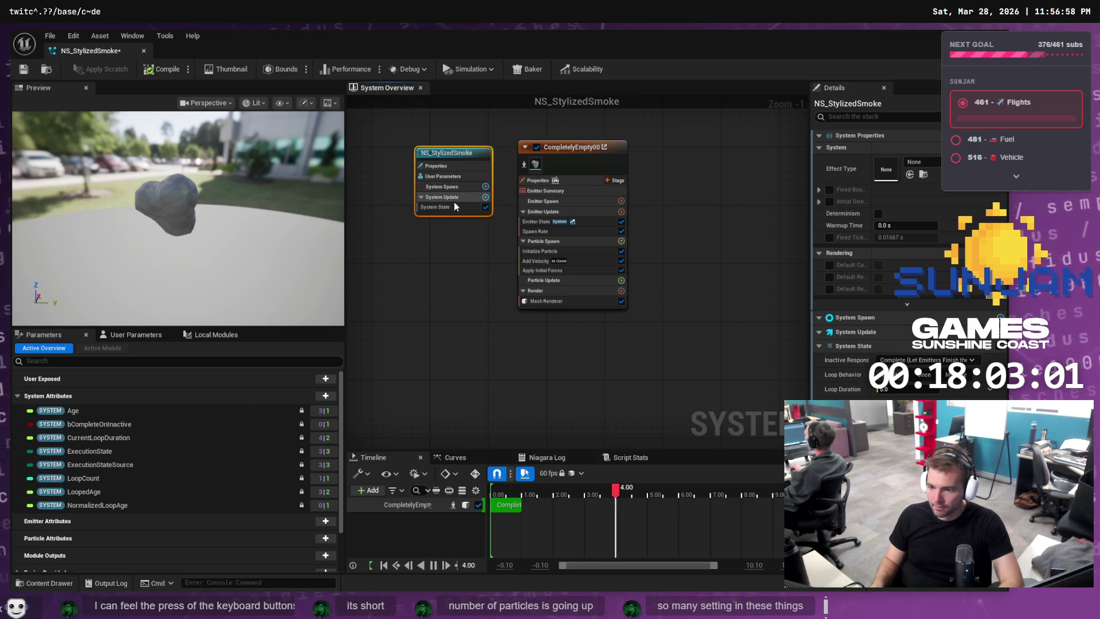
click(420, 197)
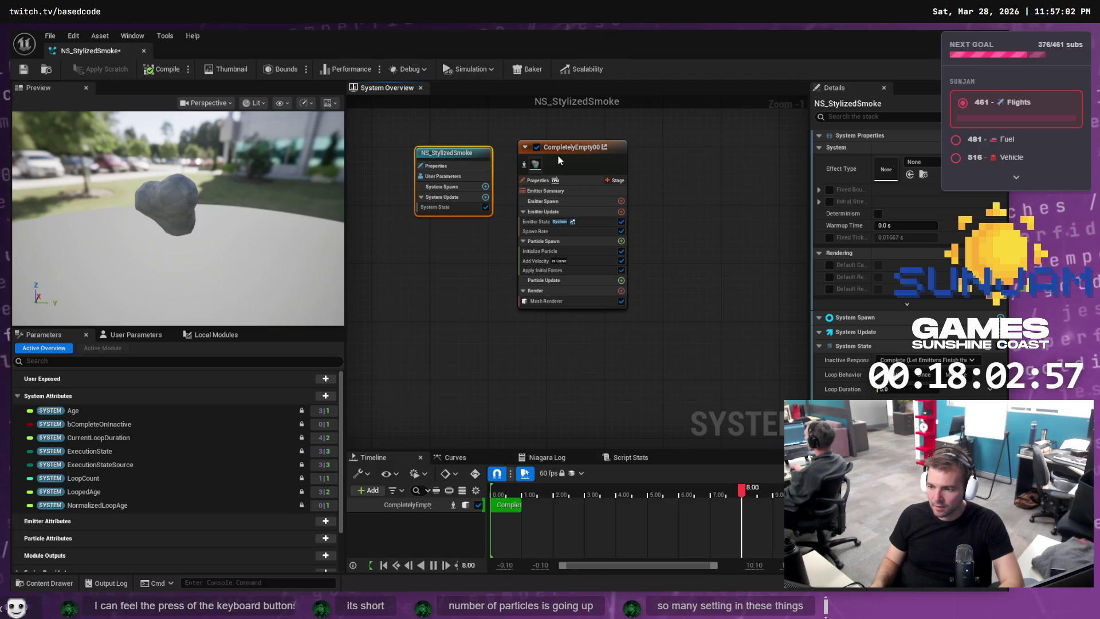
Compare against the tutorial up to 1:32, checking the Mesh Renderer settings in between.
key(alt+Tab)
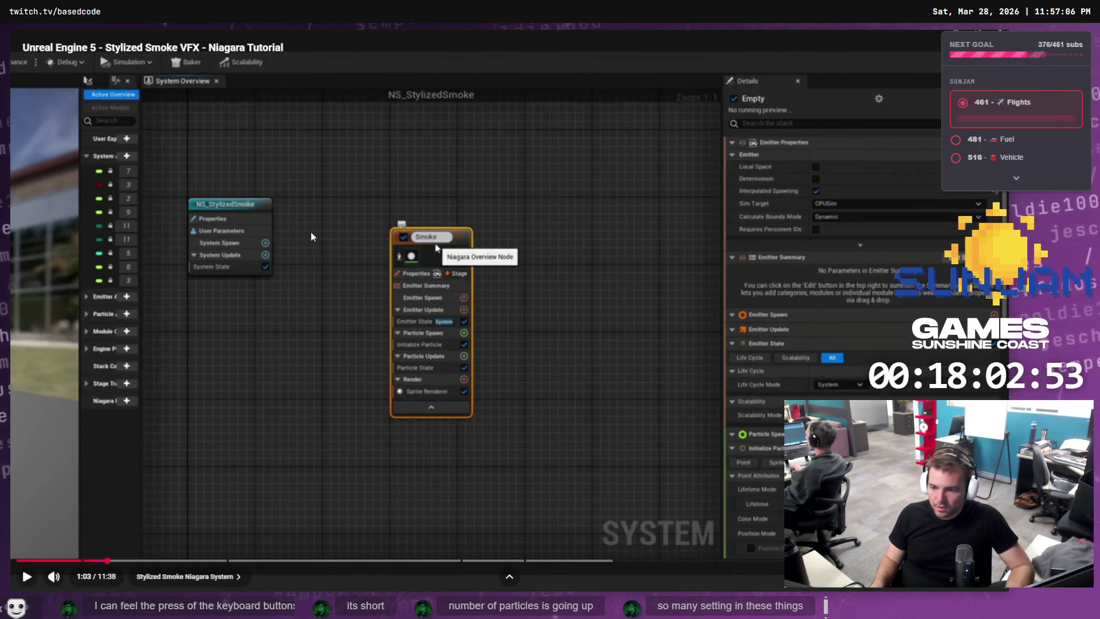
click(348, 318)
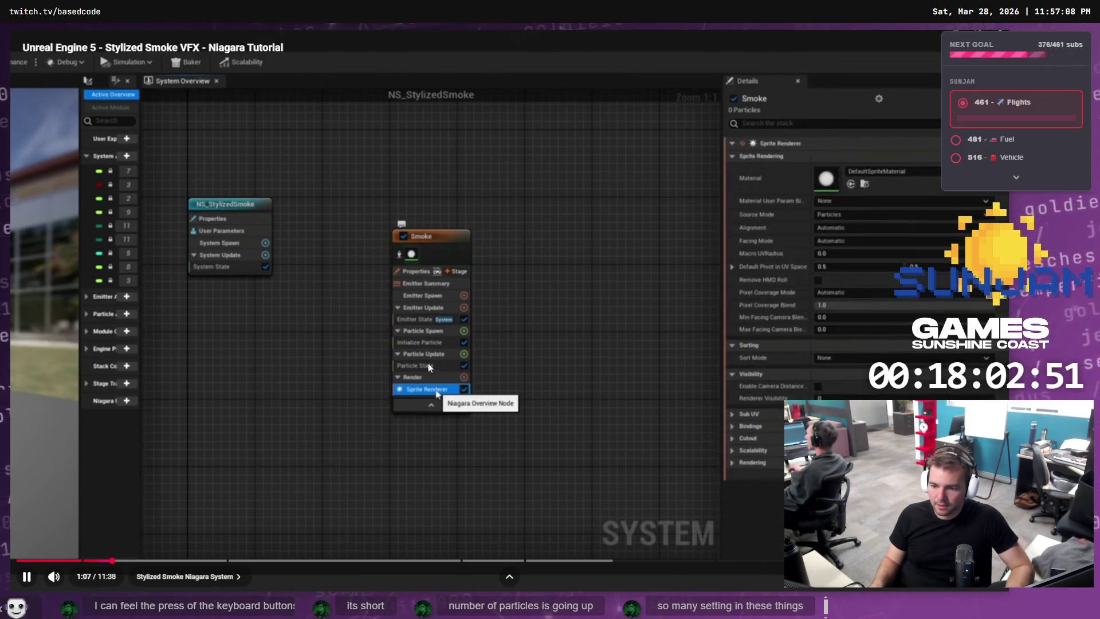
click(382, 353)
key(alt+Tab)
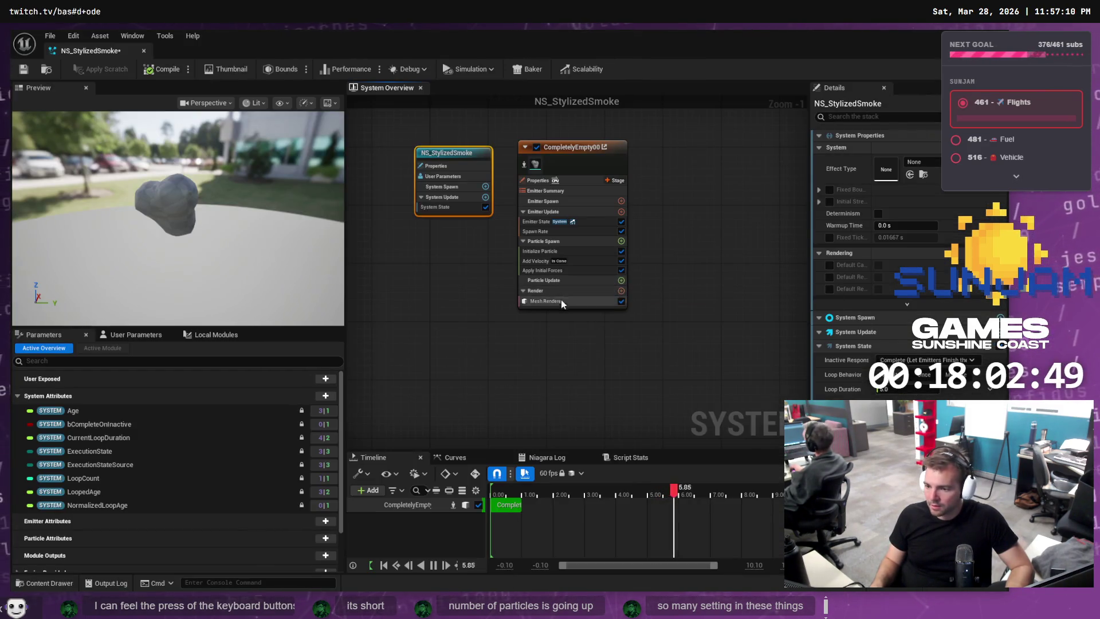
click(563, 301)
key(alt+Tab)
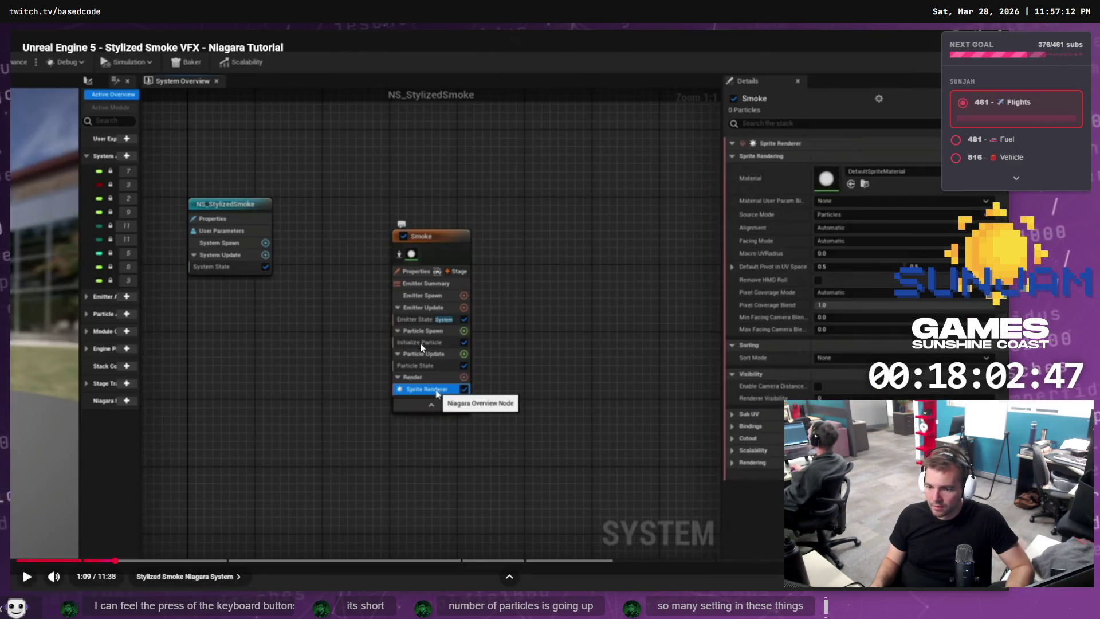
click(421, 346)
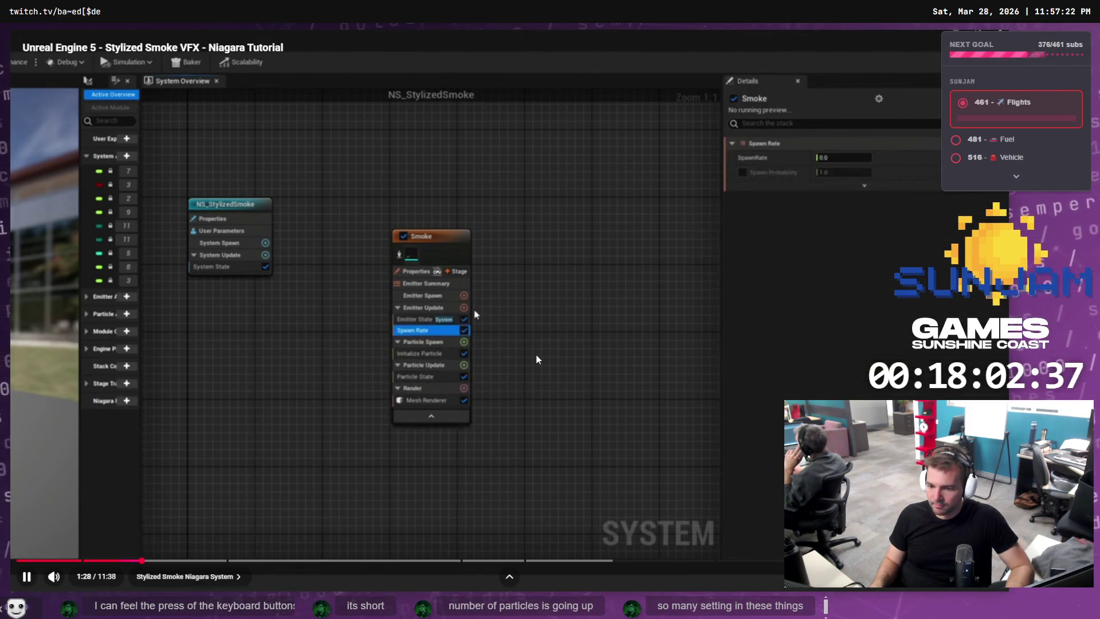
click(521, 346)
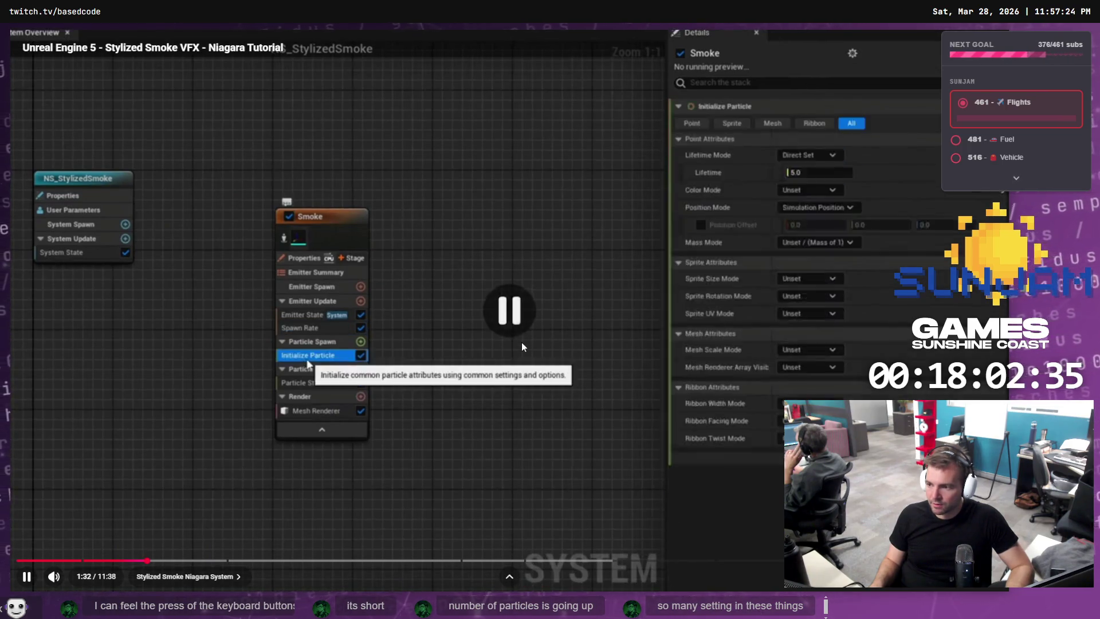
Check the emitter's Spawn Rate settings, then advance the tutorial to 1:44.
key(alt+Tab)
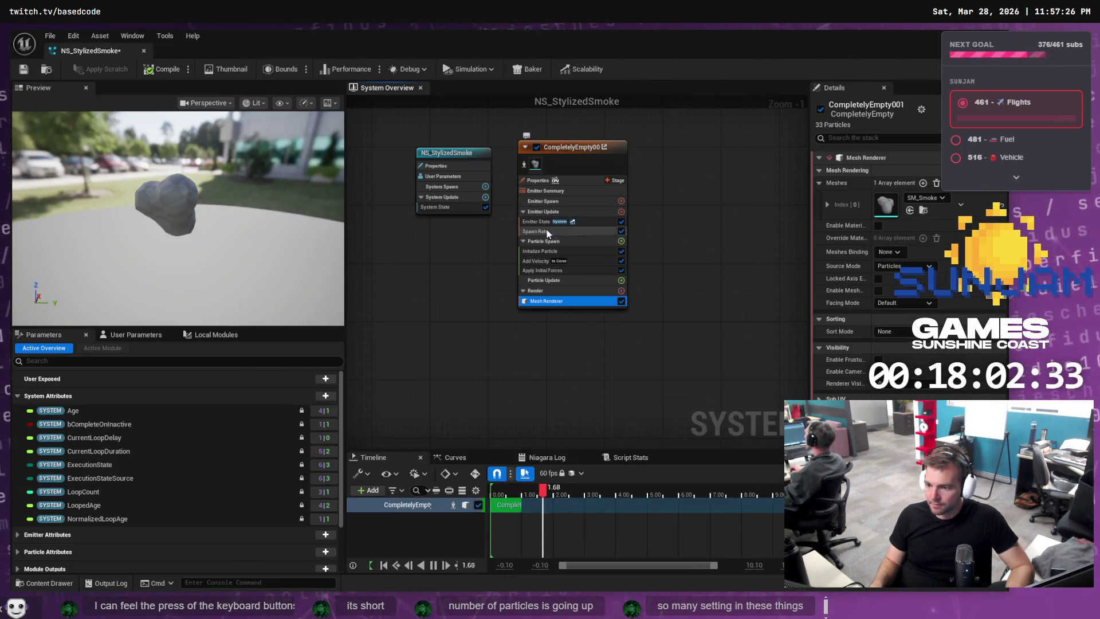
click(547, 229)
key(alt+Tab)
click(475, 309)
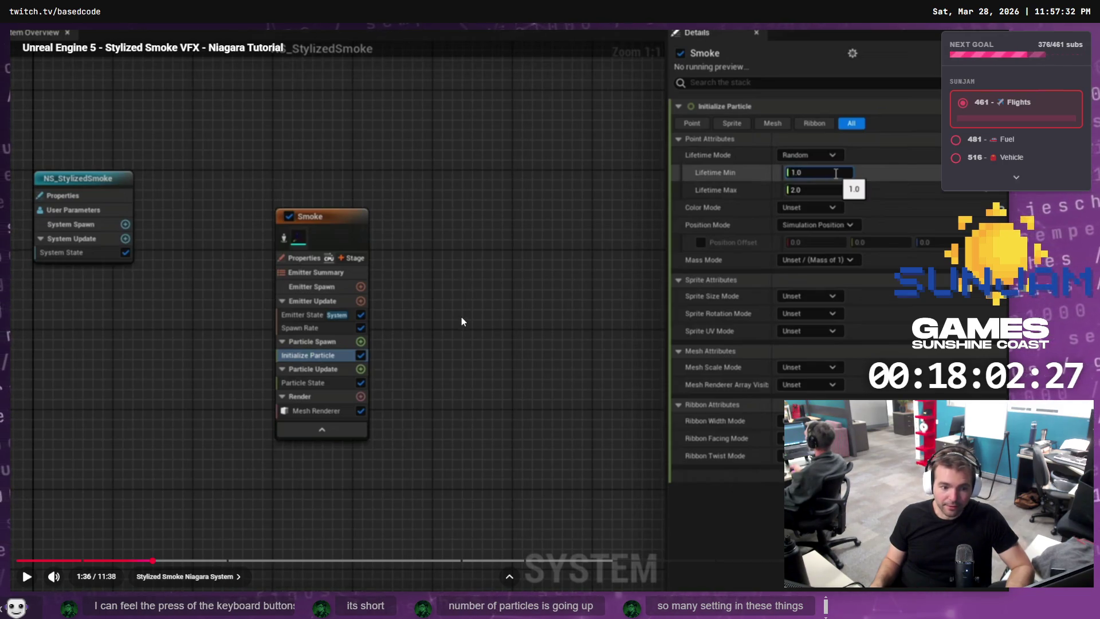
click(509, 320)
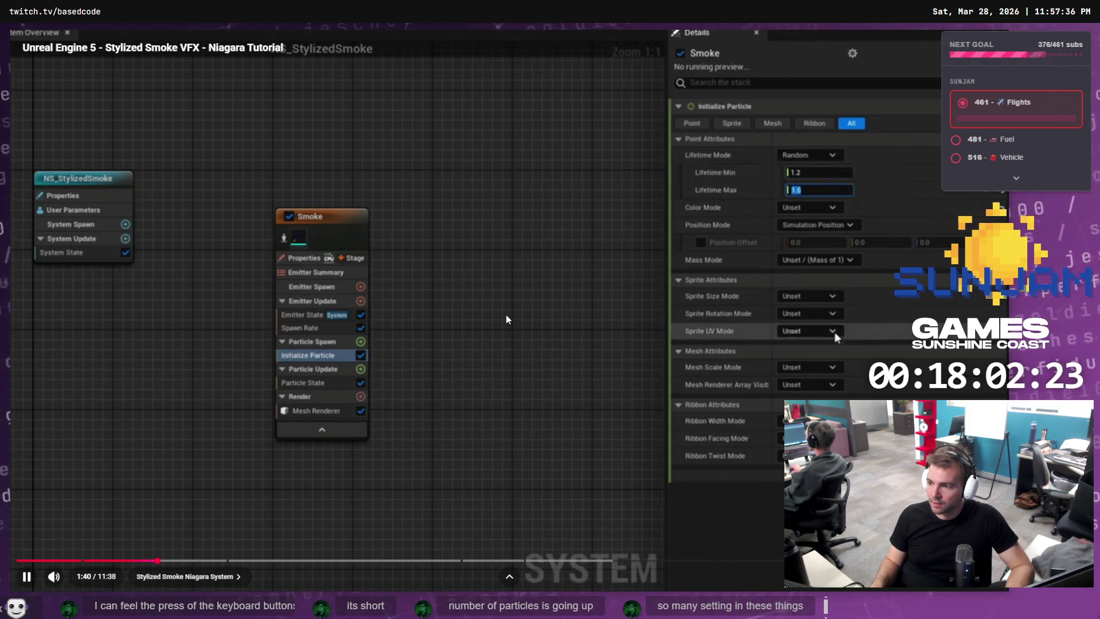
click(506, 315)
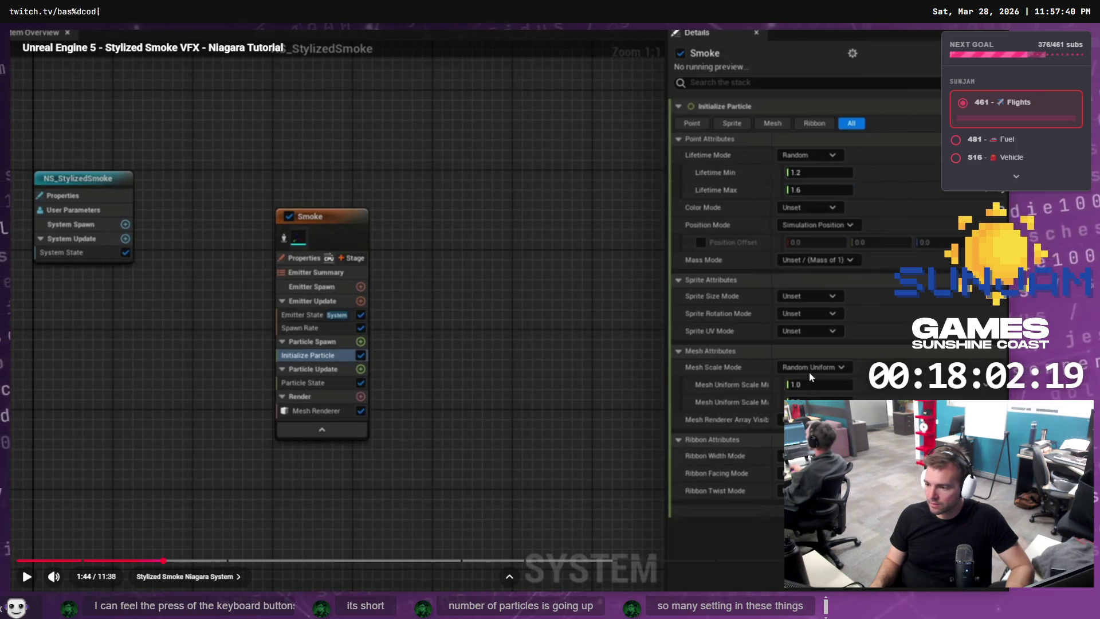
Compare Initialize Particle's random 1.2–1.6 lifetime against the tutorial, then resume the video.
key(alt+Tab)
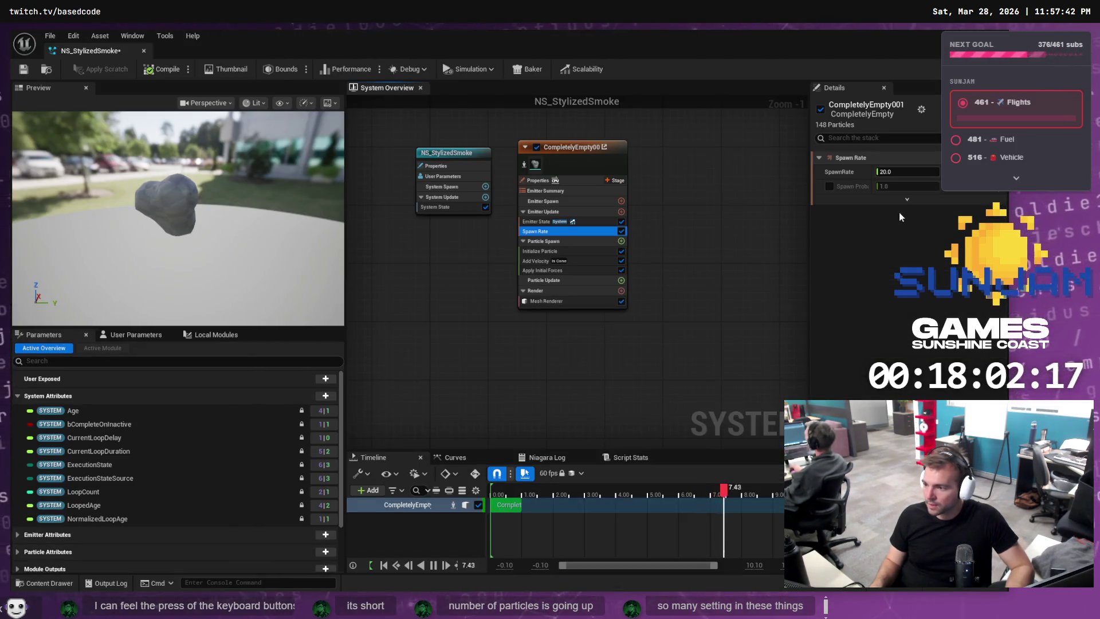
key(alt+Tab)
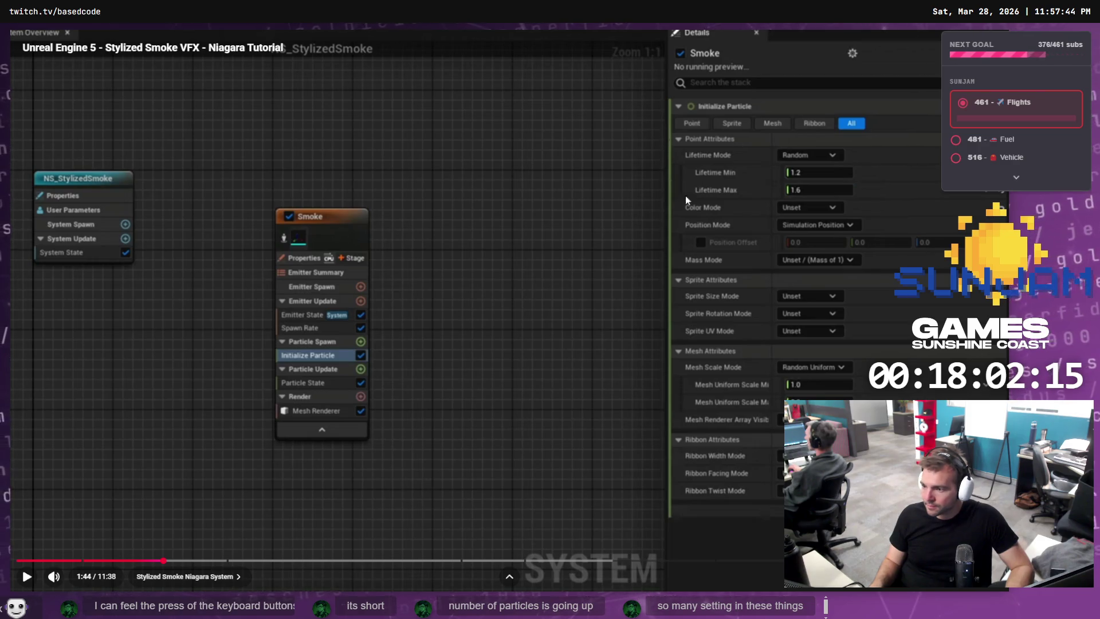
key(alt+Tab)
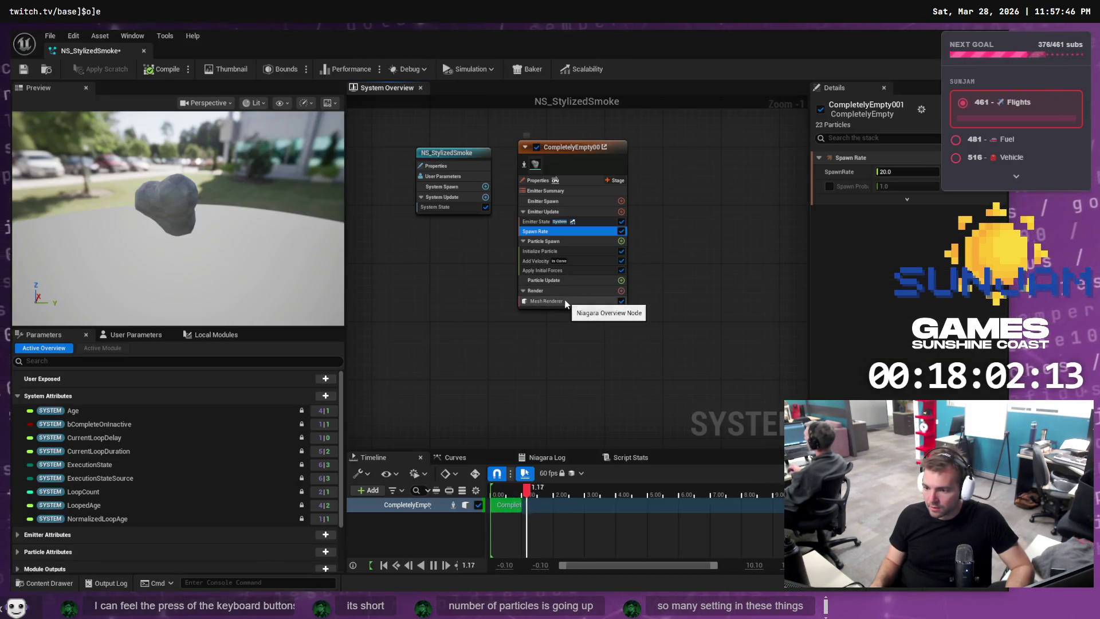
click(544, 251)
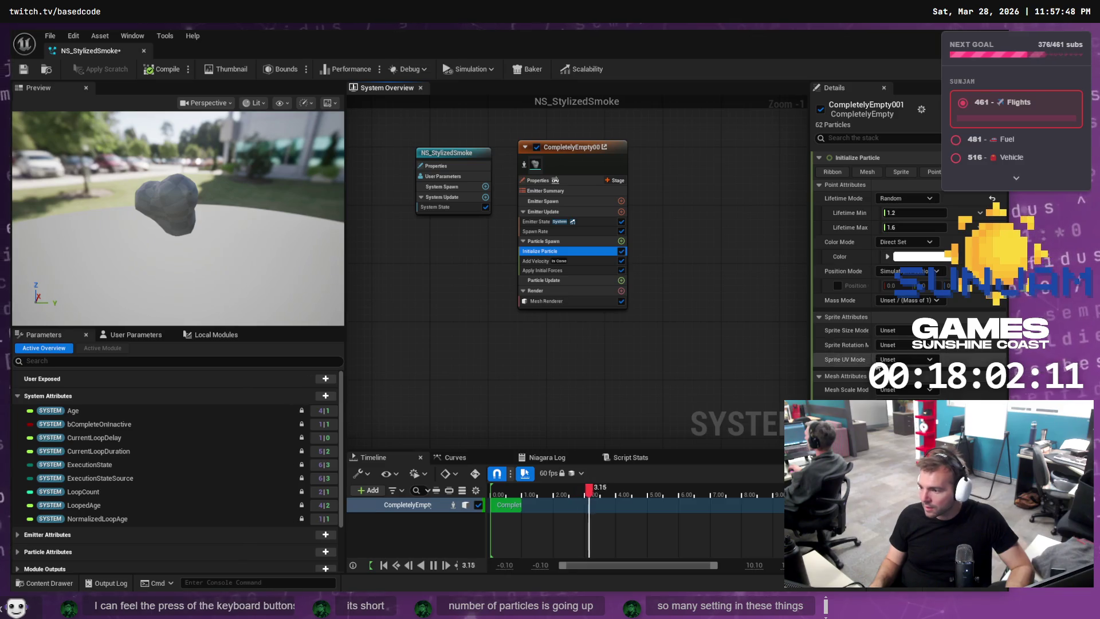
key(alt+Tab)
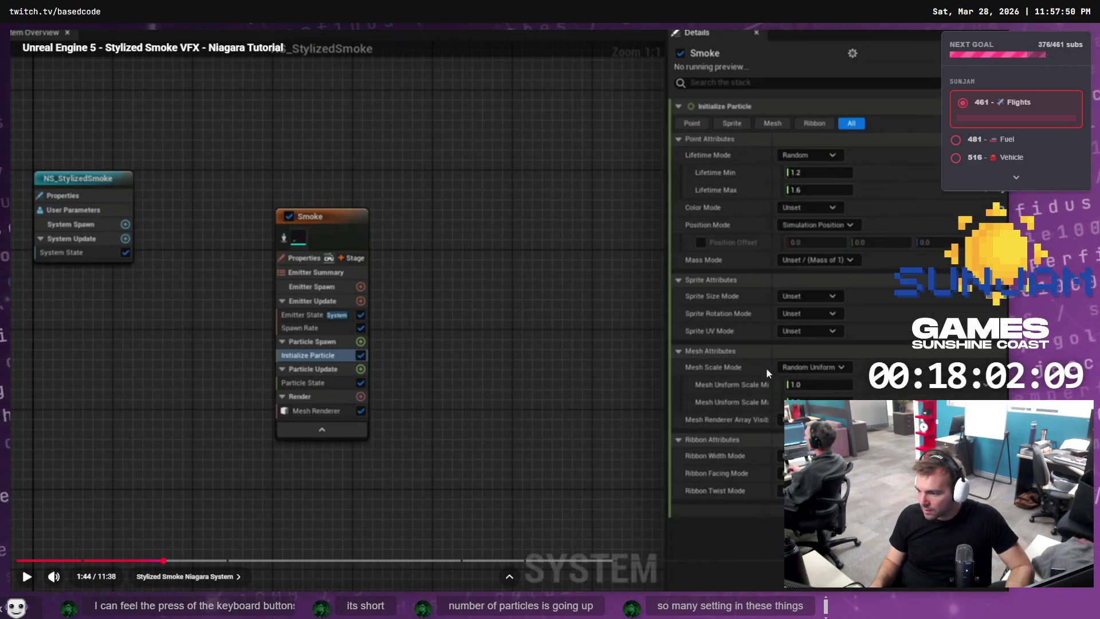
key(alt+Tab)
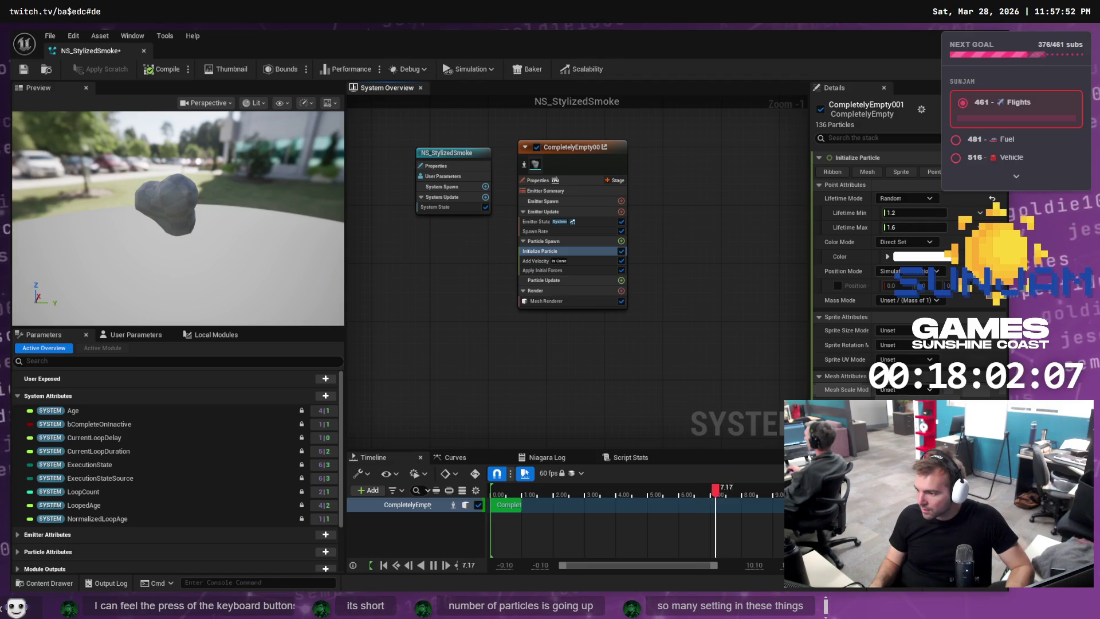
key(alt+Tab)
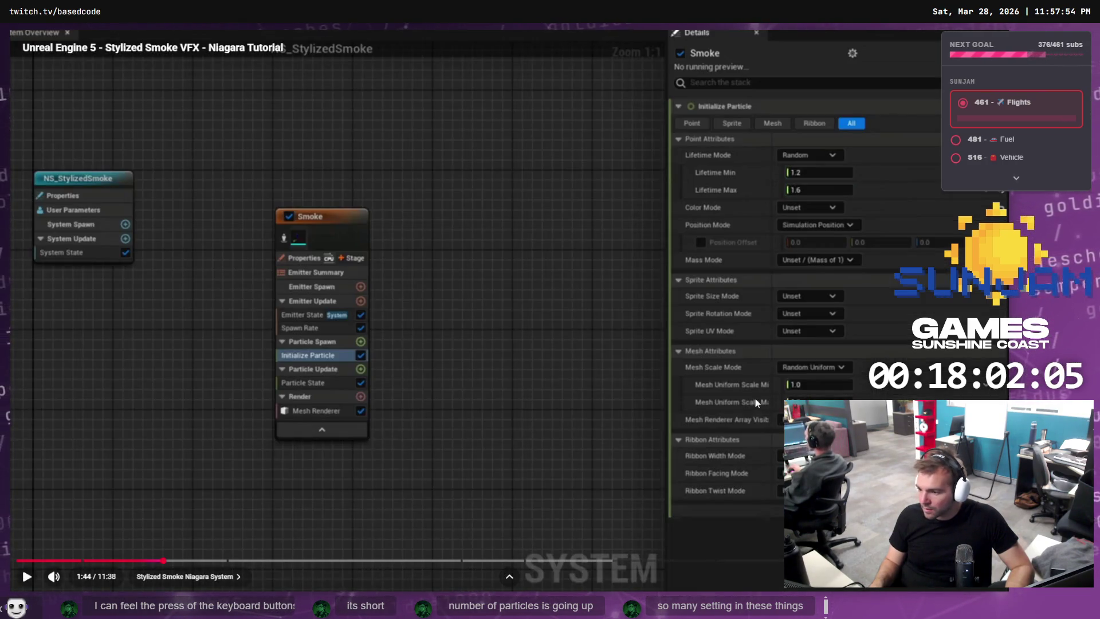
key(alt+Tab)
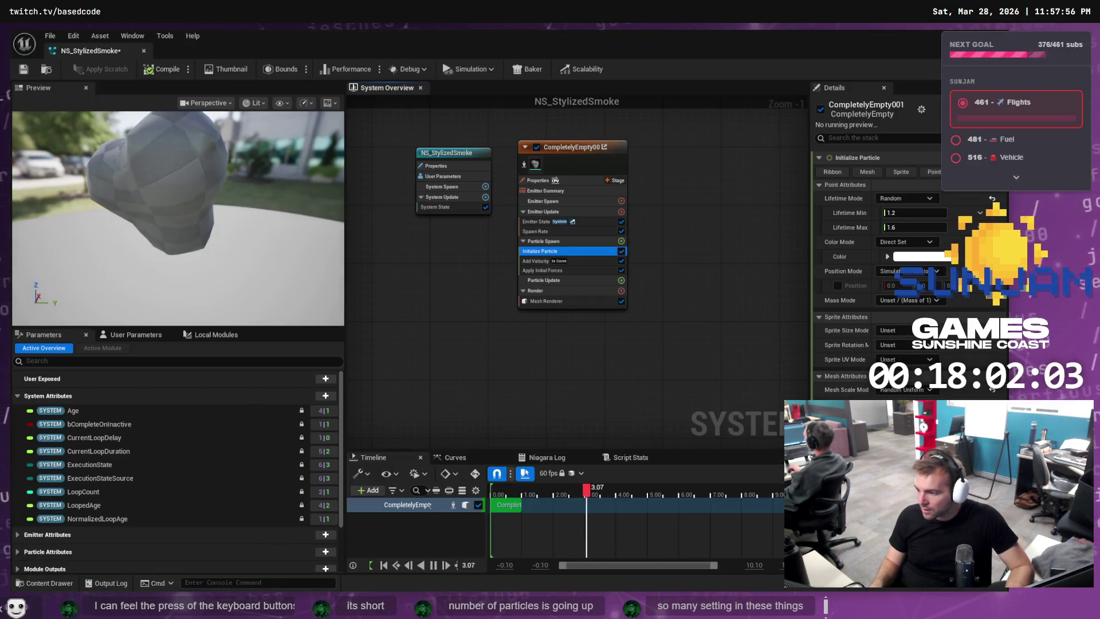
key(alt+Tab)
click(521, 328)
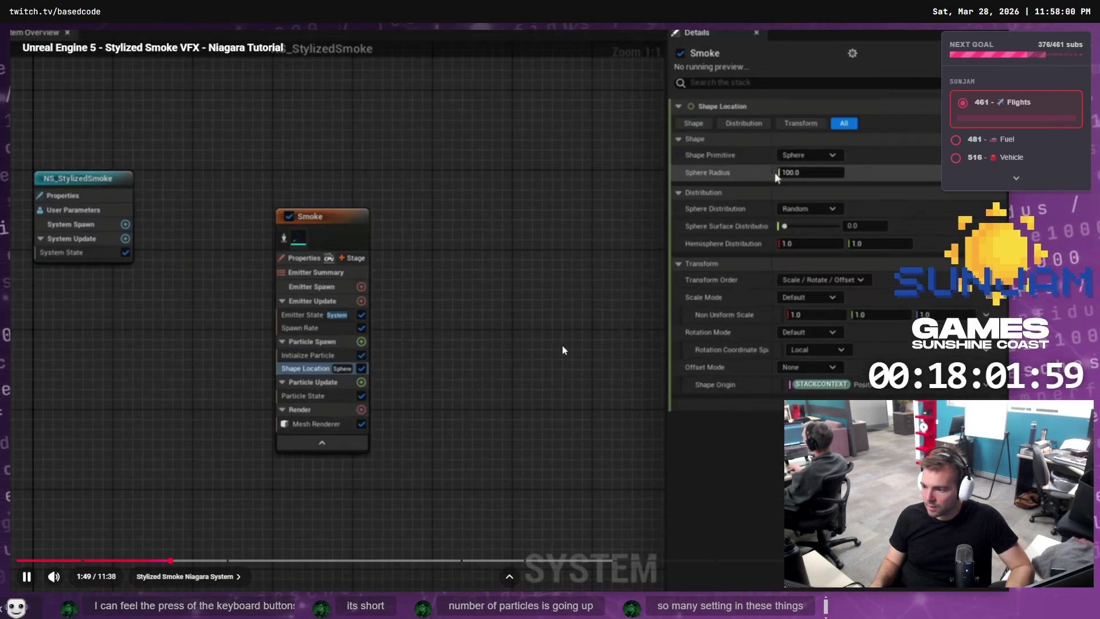
Add a Shape Location module to Particle Spawn, following the tutorial's cylinder shape step.
click(640, 301)
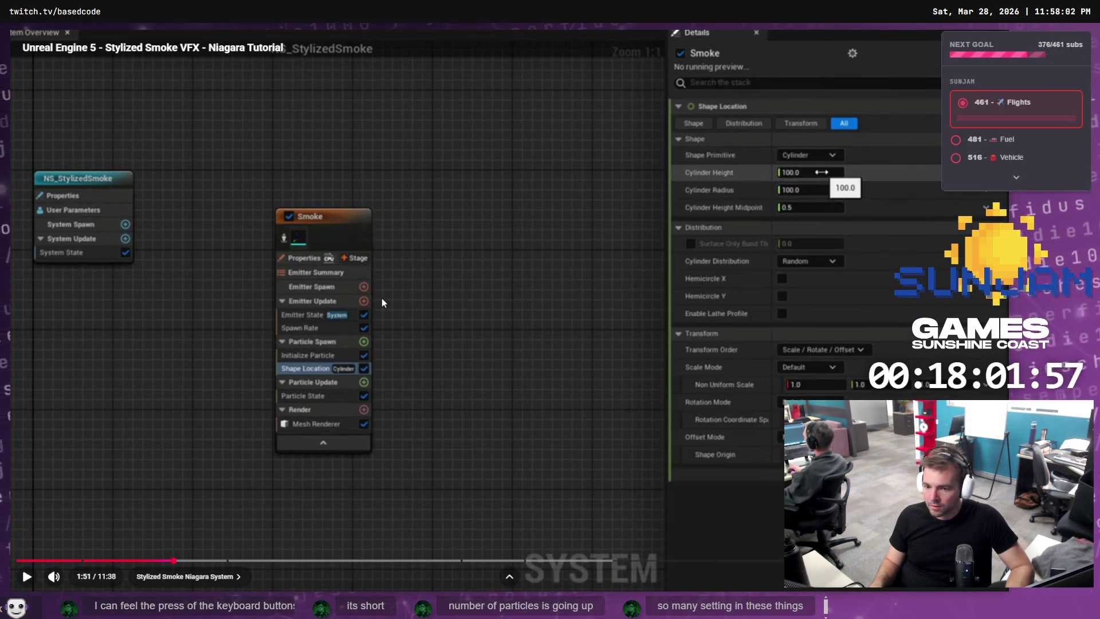
key(alt+Tab)
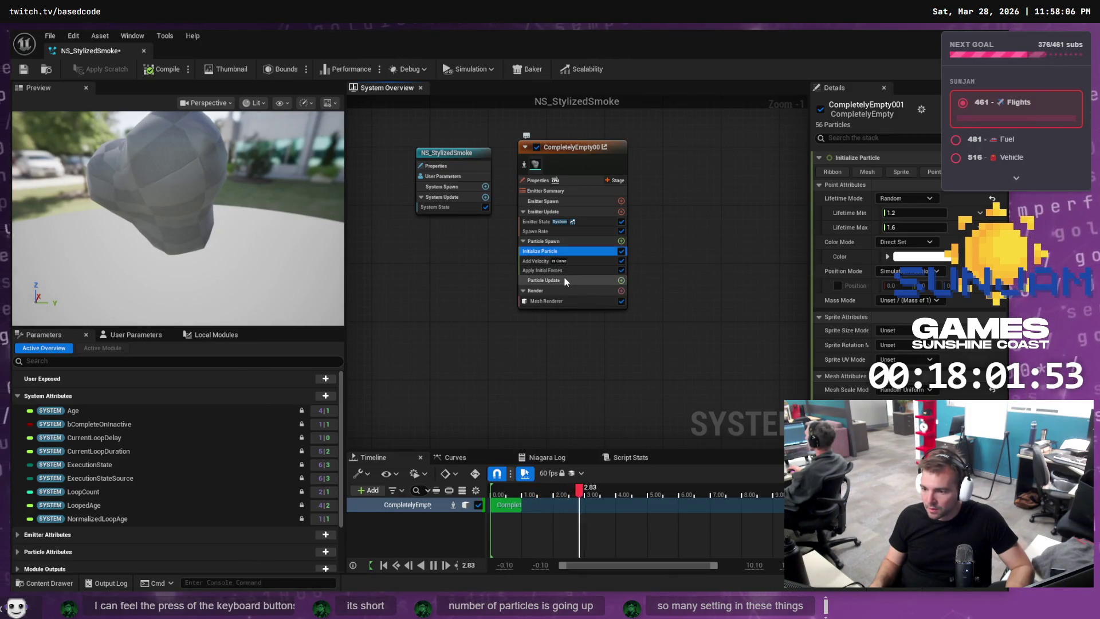
click(621, 241)
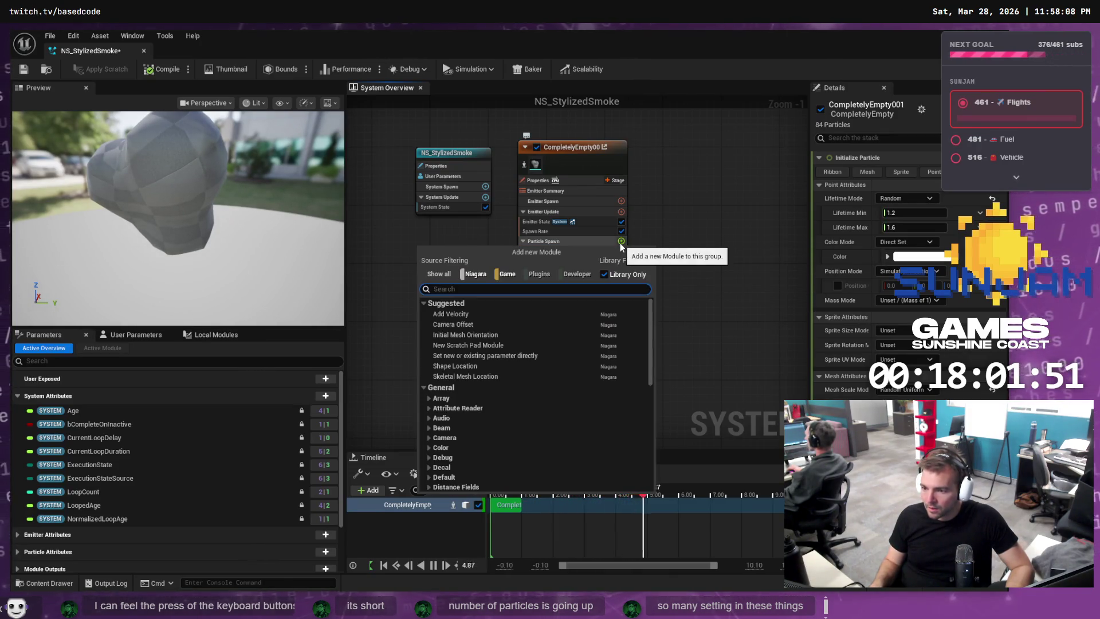
text(Shape)
key(Return)
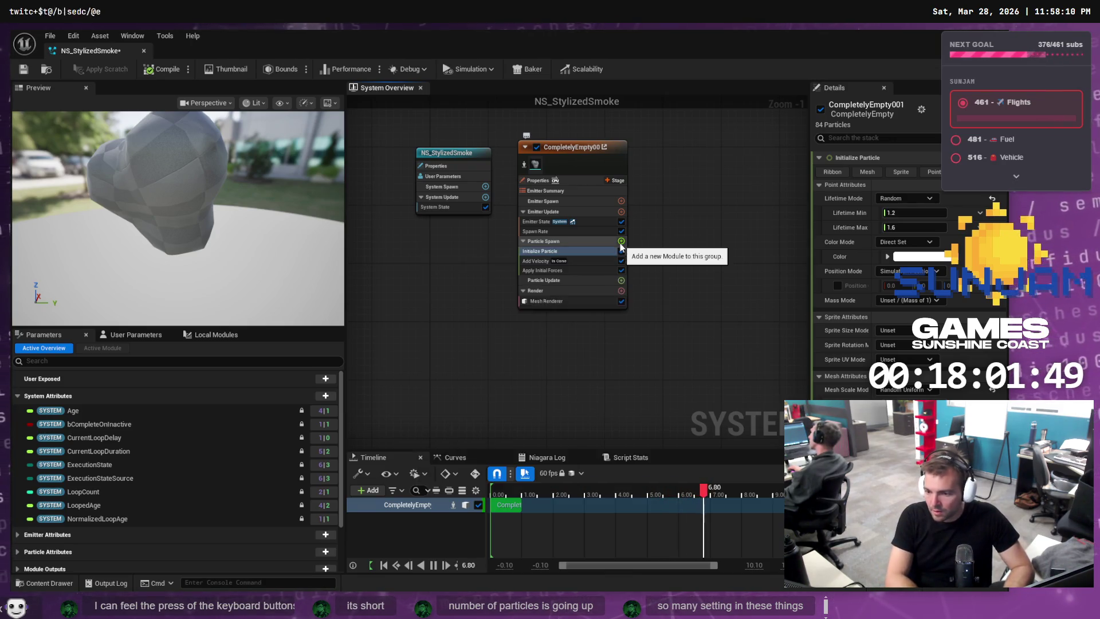
key(alt+Tab)
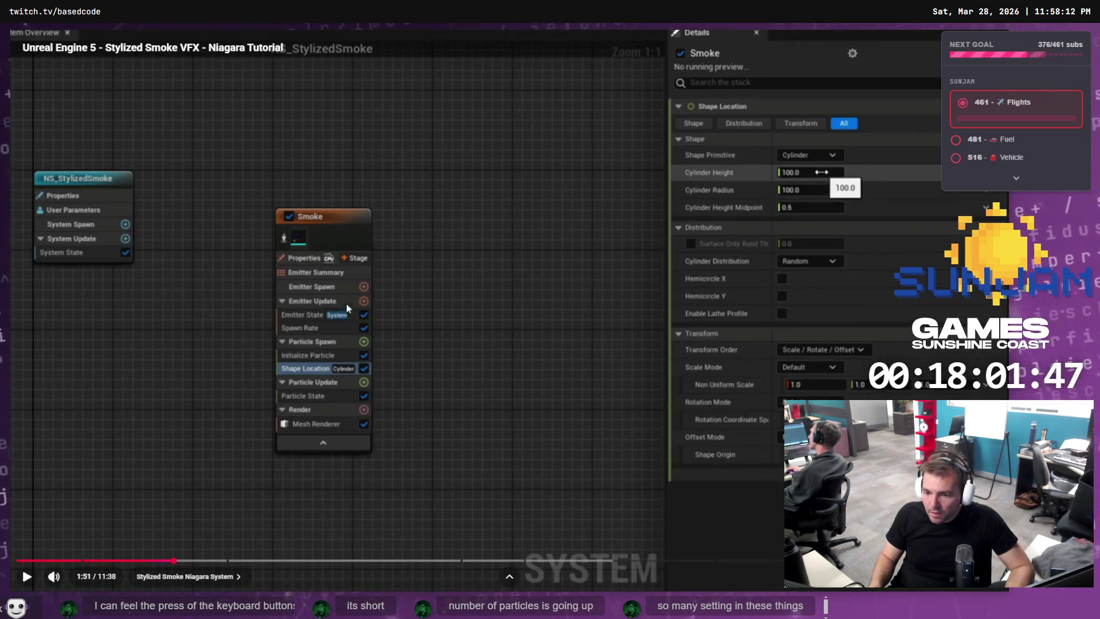
click(750, 213)
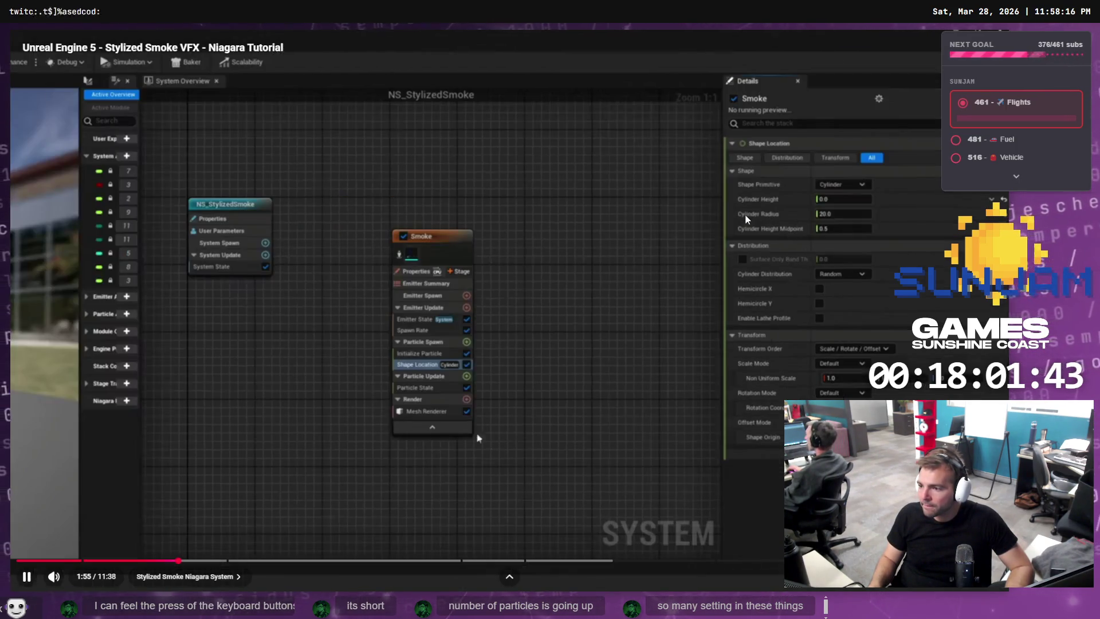
Make the spawn shape a Cylinder with height 0 and radius 20.
key(alt+Tab)
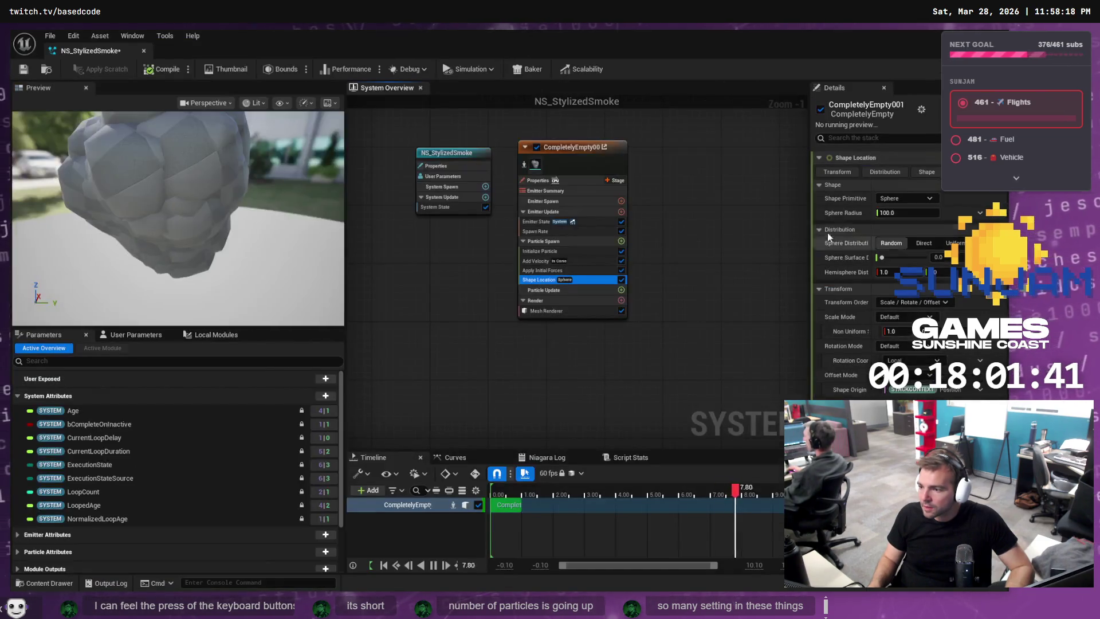
click(893, 198)
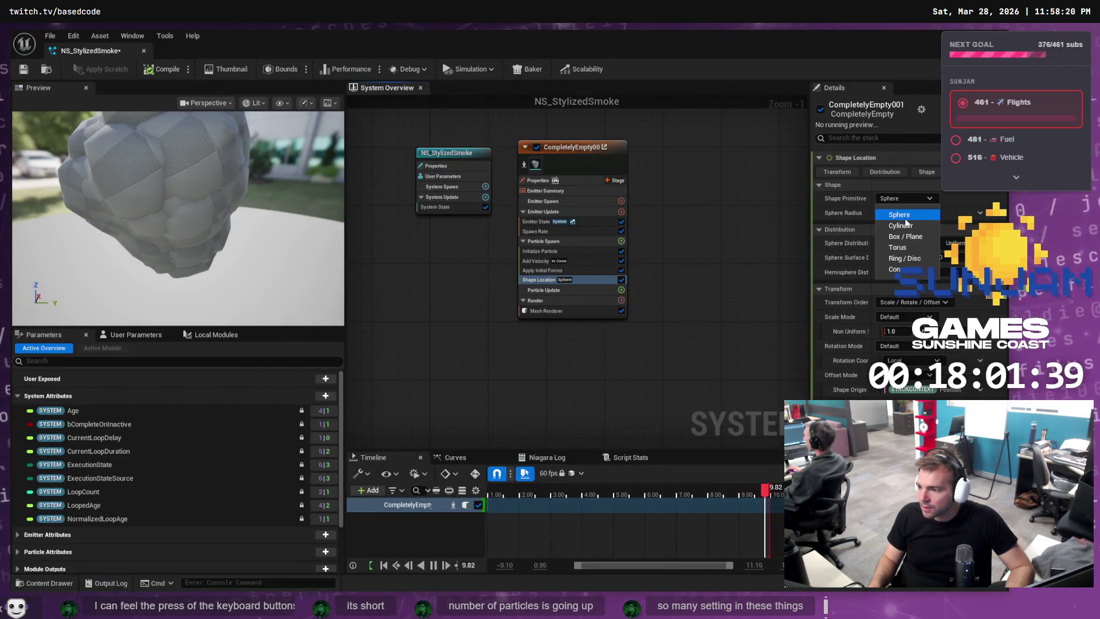
click(891, 226)
click(908, 213)
text(00.0)
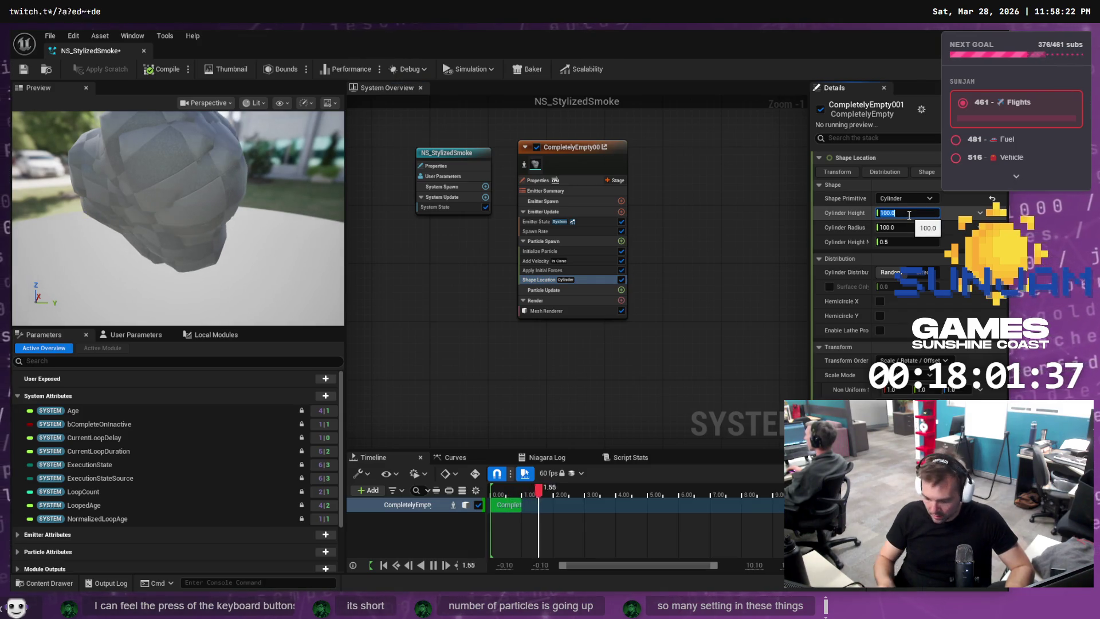
key(Tab)
text(20)
key(Return)
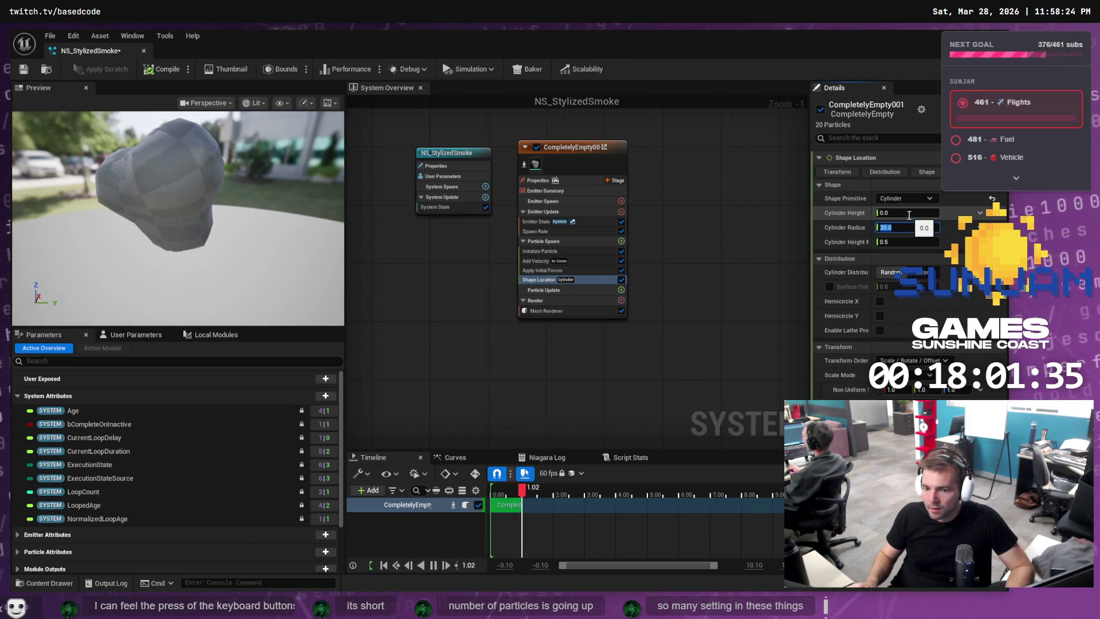
key(alt+Tab)
click(552, 338)
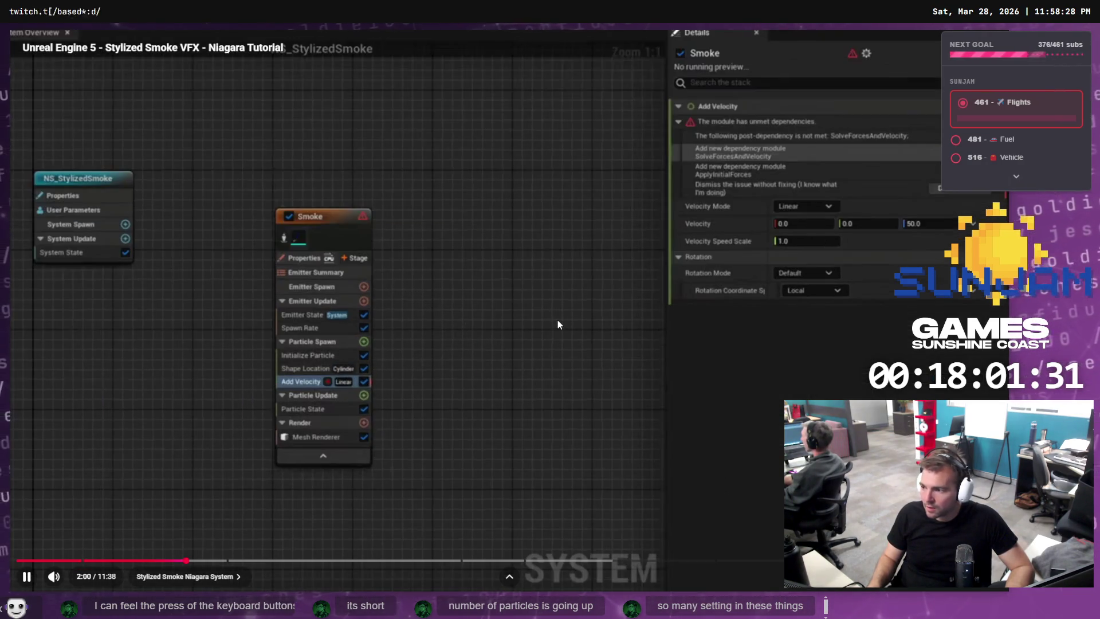
Compare the Add Velocity settings (In Cone, speed 800, cone angle 60) with the tutorial.
click(557, 320)
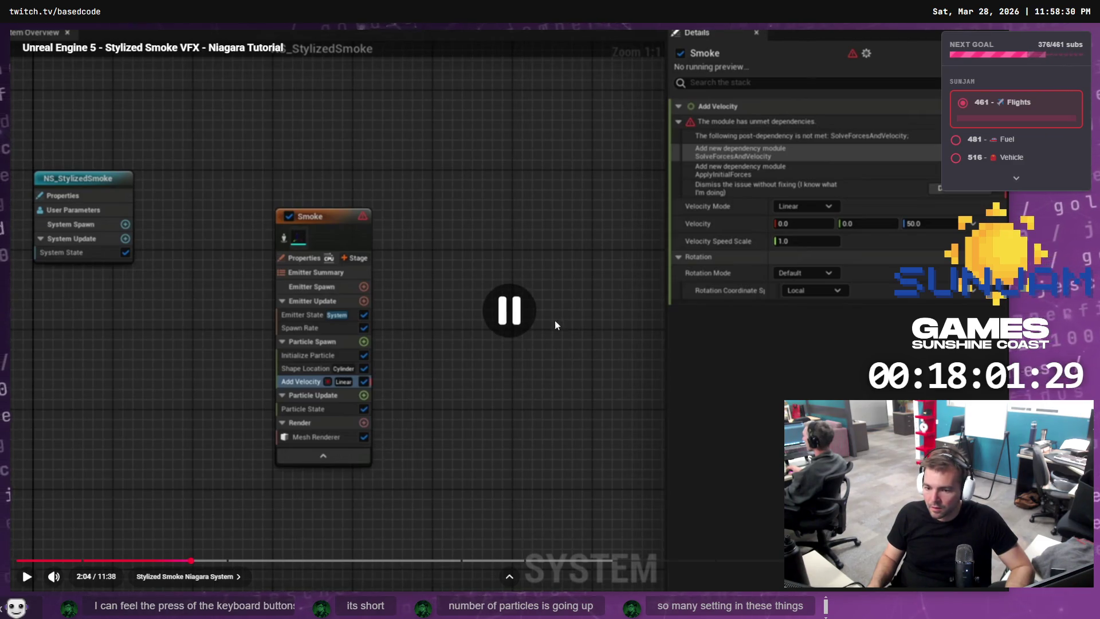
key(alt+Tab)
click(539, 260)
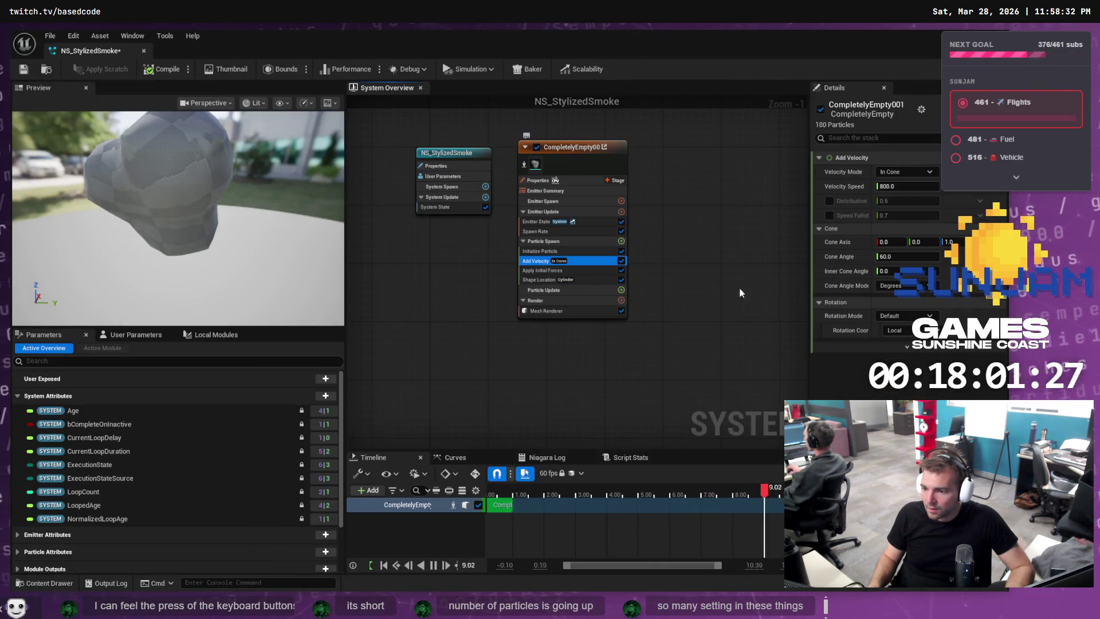
key(alt+Tab)
click(672, 320)
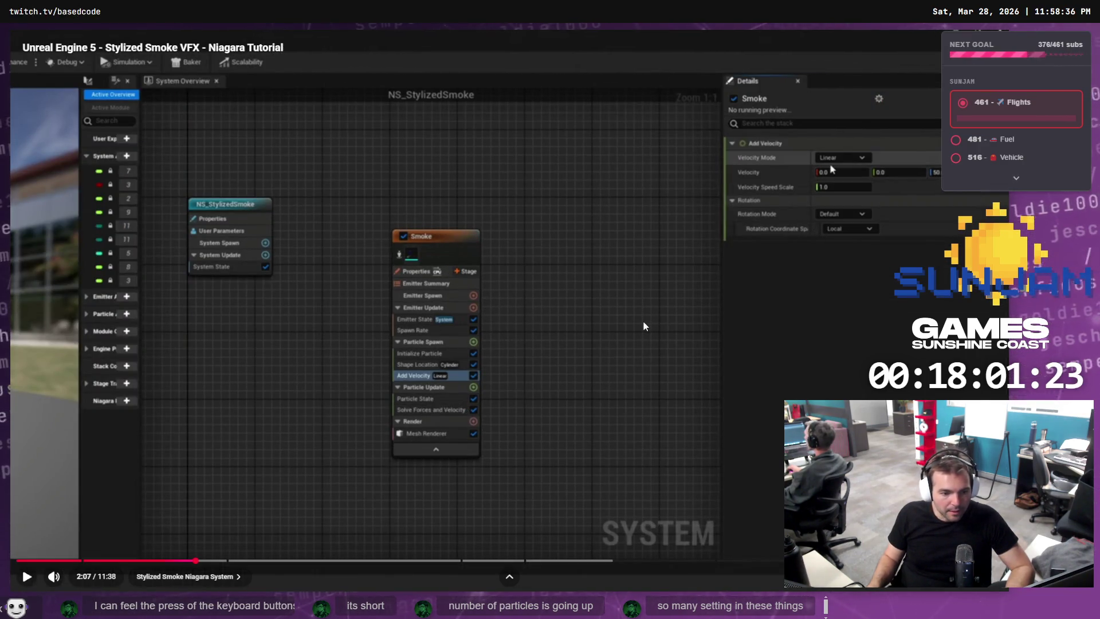
click(619, 293)
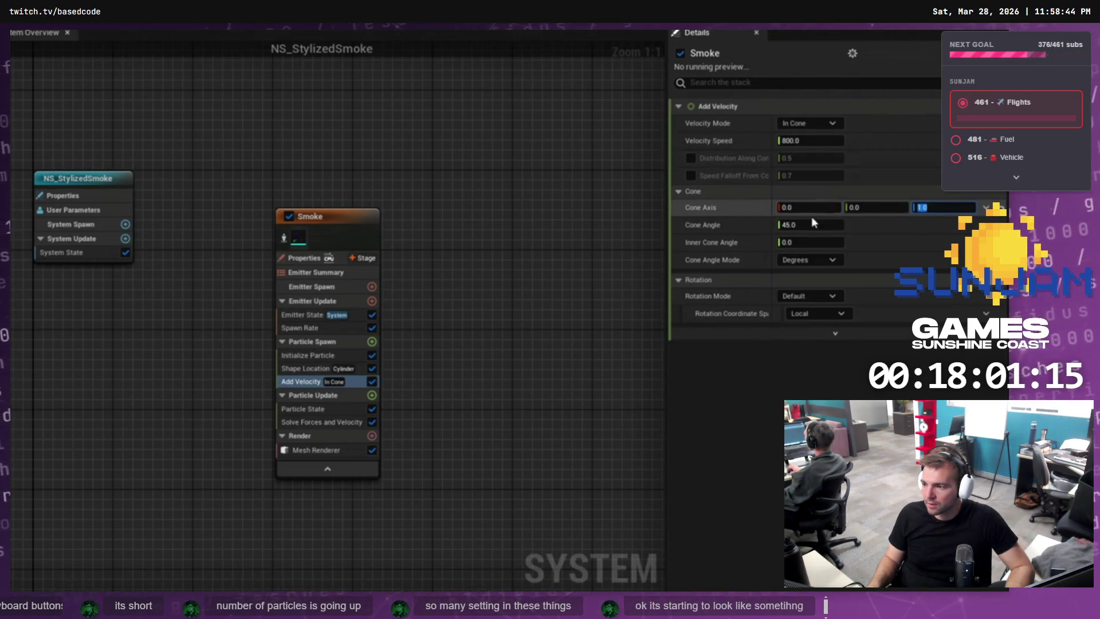
Orbit the Preview viewport to watch the smoke from behind, then resume the tutorial.
key(alt+Tab)
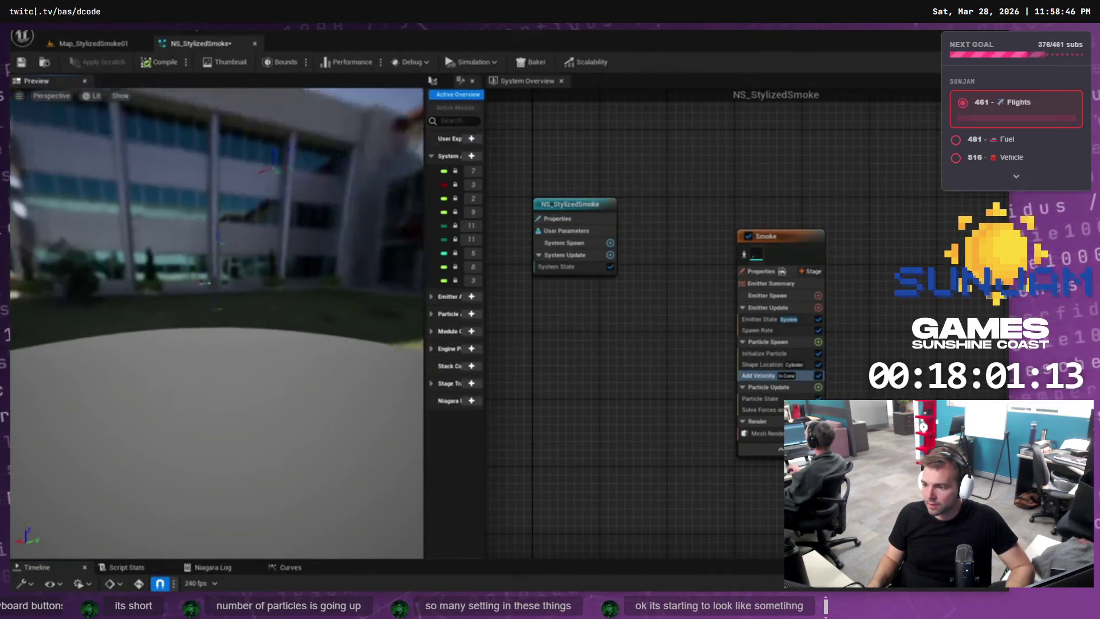
click(619, 293)
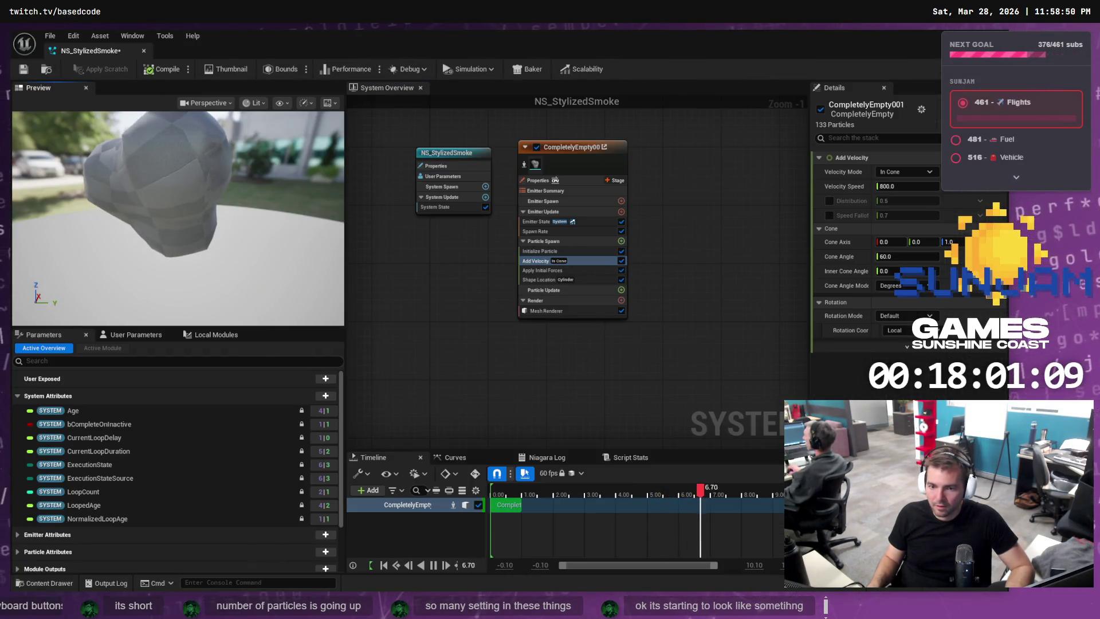
click(235, 203)
drag(240, 204, 320, 207)
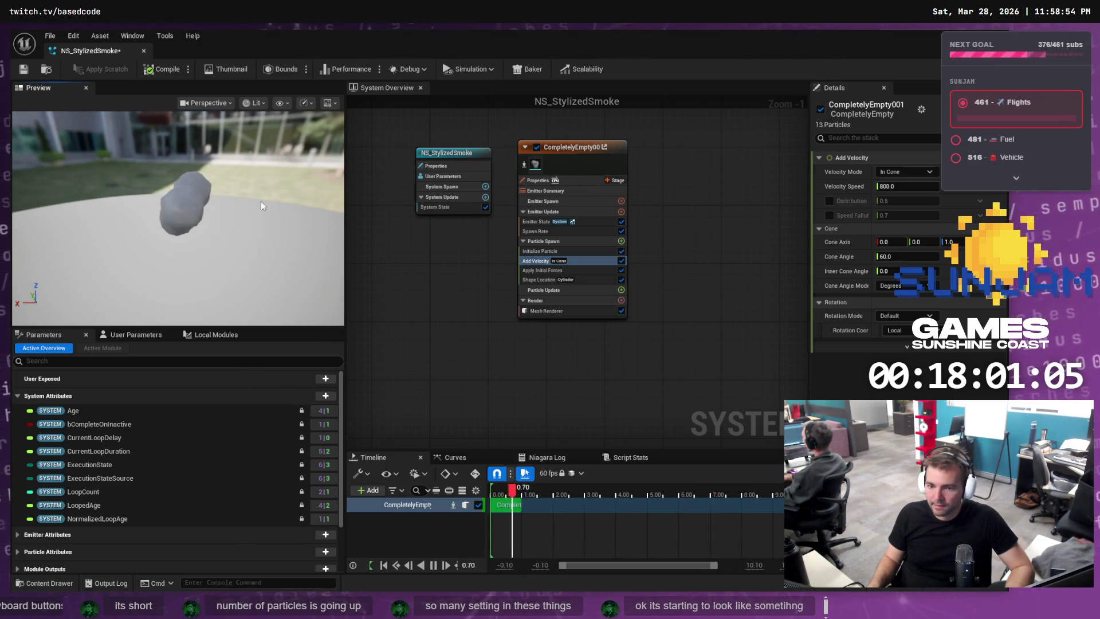
key(alt+Tab)
click(564, 315)
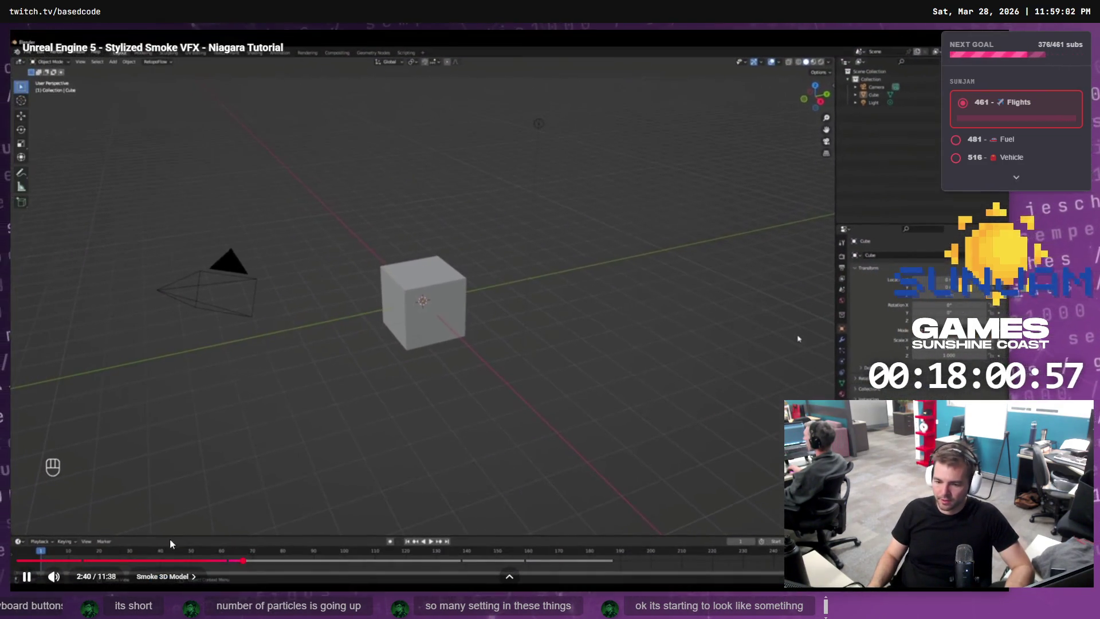
Rewind the tutorial to about 1:33, just before the random lifetime step.
click(114, 560)
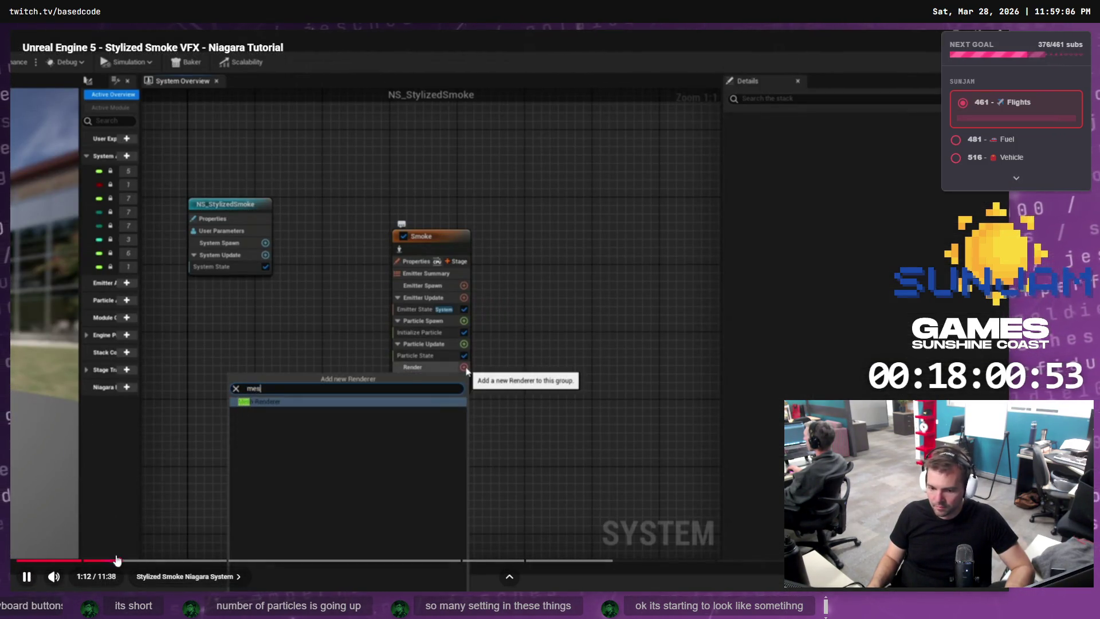
click(149, 560)
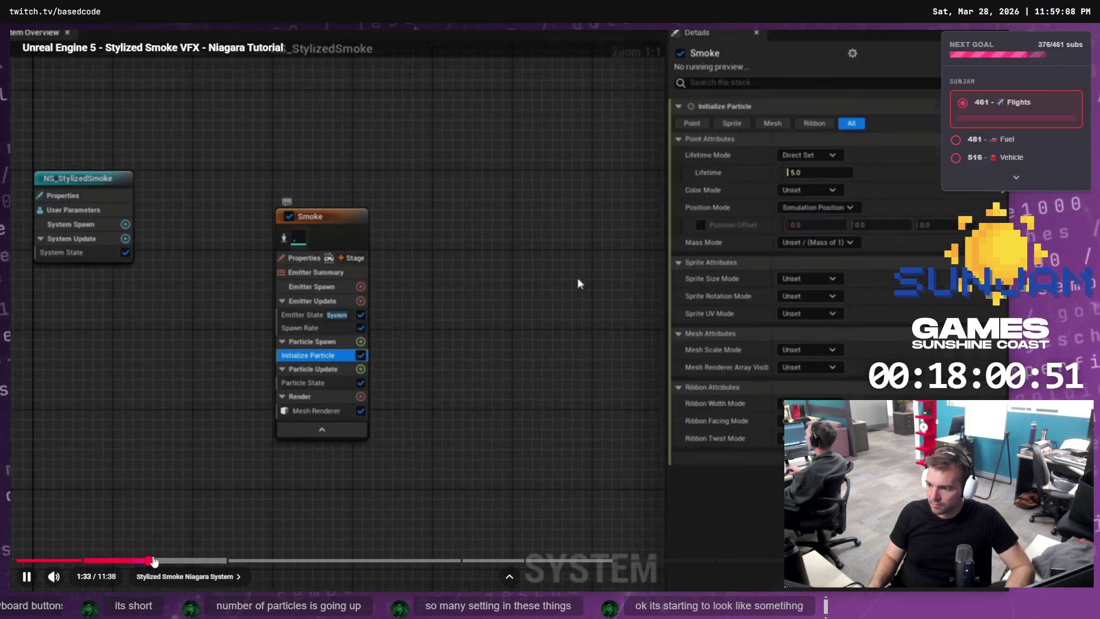
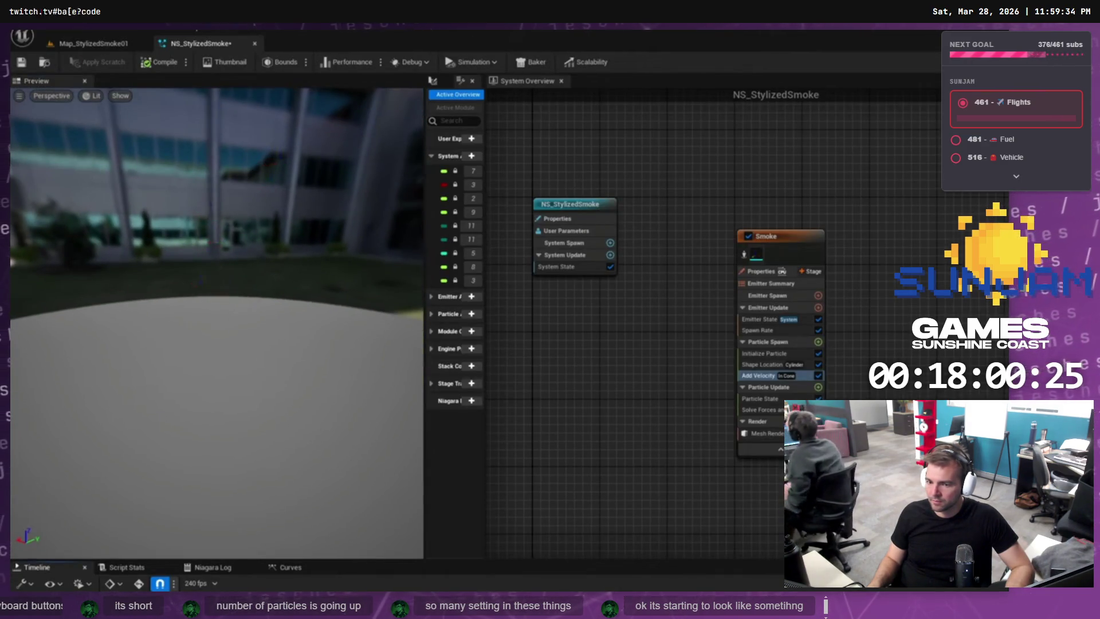
Pause the tutorial, inspect NS_StylizedSmoke's Add Velocity cone settings from several preview angles, then return.
click(411, 325)
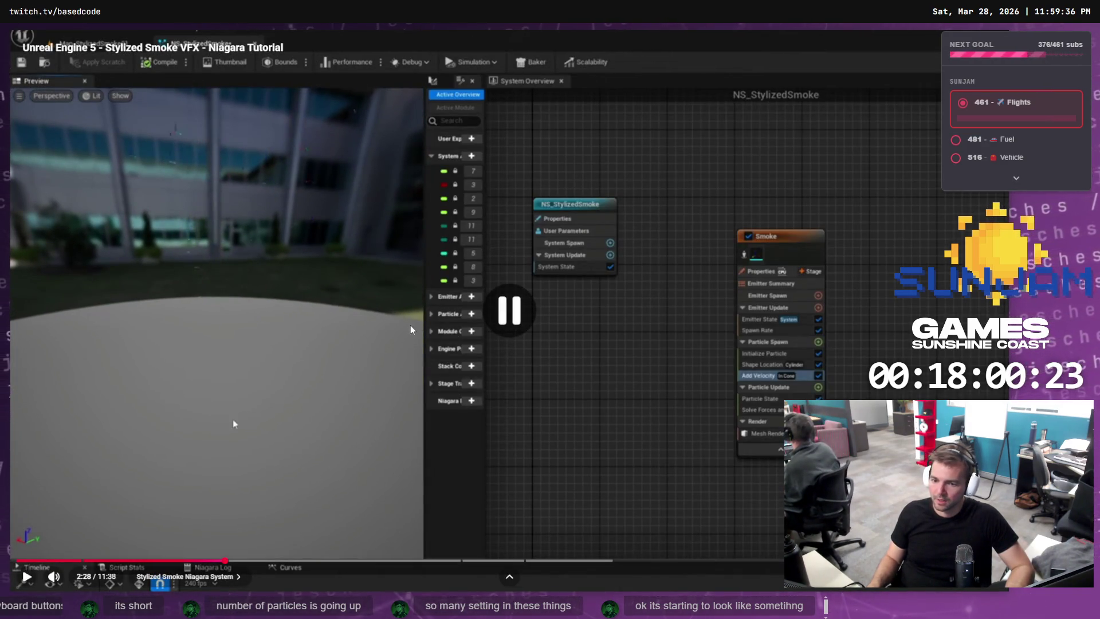
key(alt+Tab)
click(274, 246)
drag(247, 245, 136, 200)
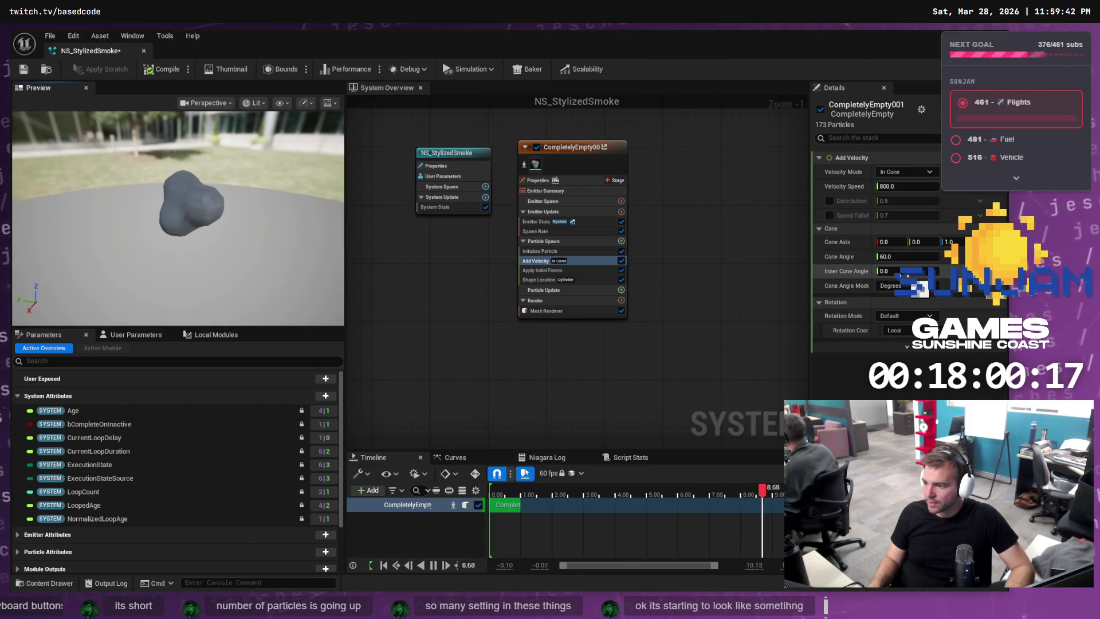
click(556, 260)
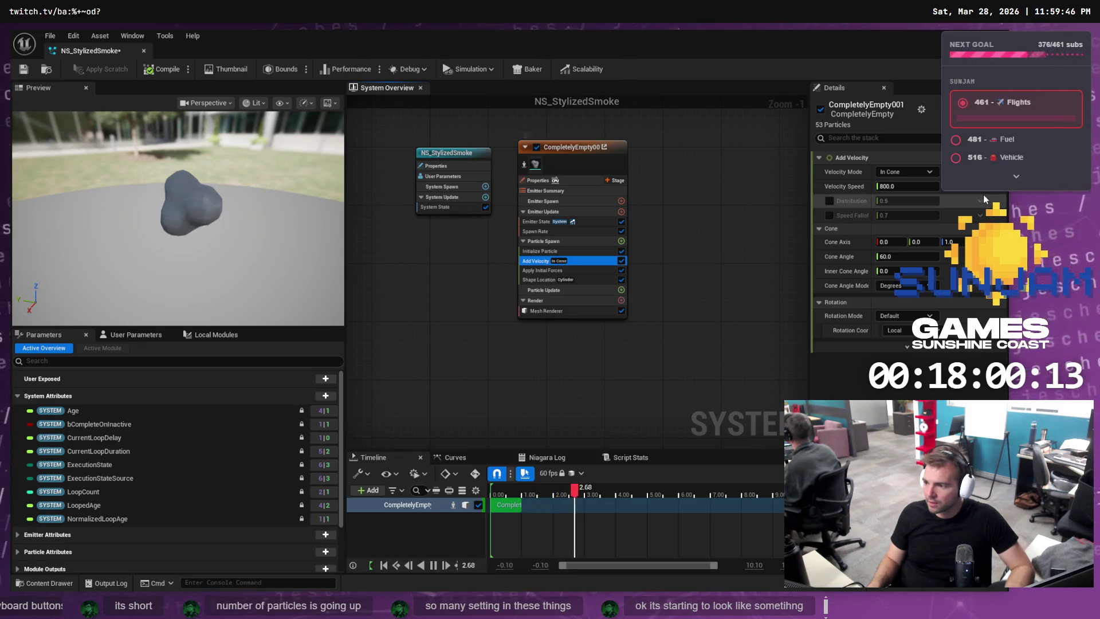
mouse_move(202, 190)
mouse_down()
mouse_move(149, 193)
mouse_move(202, 190)
mouse_up()
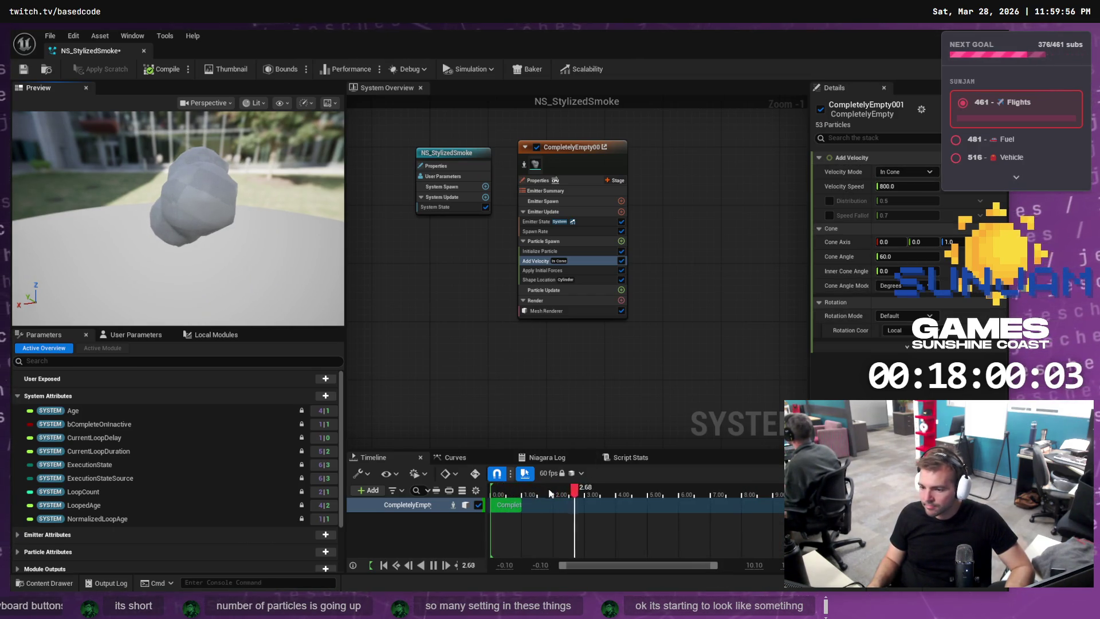
key(alt+Tab)
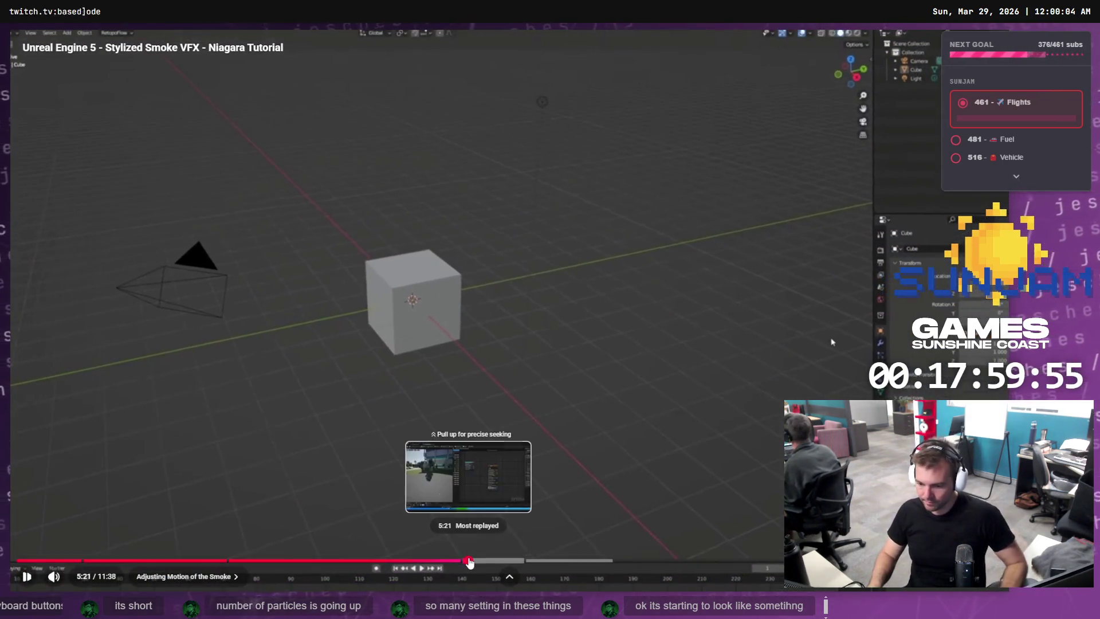
Seek the tutorial to about 5:22, watch the Scale Mesh Size step, then pause back at 5:19.
click(470, 559)
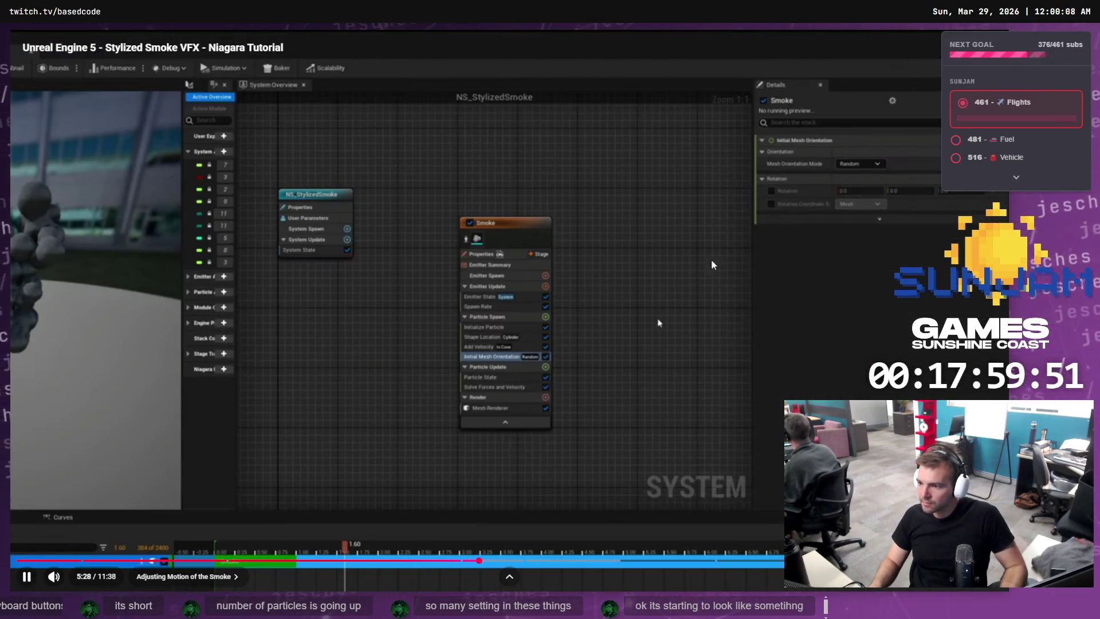
click(498, 369)
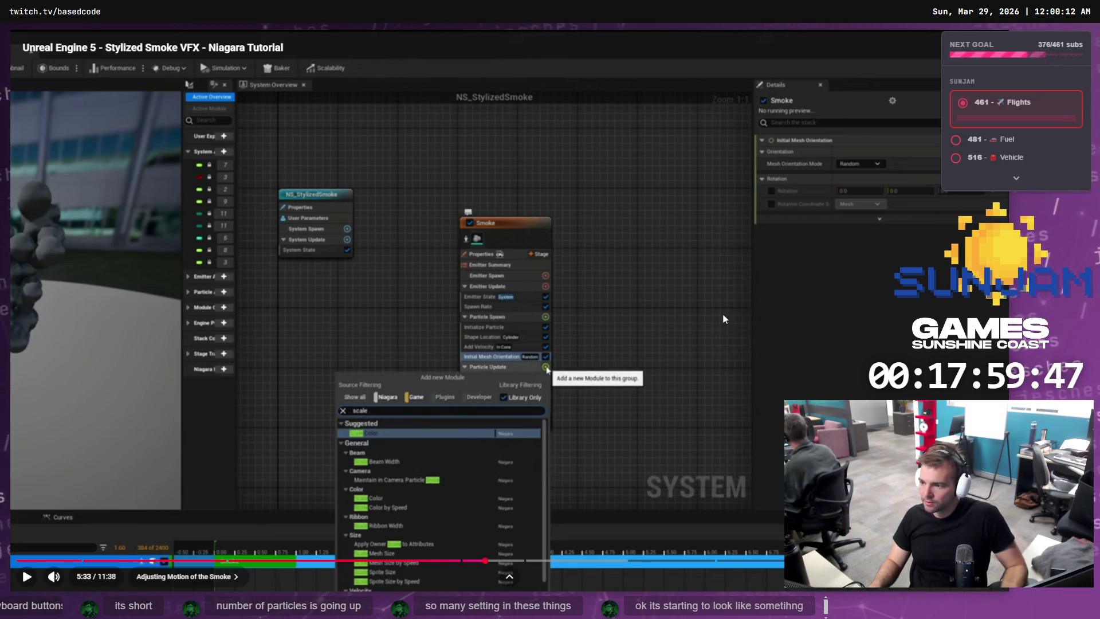
click(705, 324)
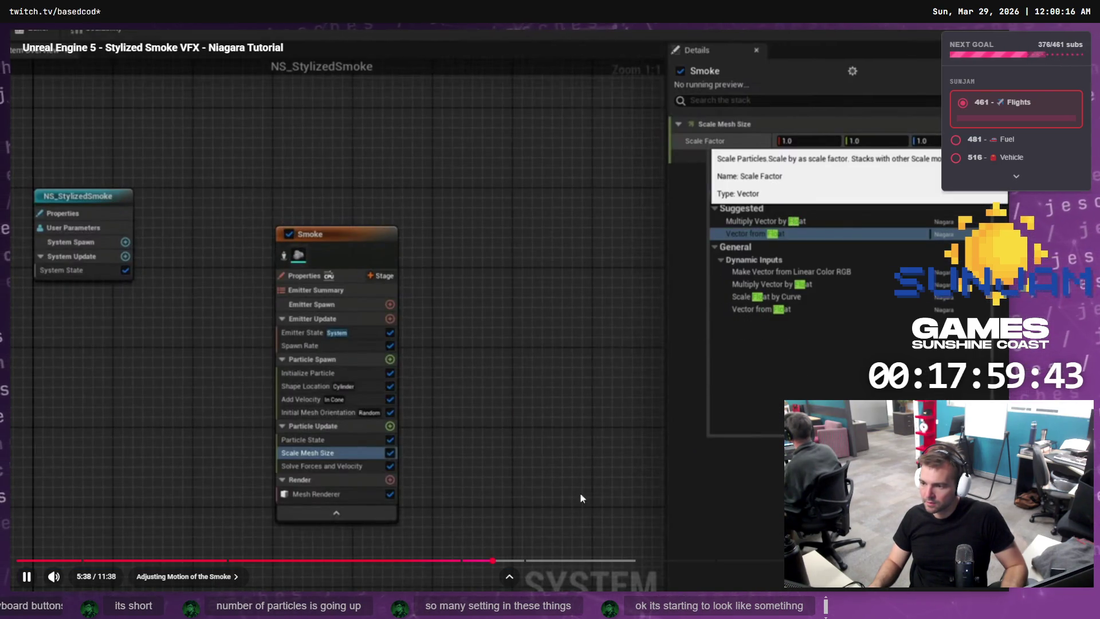
click(469, 562)
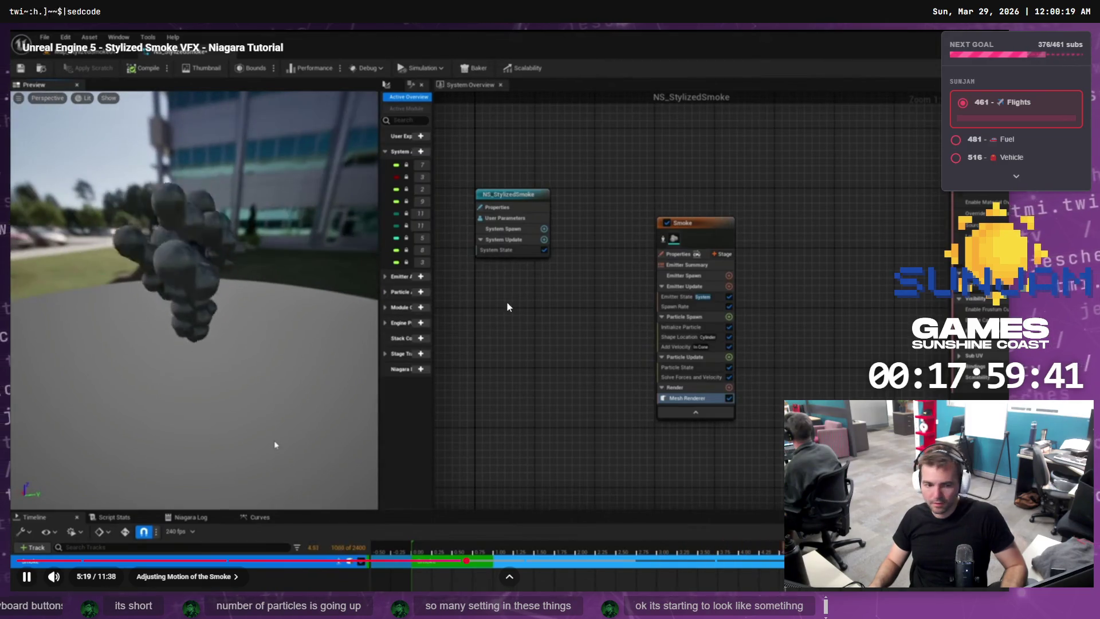
click(275, 445)
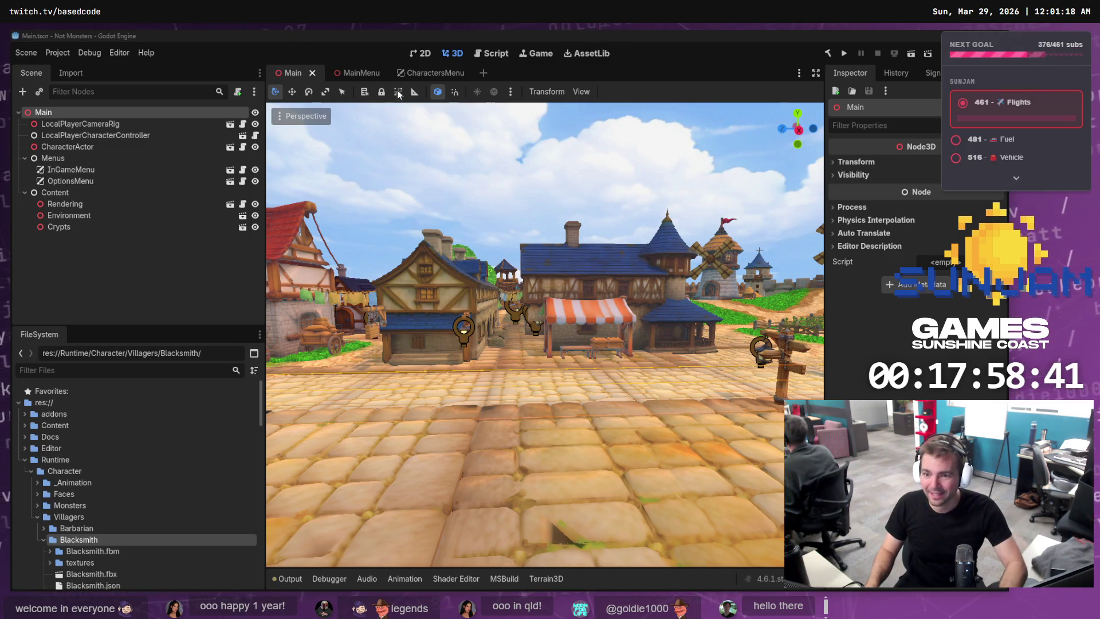
Switch to the MainMenu scene and run the project with F5.
mouse_move(358, 73)
key(ctrl+Tab)
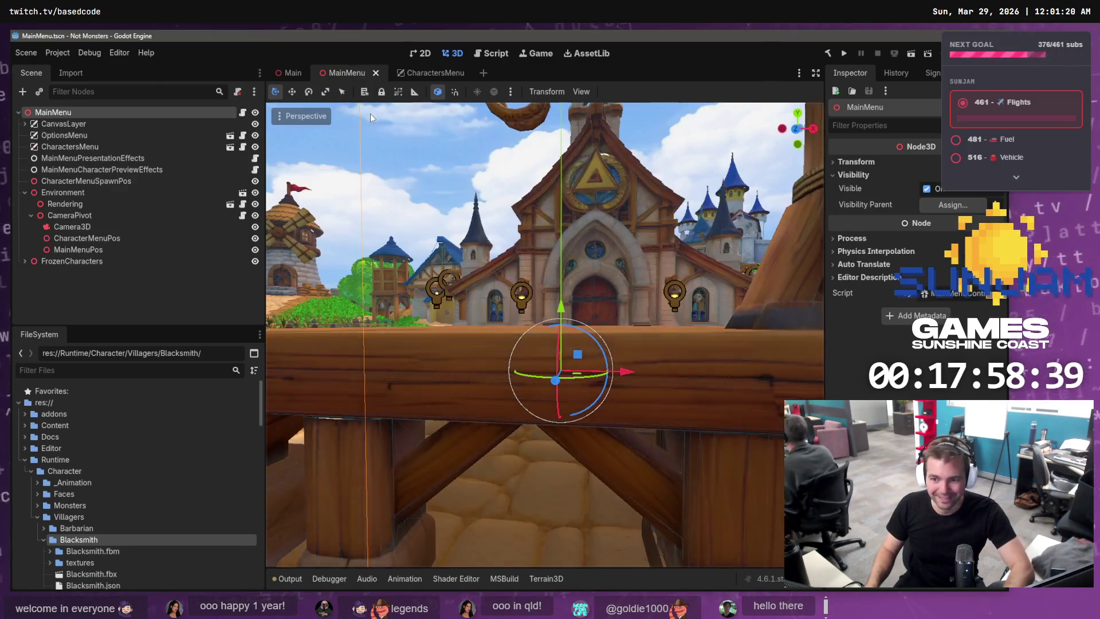
key(F5)
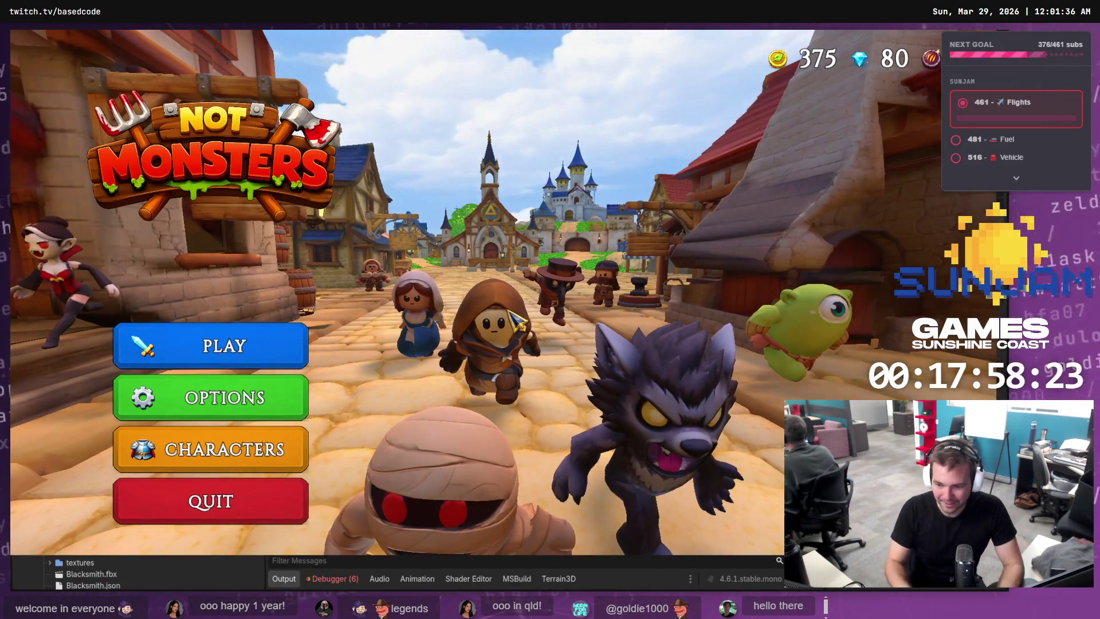
Preview the Farmer, Butcher, Shepherd, Maiden and Doctor villagers on the Characters screen.
click(300, 452)
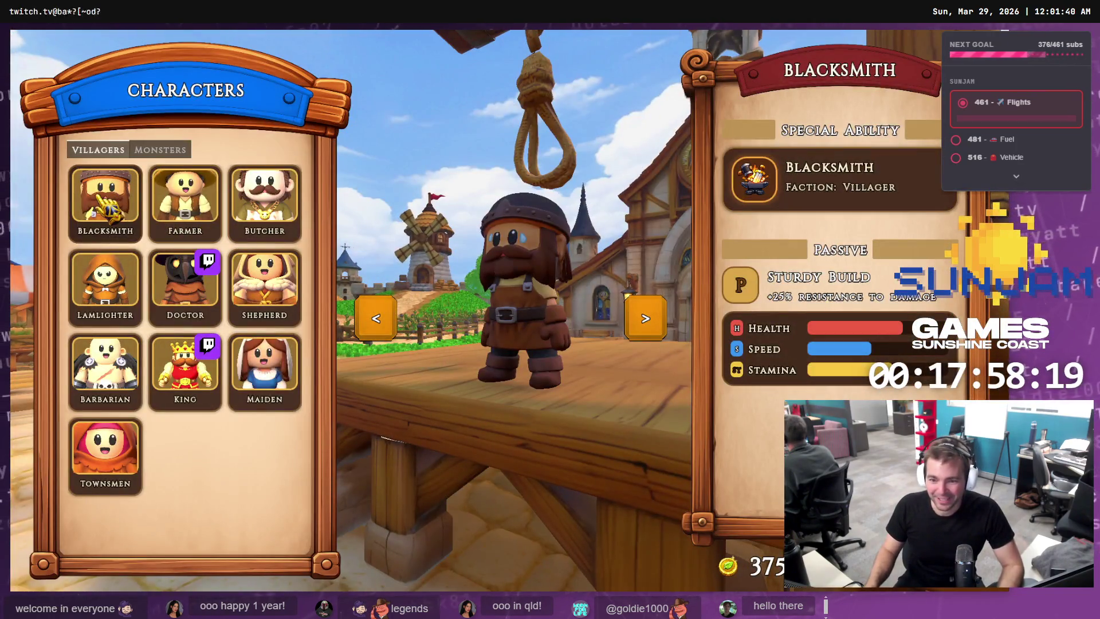
click(185, 195)
click(252, 201)
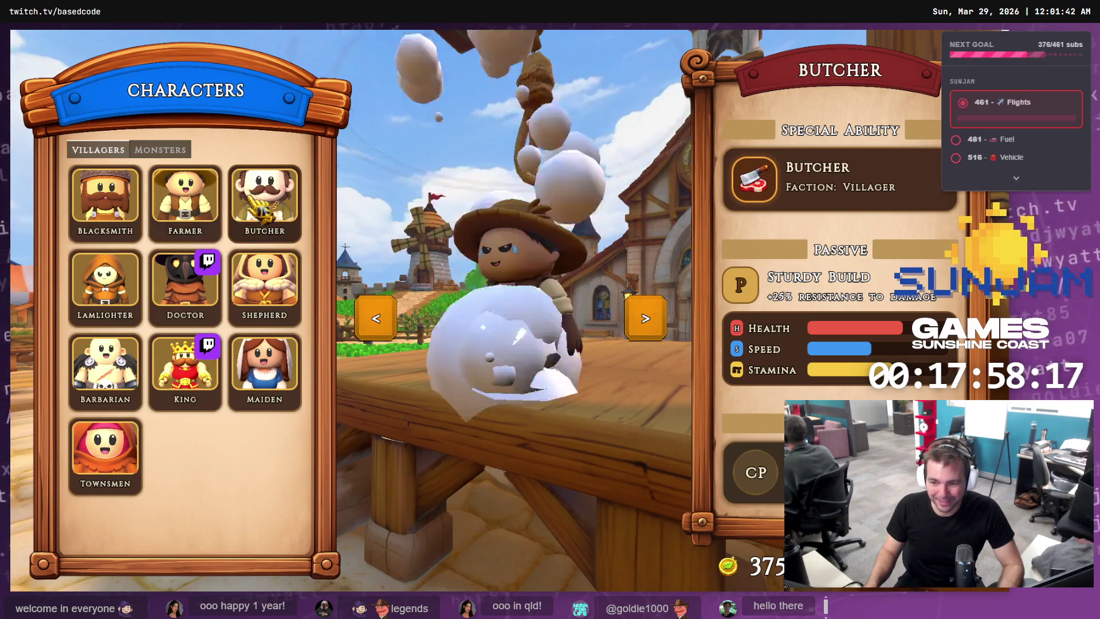
click(265, 283)
click(276, 370)
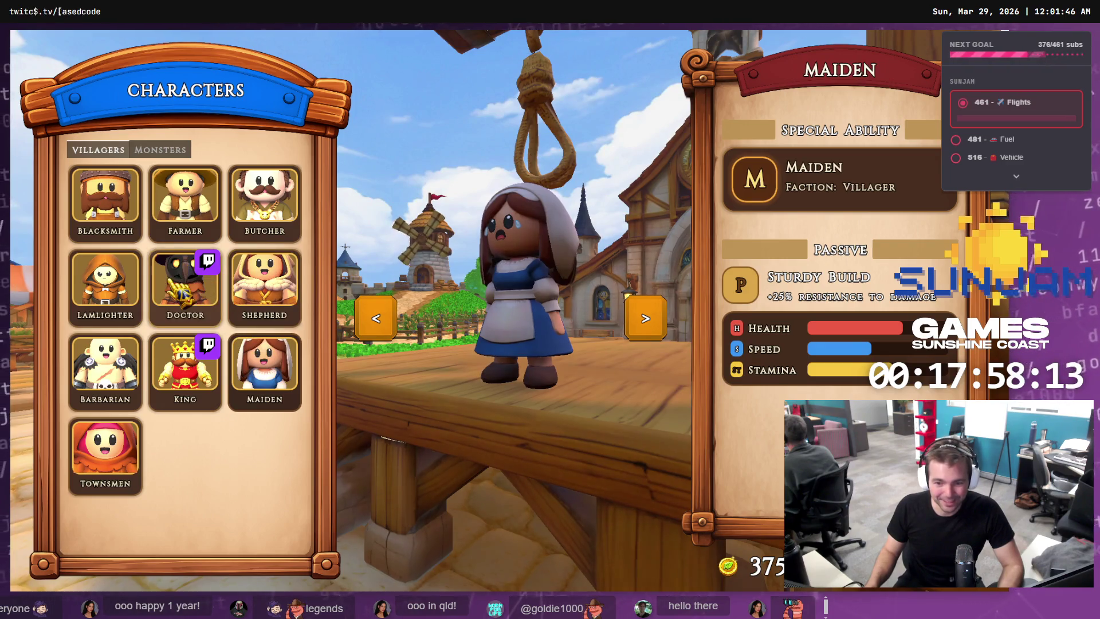
click(175, 292)
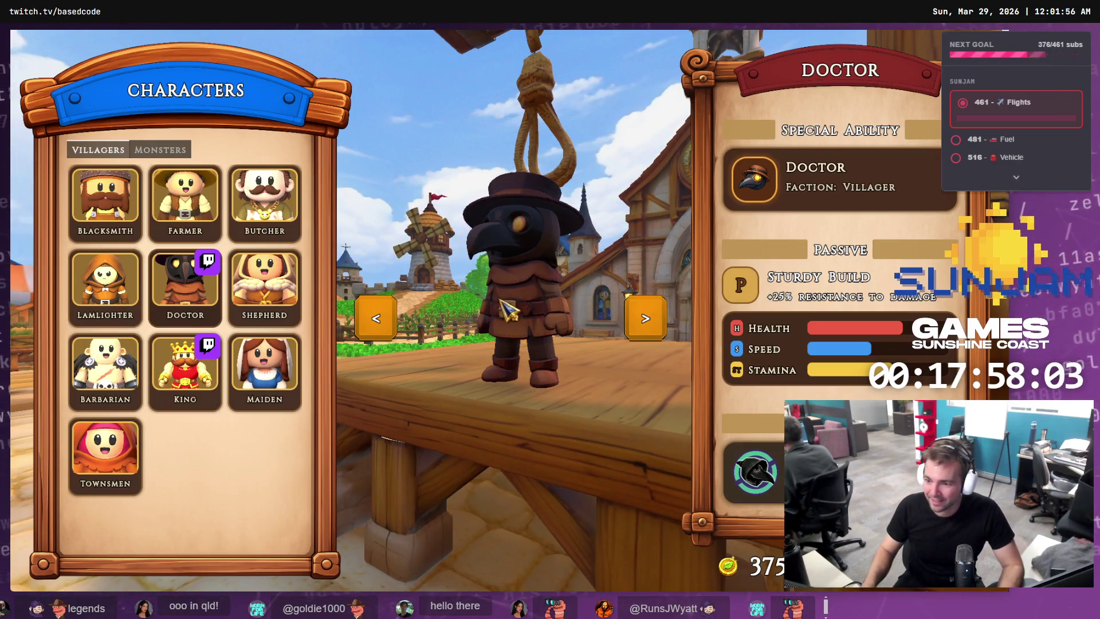
key(Escape)
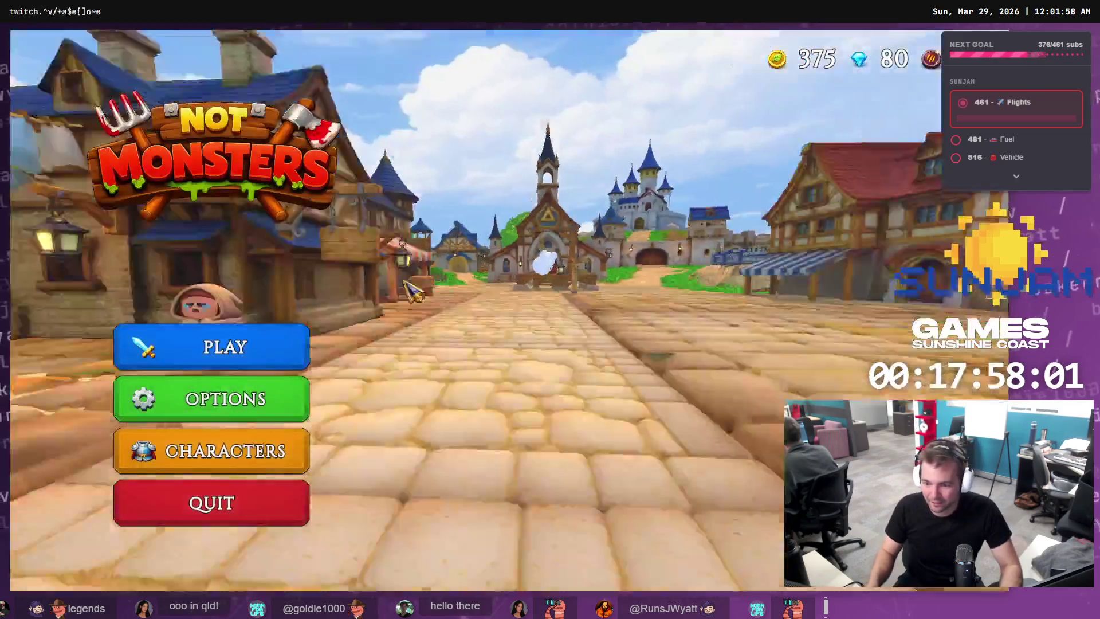
Set the game's video resolution to 1280 x 720 and display mode to Windowed.
click(277, 408)
click(587, 194)
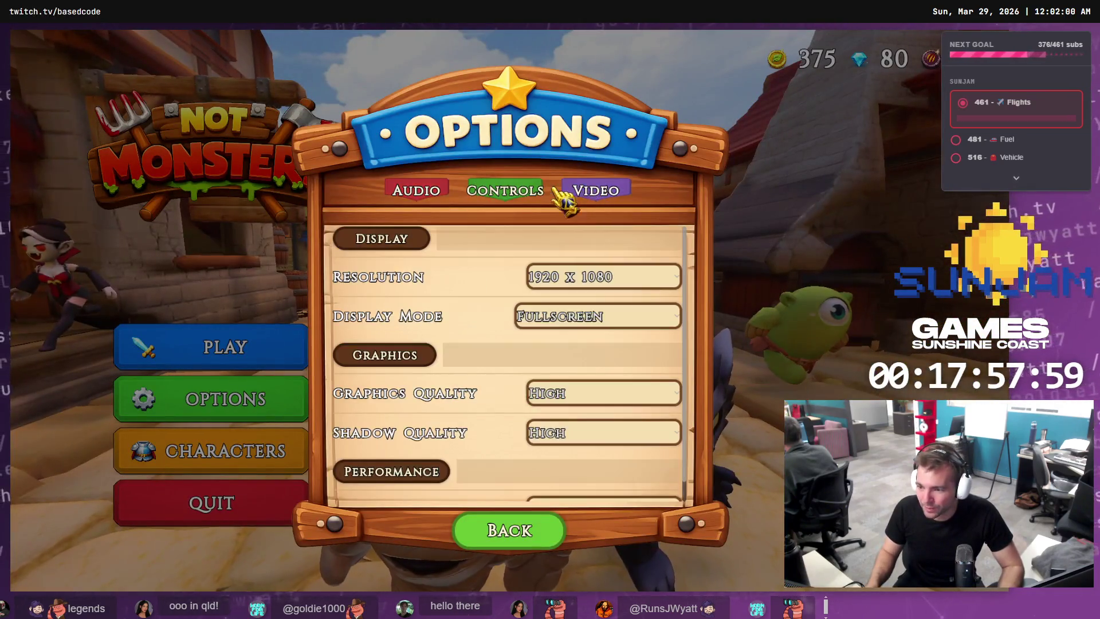
click(570, 277)
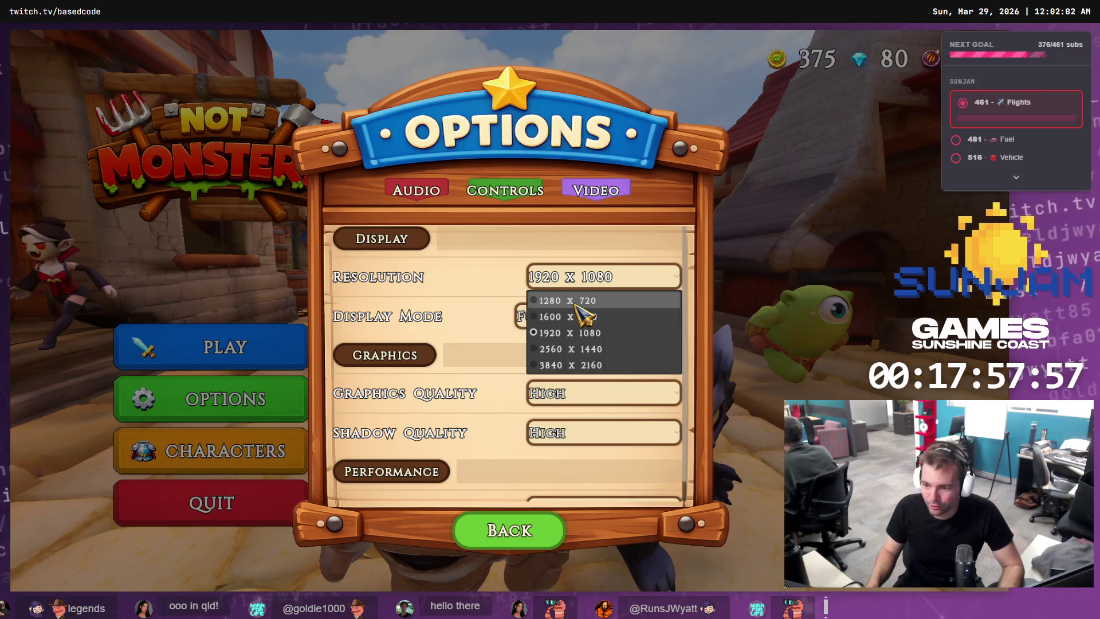
click(573, 300)
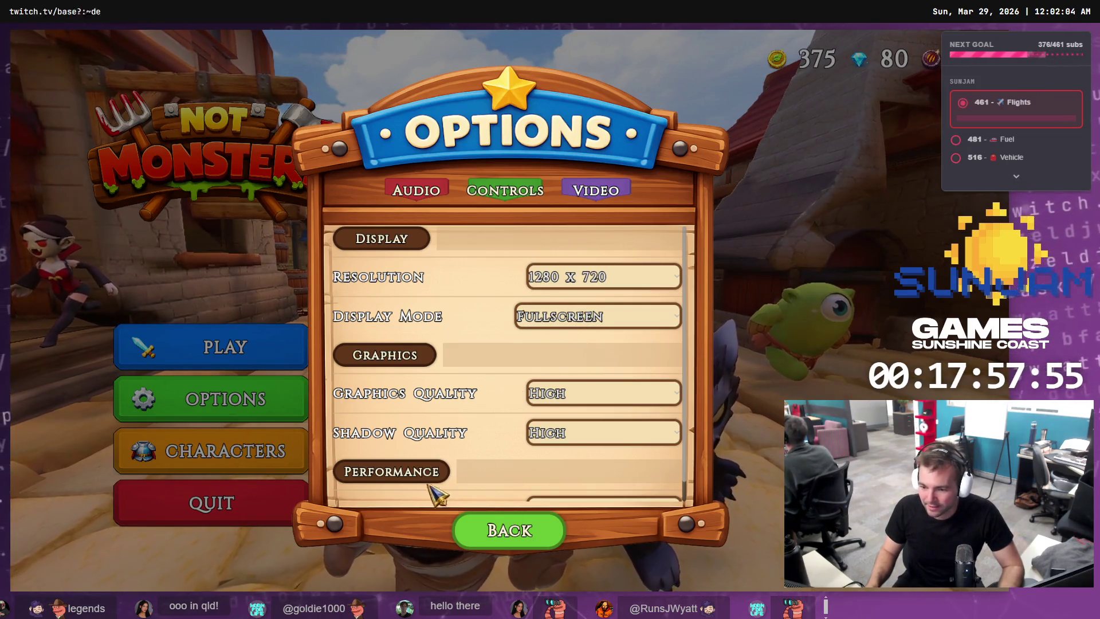
click(584, 319)
click(574, 341)
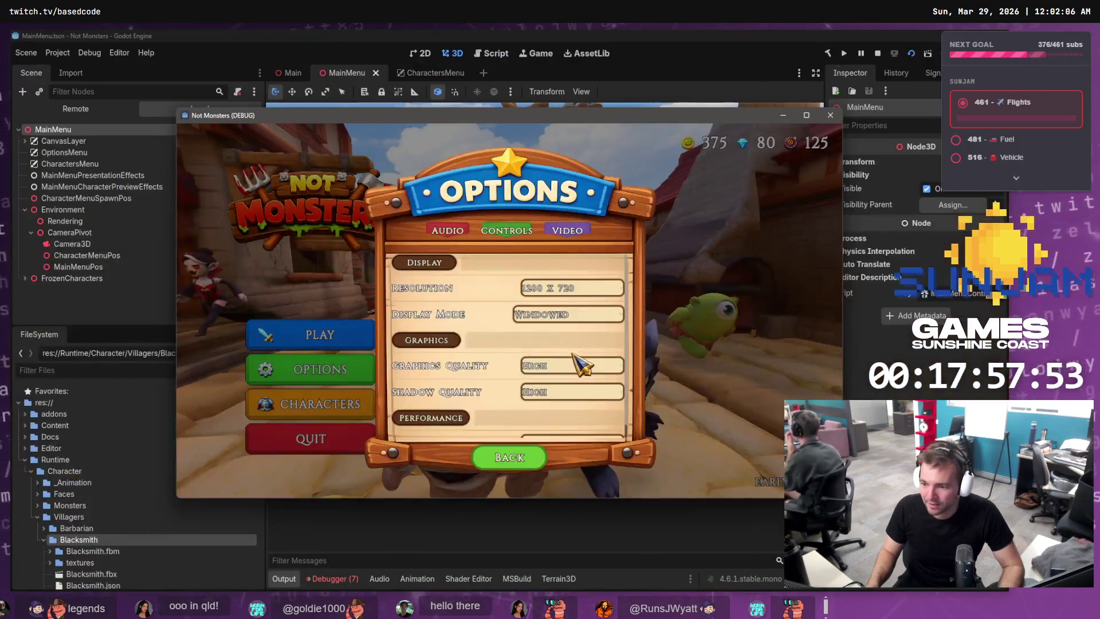
Move the game window left and preview the King on the Characters screen.
drag(543, 121, 464, 125)
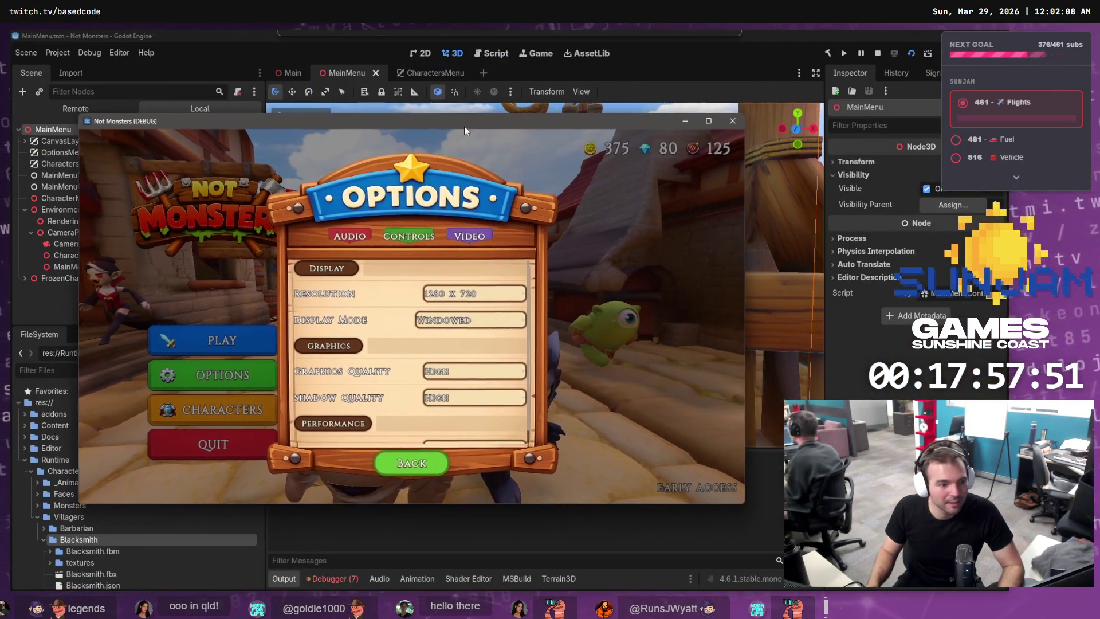
click(420, 465)
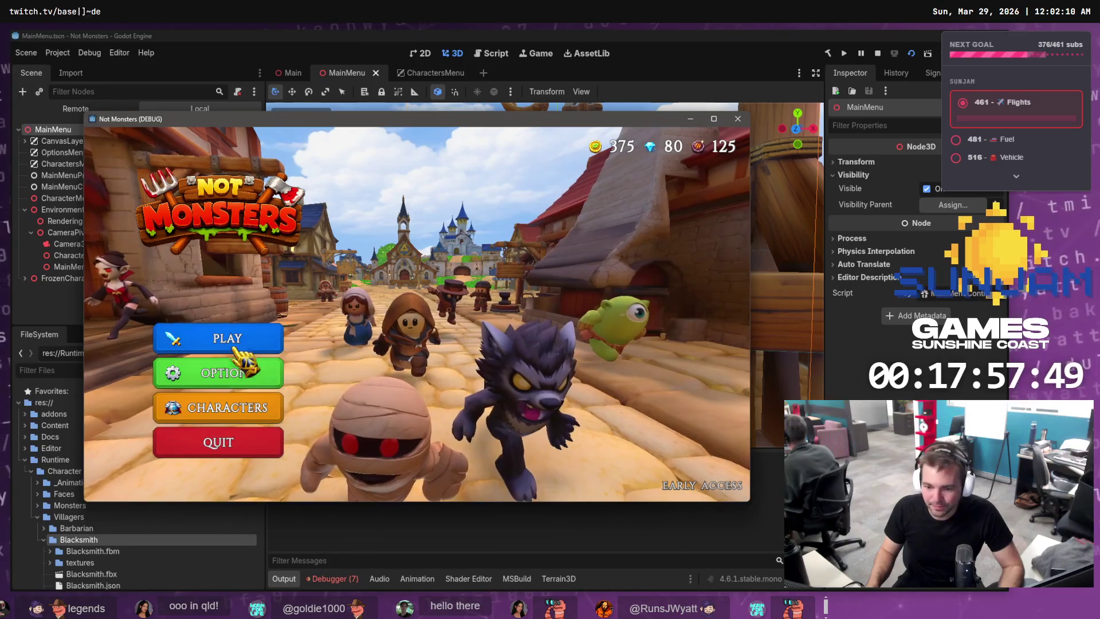
click(257, 398)
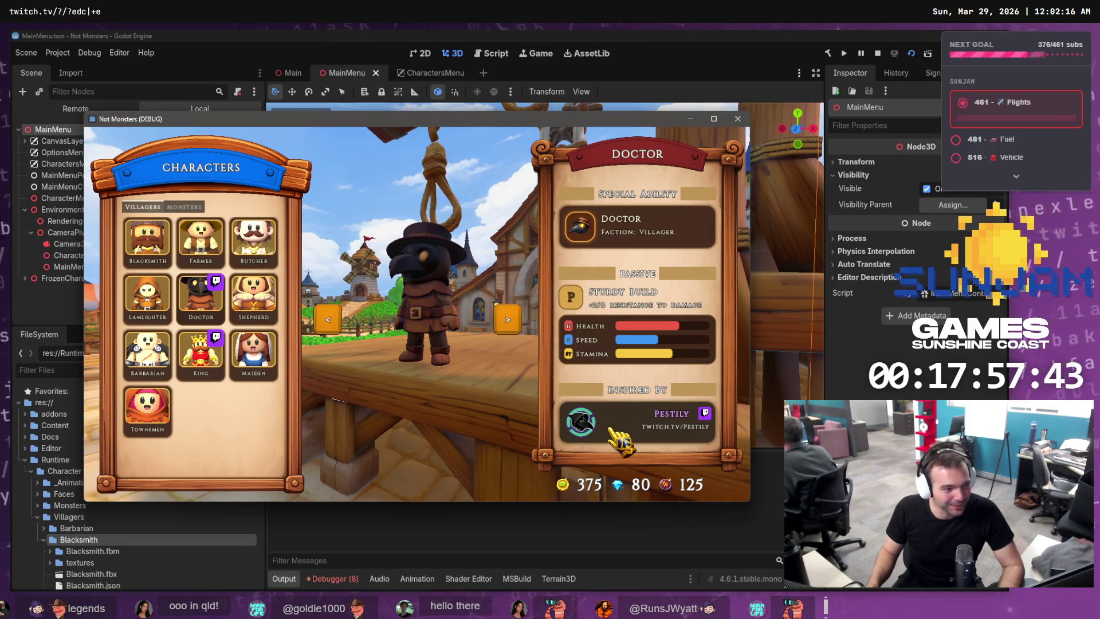
click(198, 352)
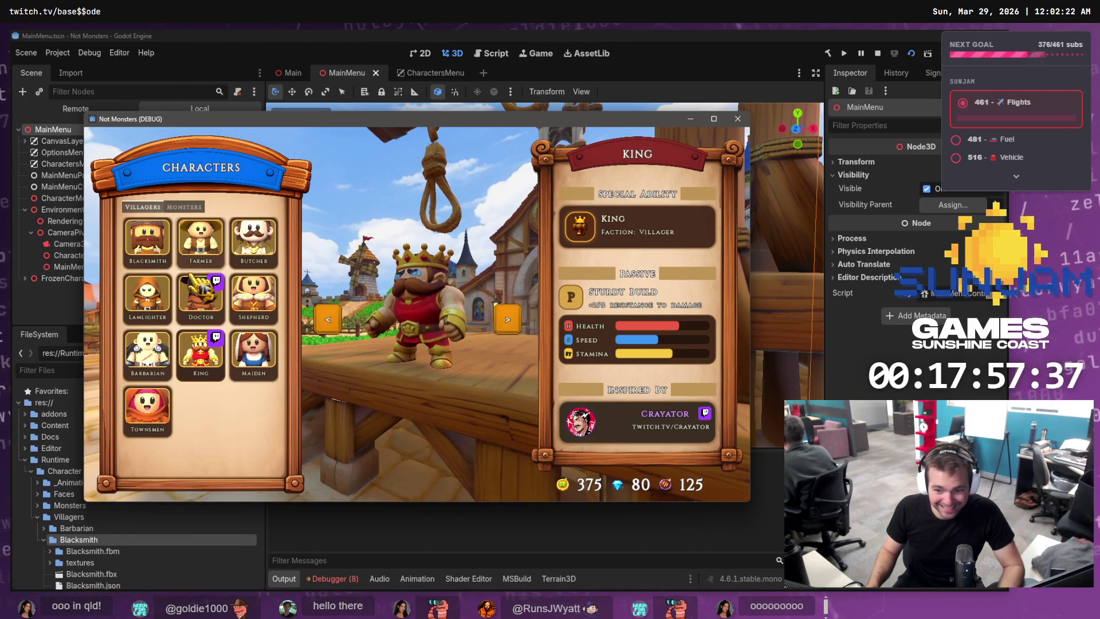
Toggle between the Monsters and Villagers lists and preview the Worm monster.
click(183, 207)
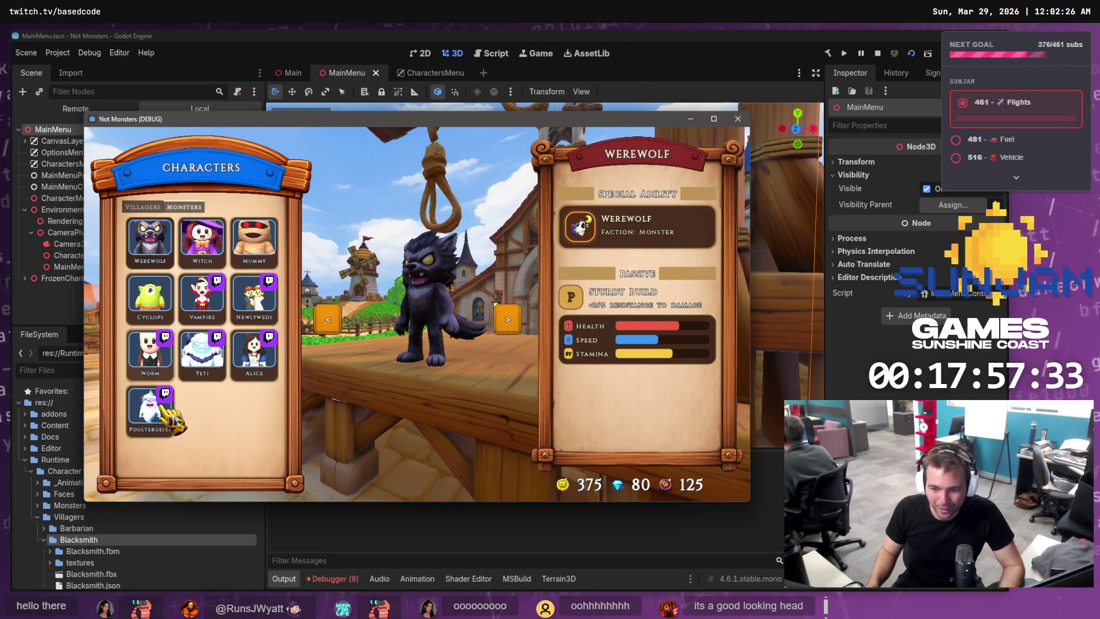
click(153, 207)
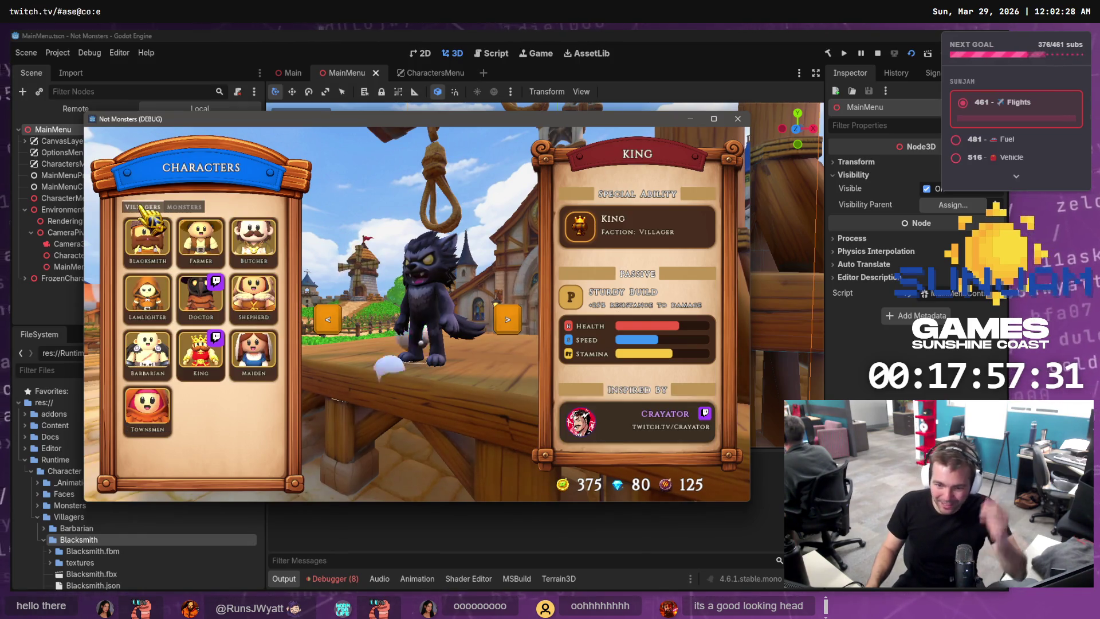
click(188, 208)
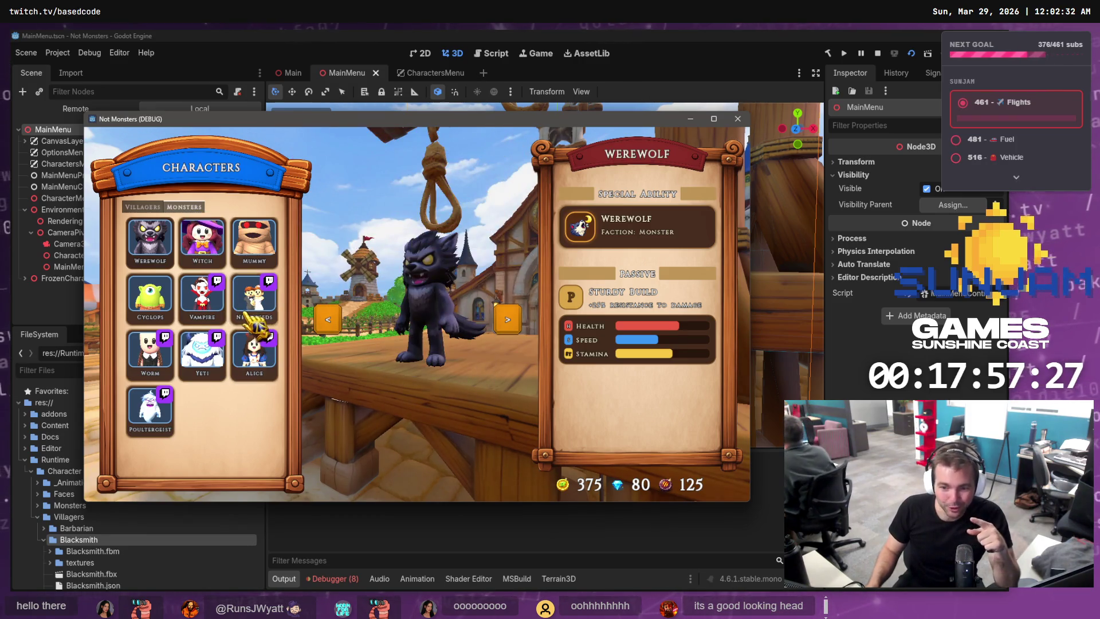
click(153, 359)
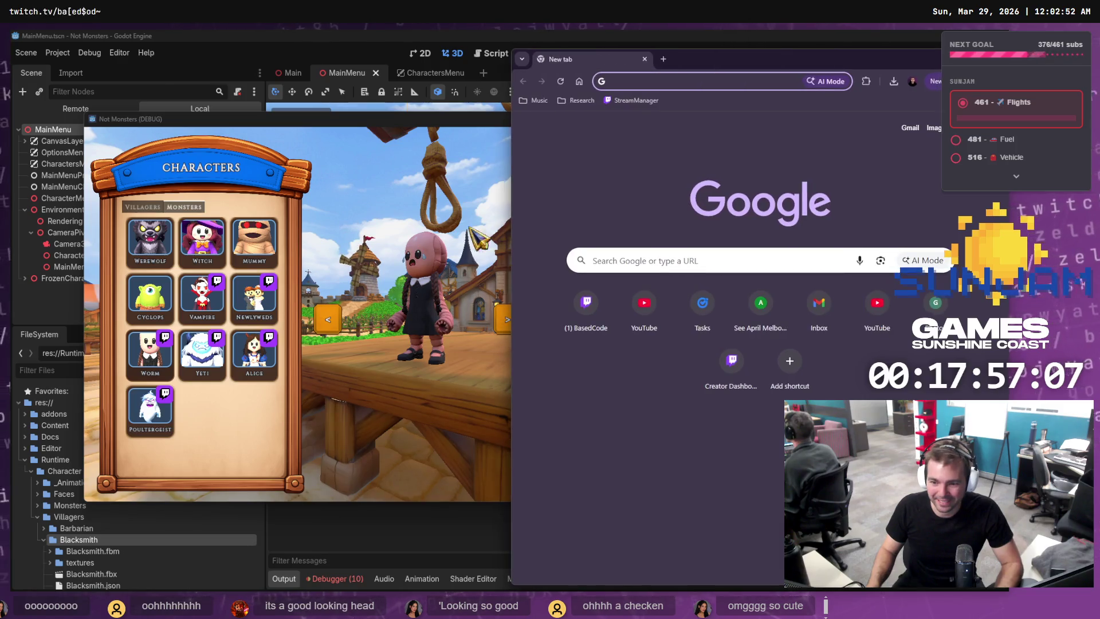
Open the Twitch channel credited on the Worm card in Chrome, then close the extra Twitch tabs.
click(235, 396)
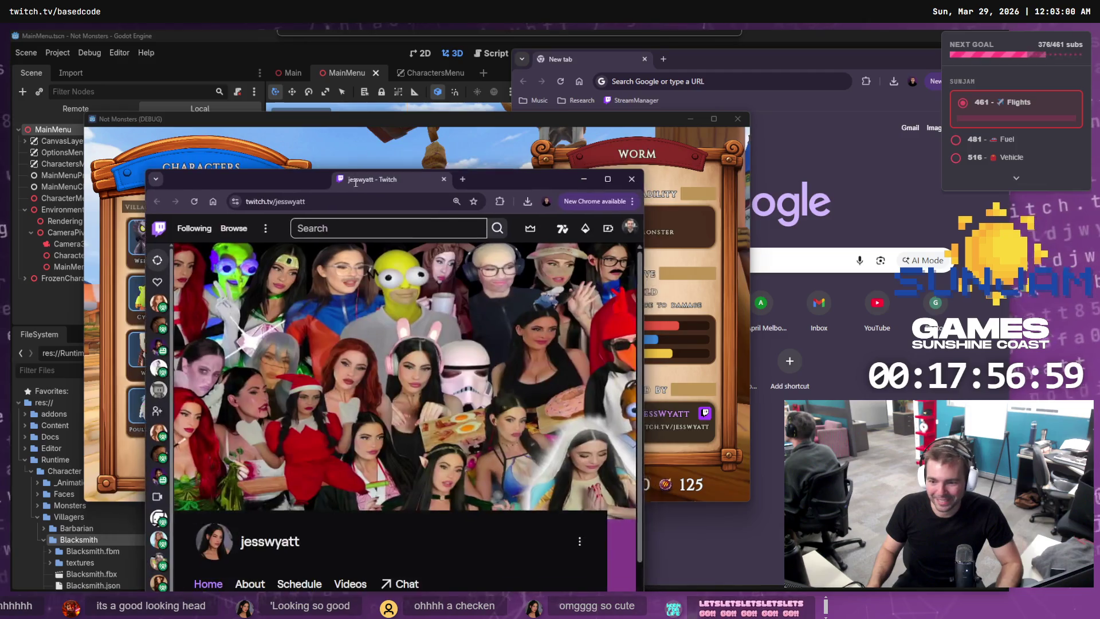
key(alt+Tab)
drag(445, 158, 657, 173)
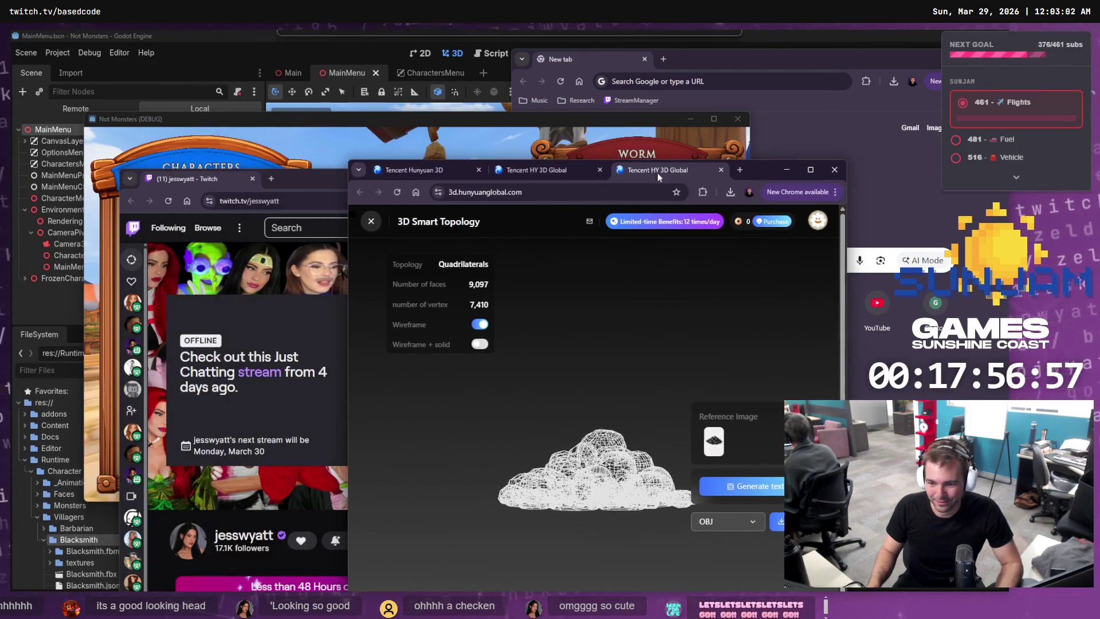
click(300, 180)
click(630, 143)
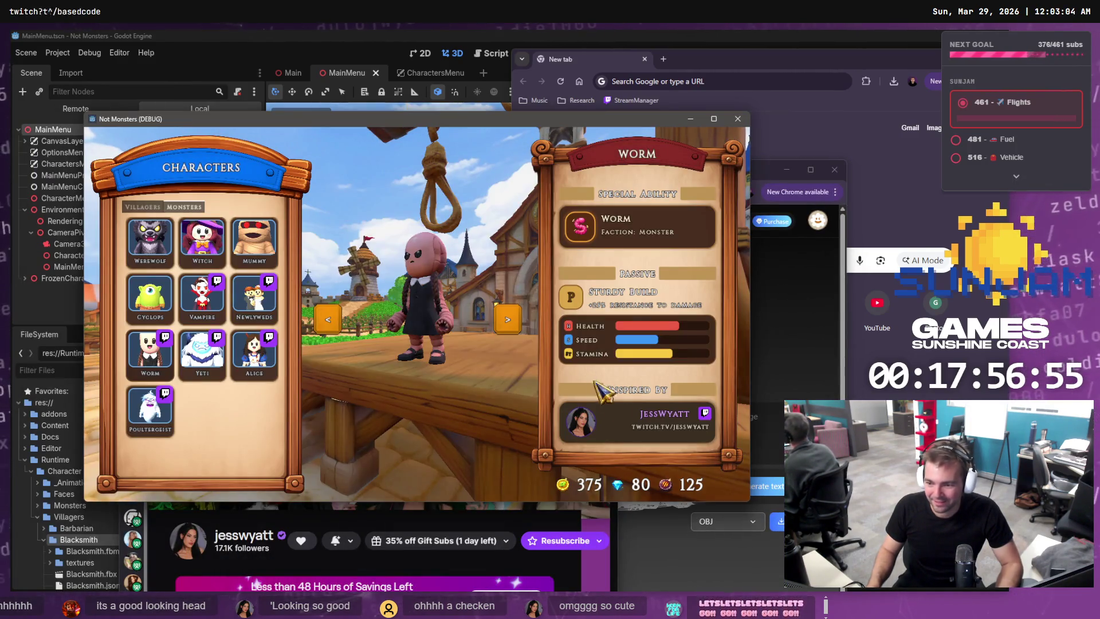
click(614, 415)
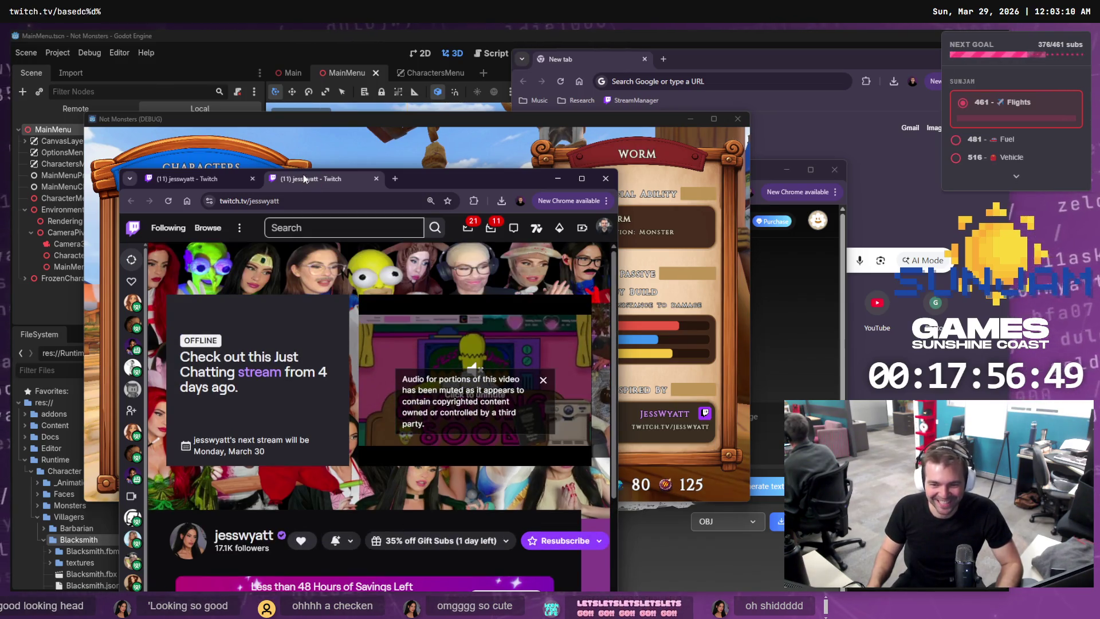
middle_click(303, 178)
middle_click(215, 180)
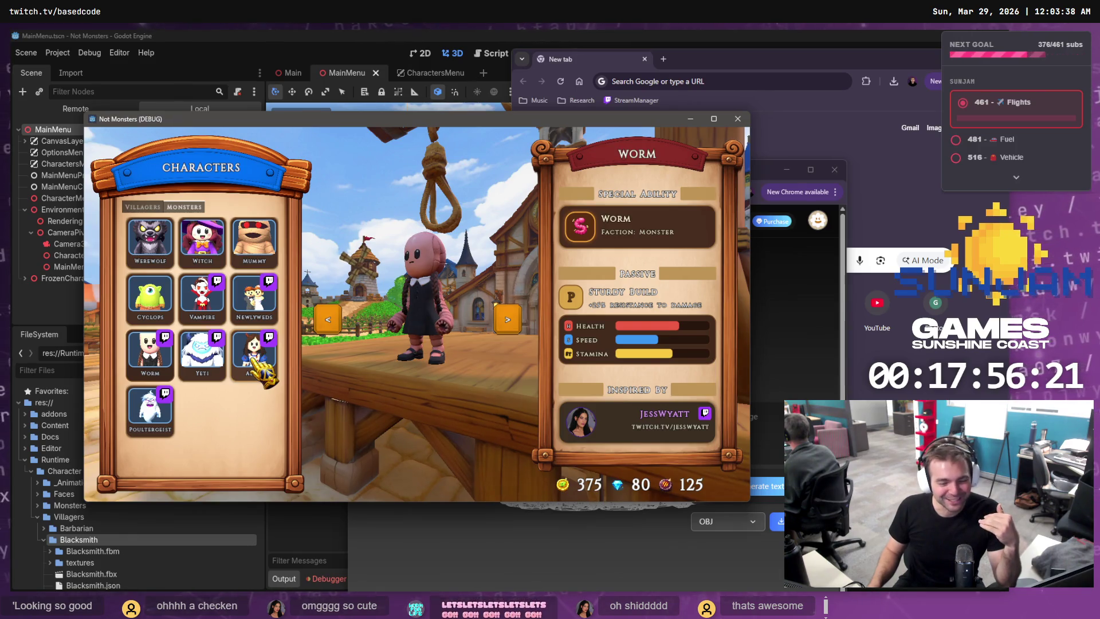
Preview Yeti, move and slightly enlarge the game window, preview Poultergeist, then close the game.
click(201, 356)
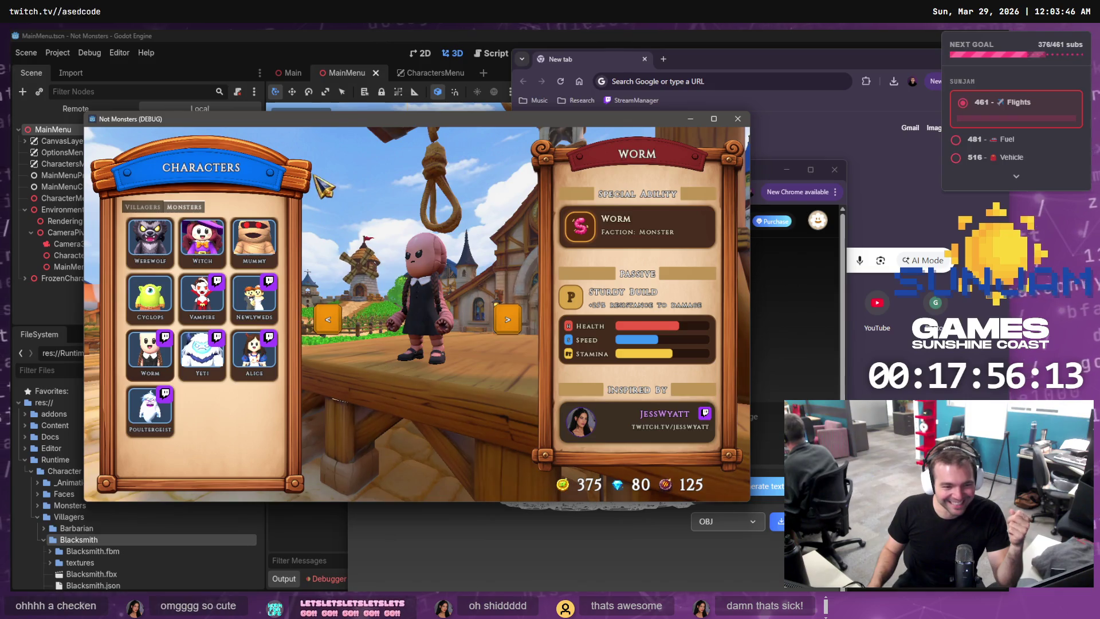
mouse_move(138, 114)
mouse_down()
mouse_move(65, 44)
mouse_move(71, 60)
mouse_up()
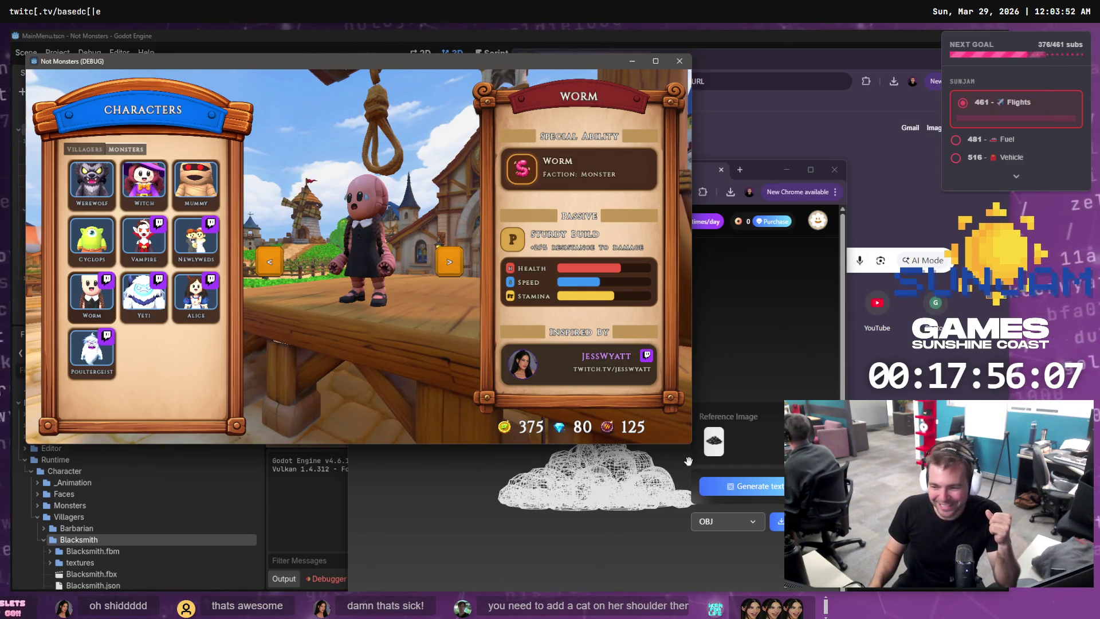
drag(689, 448, 778, 525)
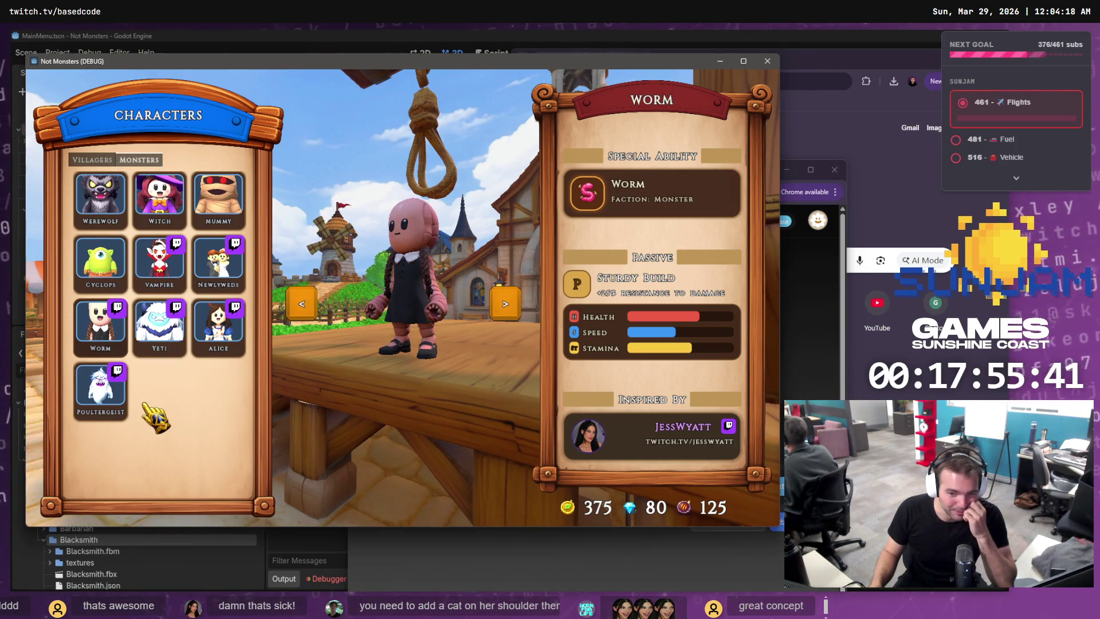
click(100, 389)
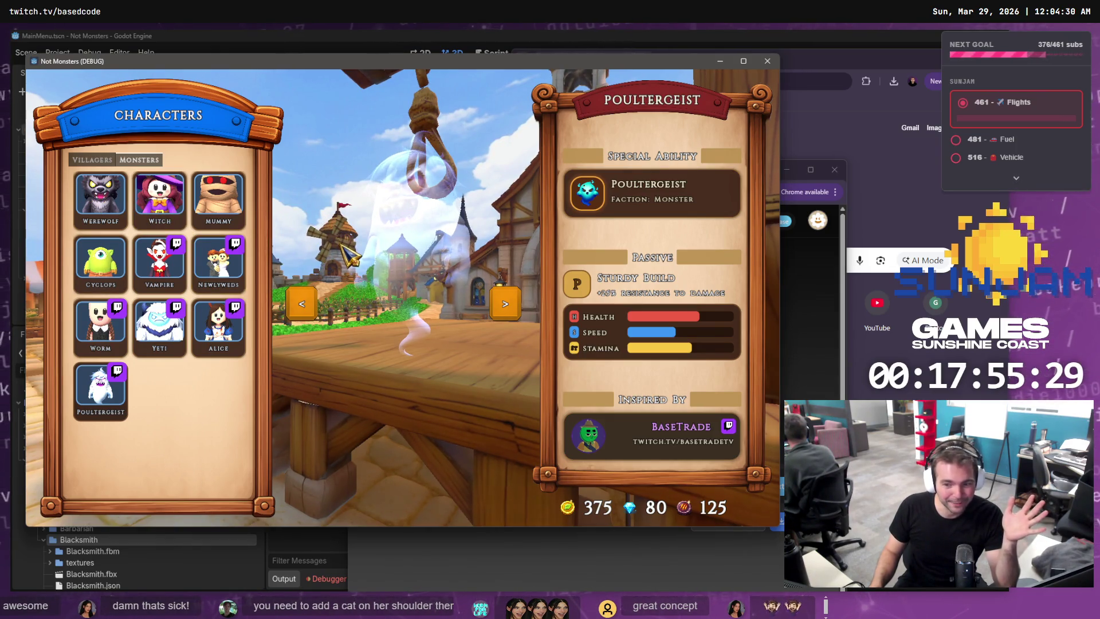
click(758, 66)
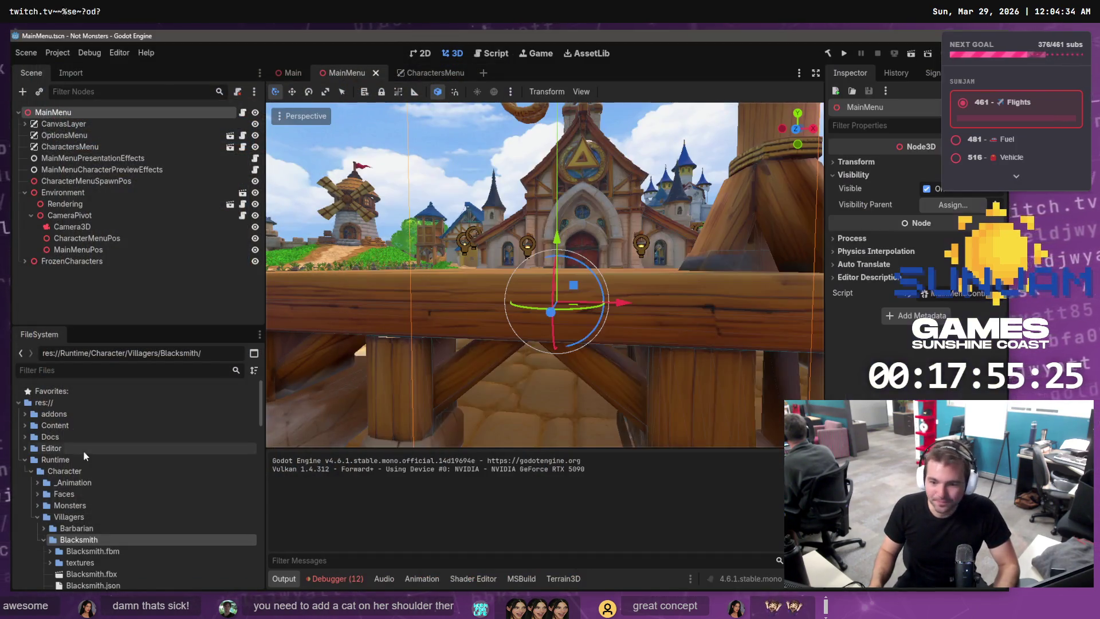
Run the Main scene and walk the character down the street onto the platform, transforming into the werewolf.
click(288, 74)
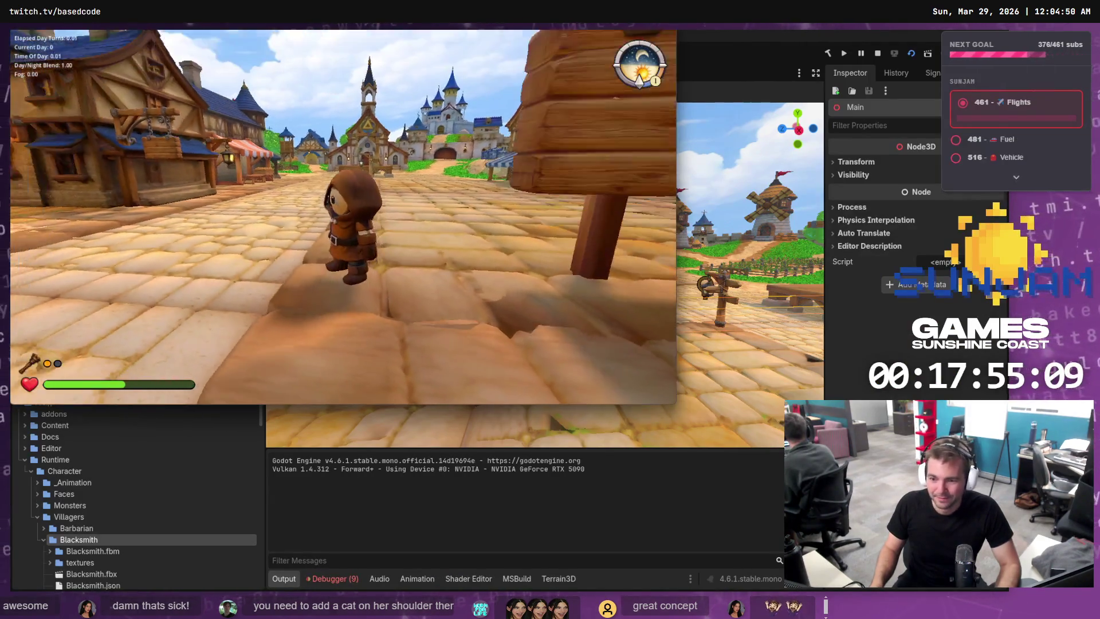
key(shift+w)
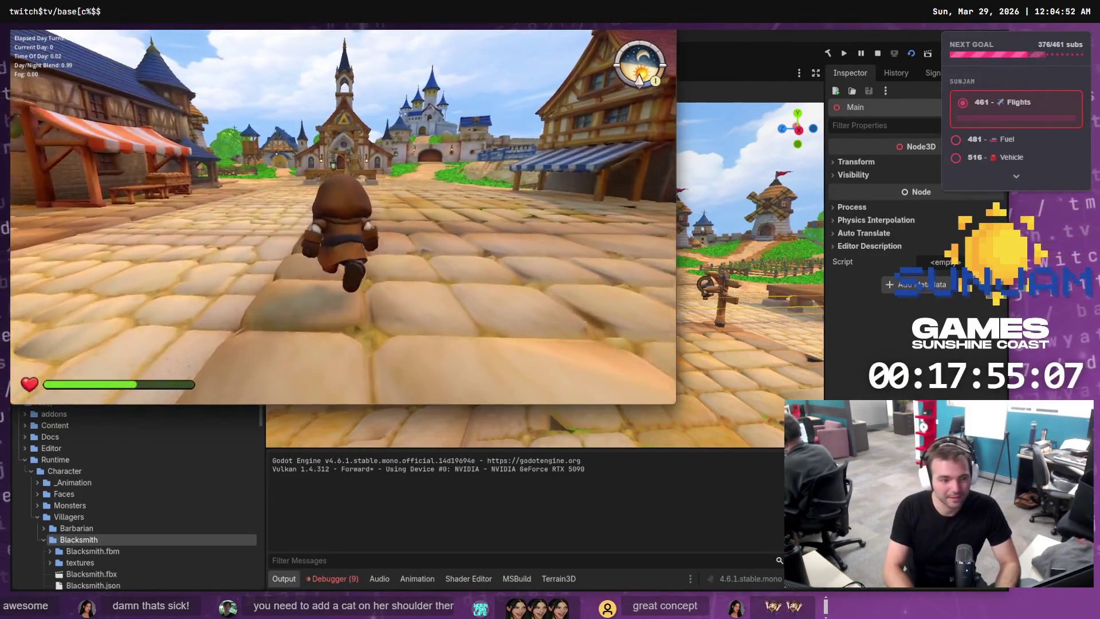
key(s)
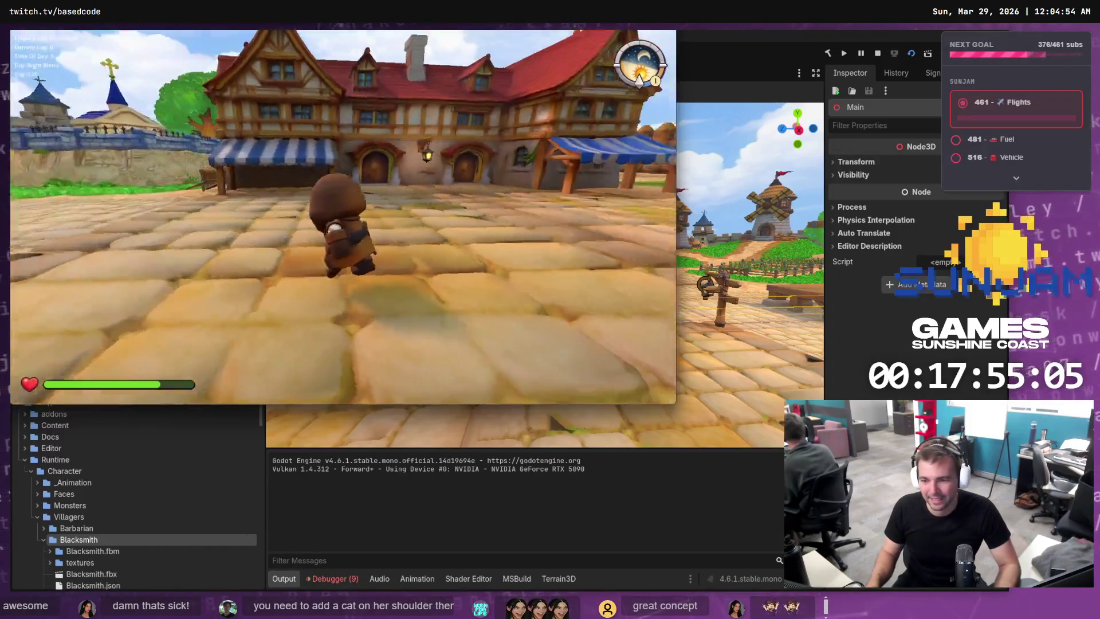
key(a)
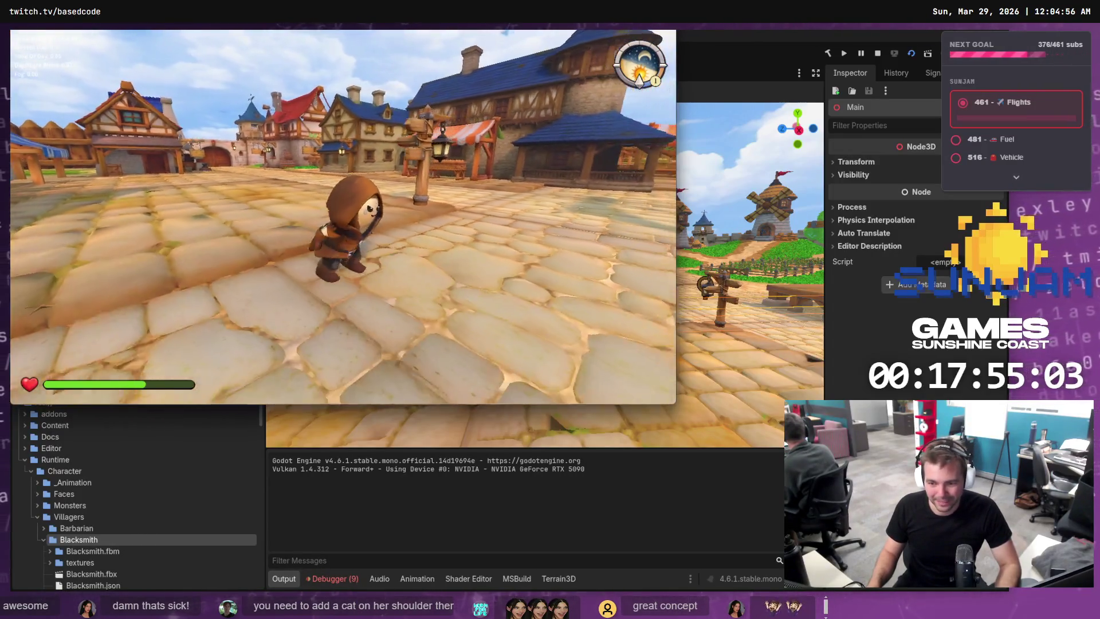
key(w)
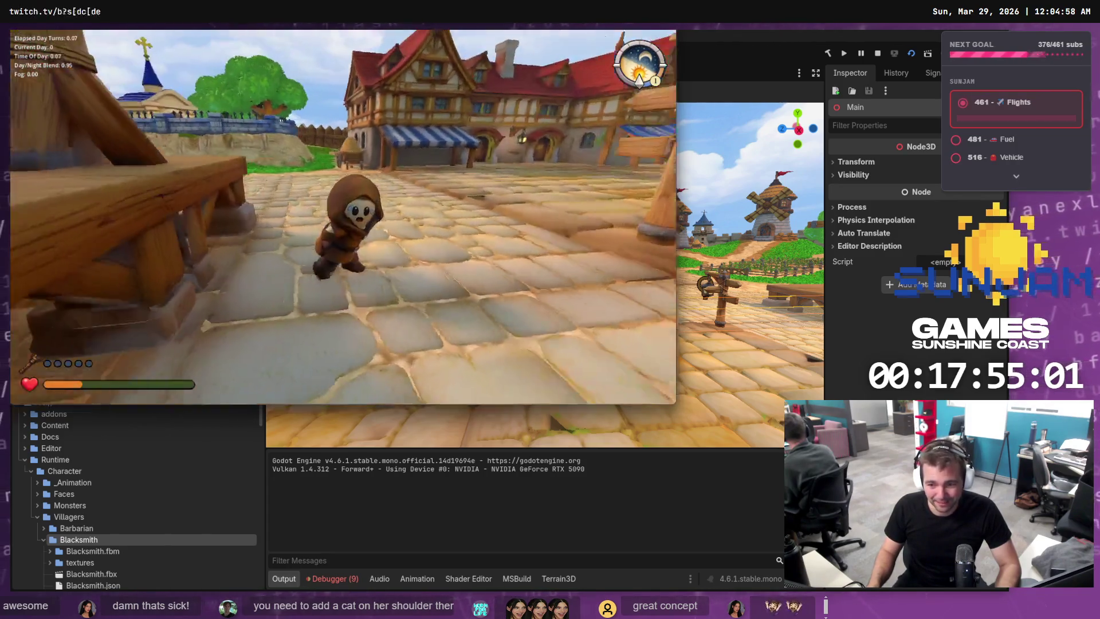
key(s)
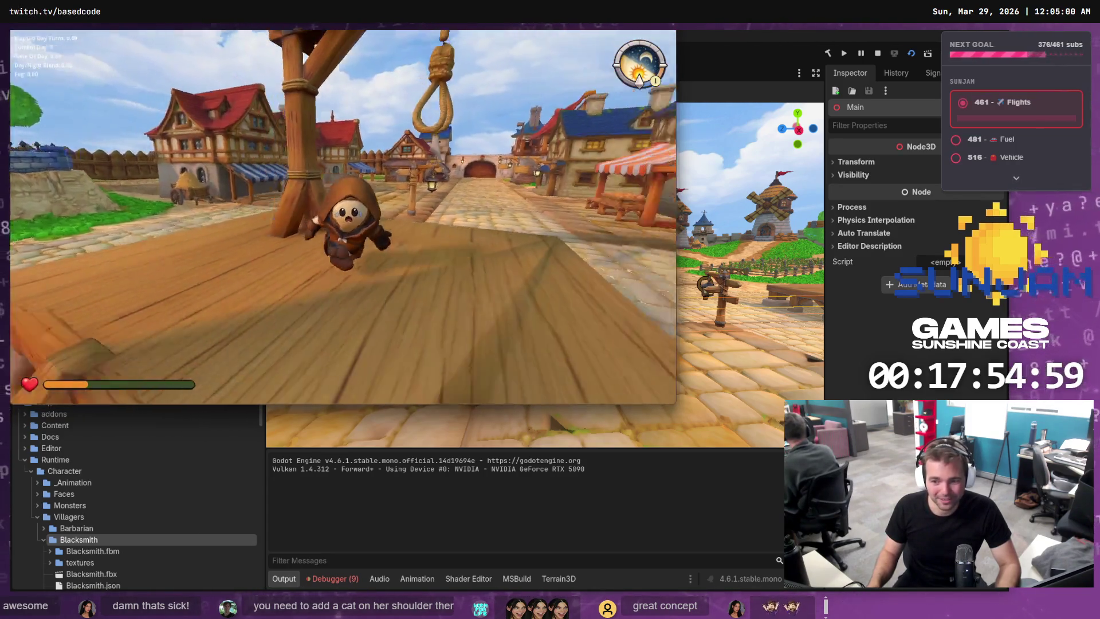
key(w)
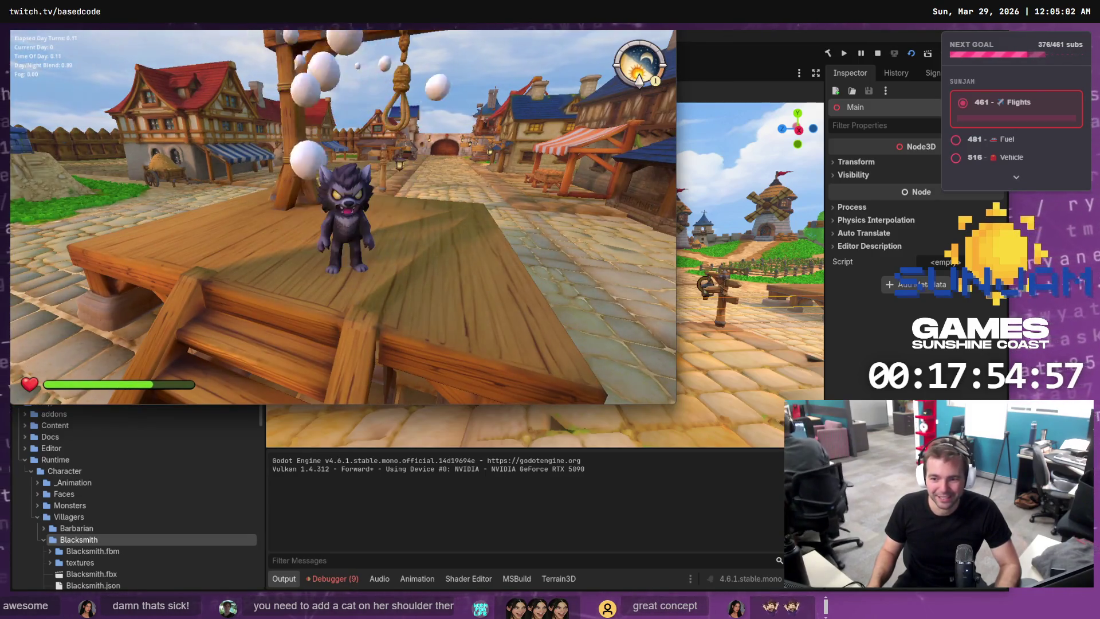
key(w)
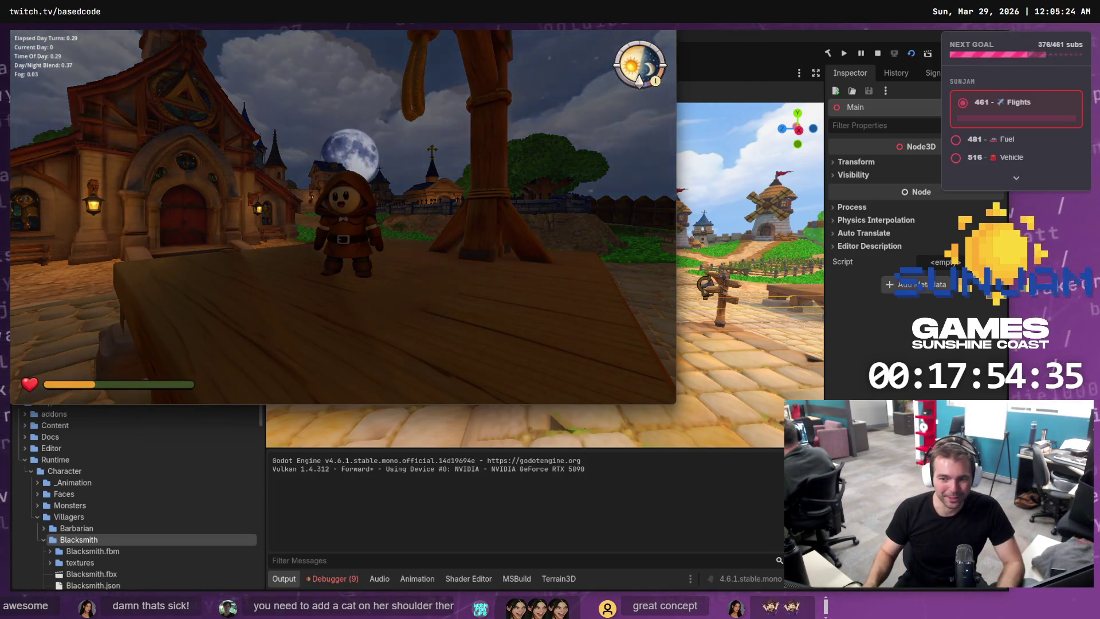
Walk across the plaza, then choose Leave Match from the pause menu.
key(w)
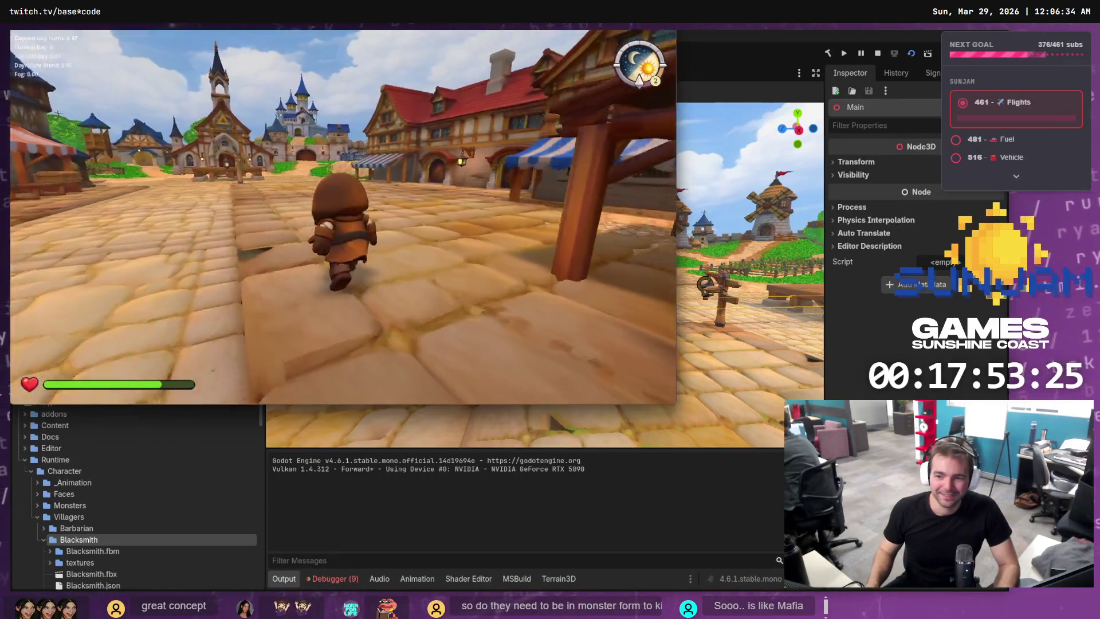
key(w)
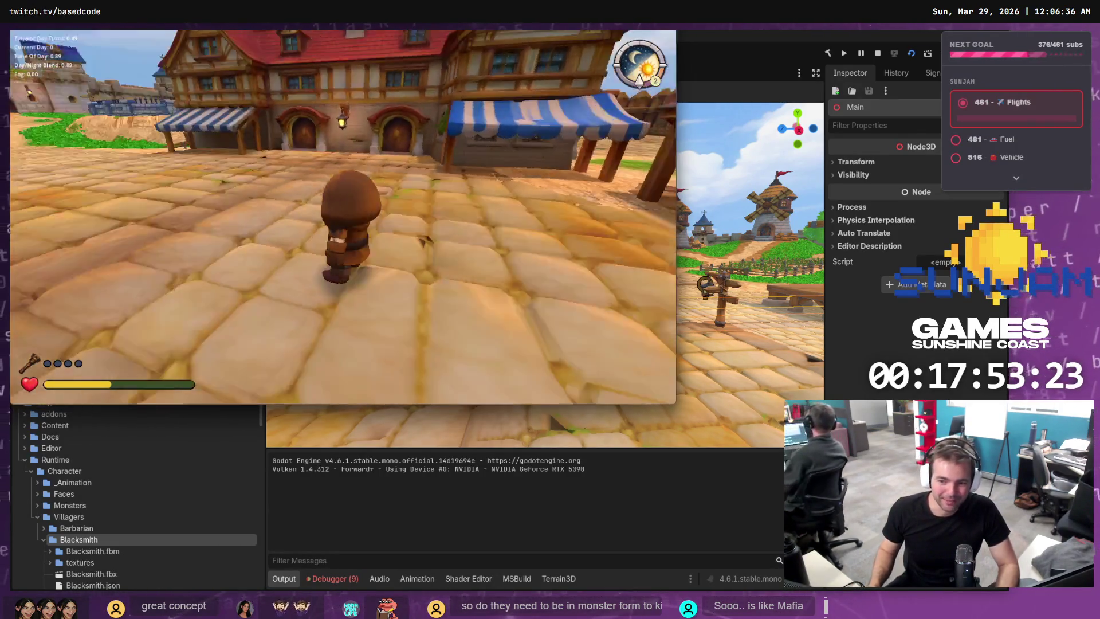
key(Escape)
click(358, 246)
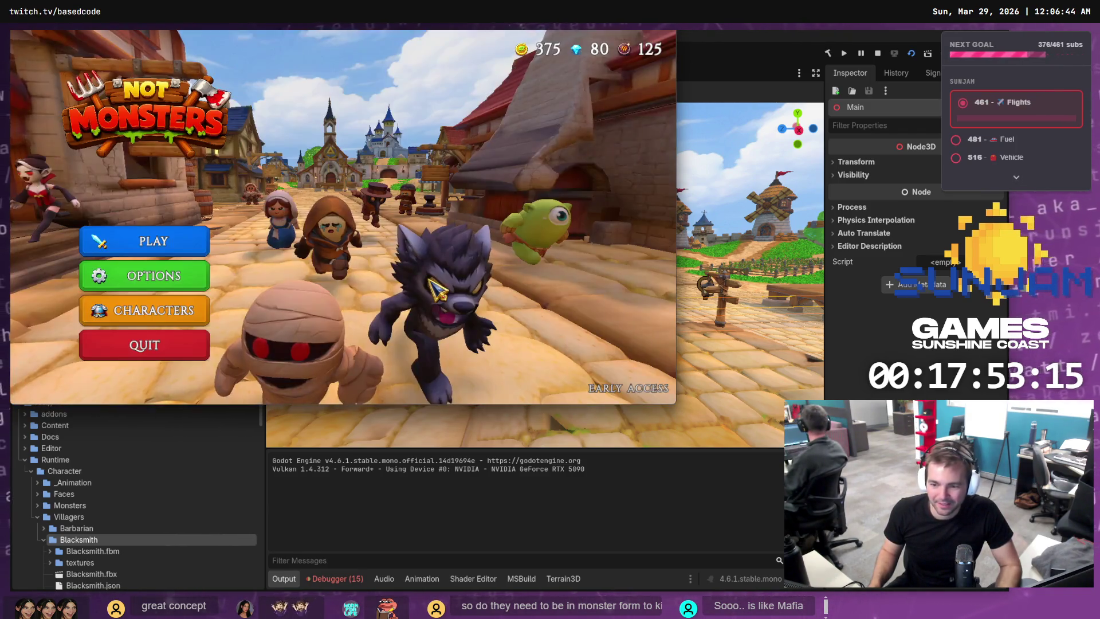
Preview the Worm in the game's Monsters list, then stop the game with F8.
click(193, 318)
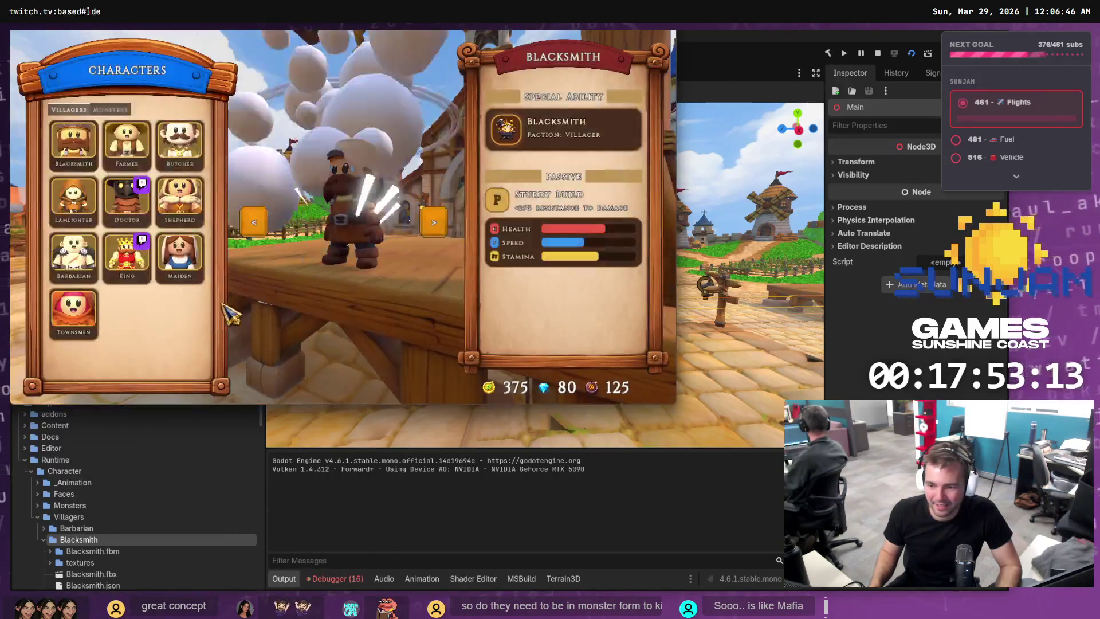
click(115, 110)
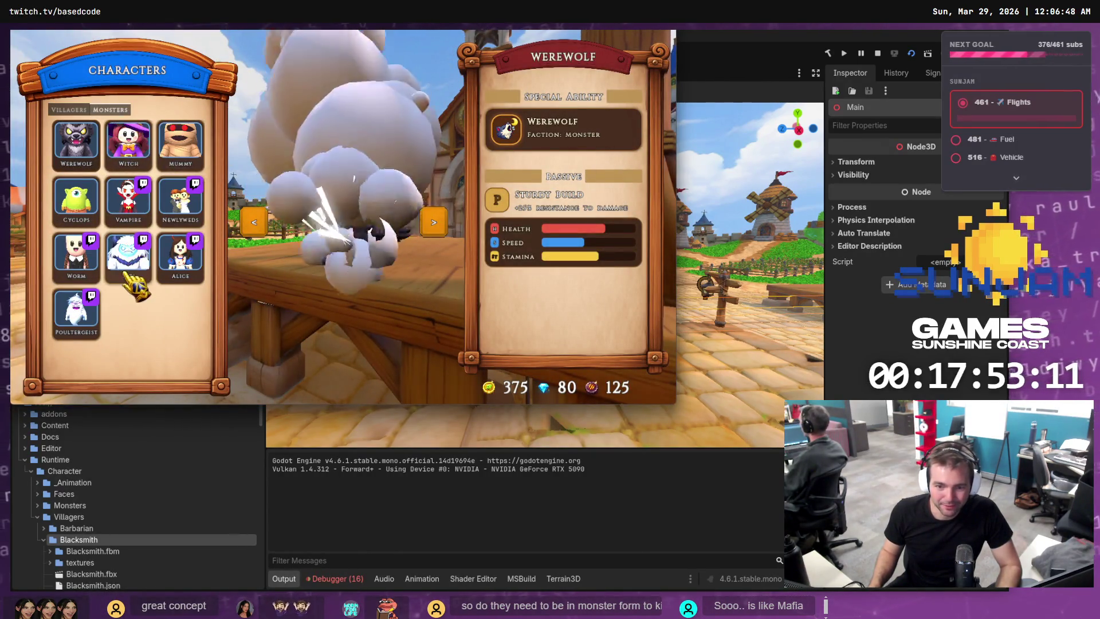
click(99, 275)
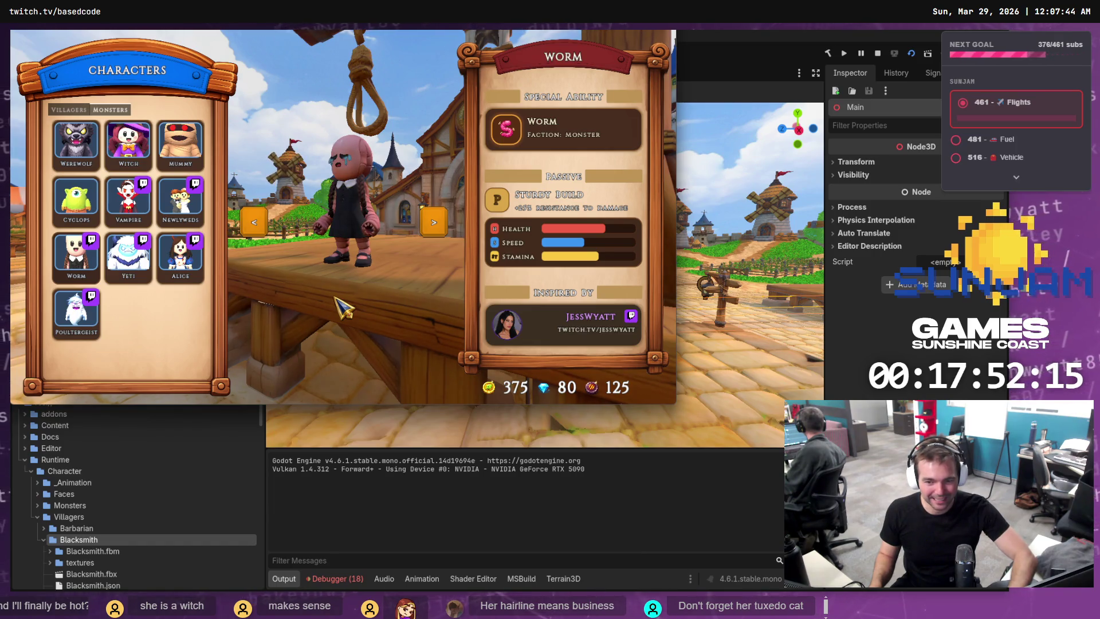
key(F8)
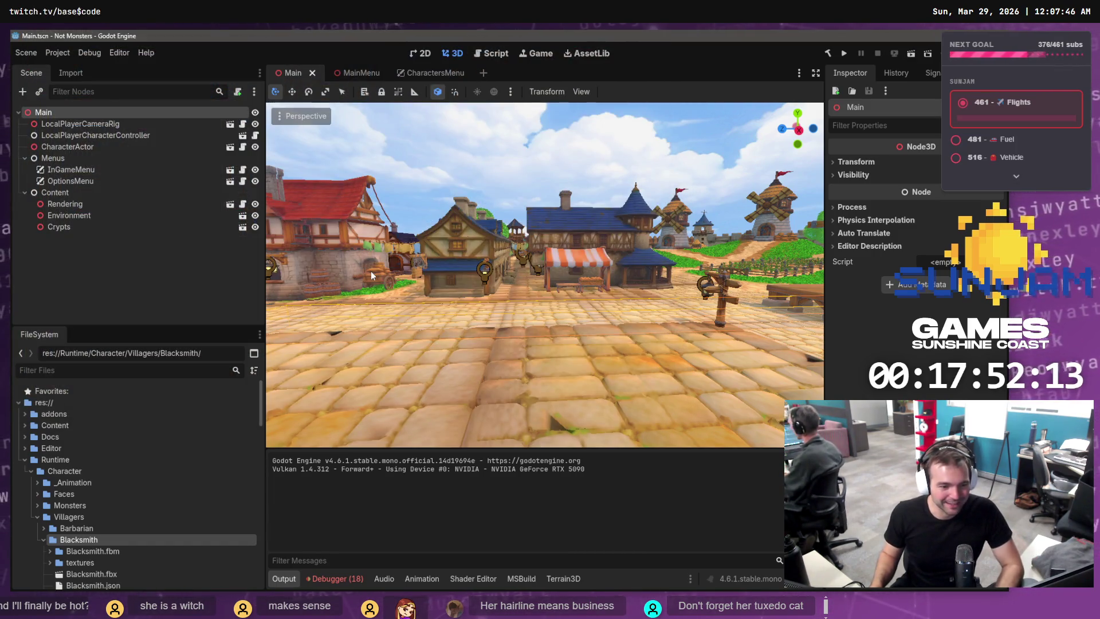
Pan and zoom around the Dragon Witch card on the Not Monster board.
mouse_move(371, 275)
mouse_down()
mouse_move(436, 271)
mouse_move(401, 272)
mouse_up()
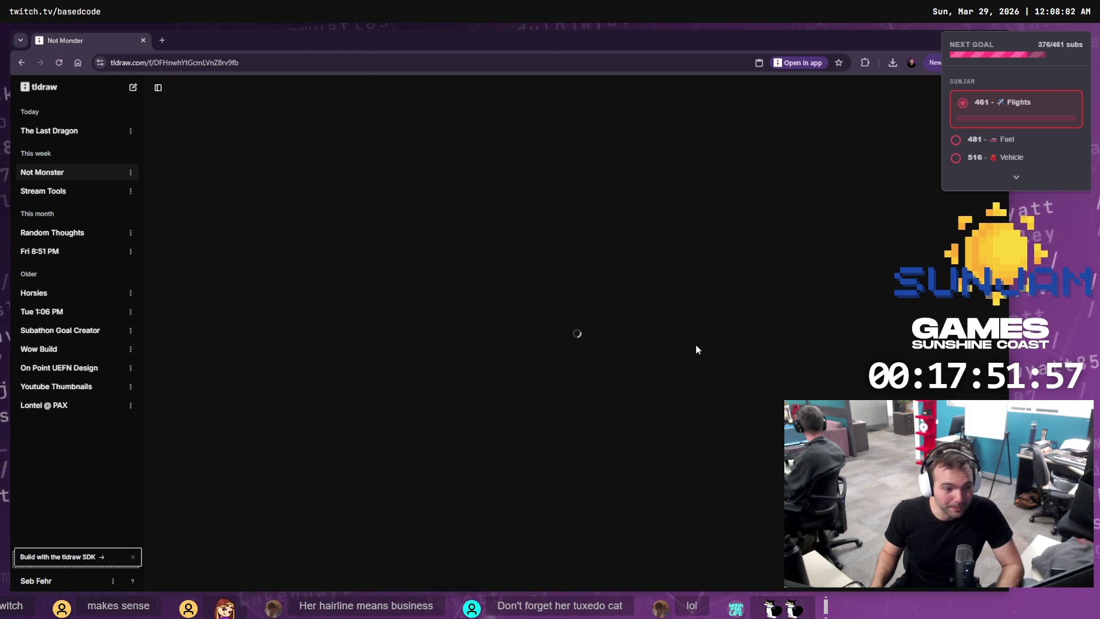
scroll(422, 304, down, 5)
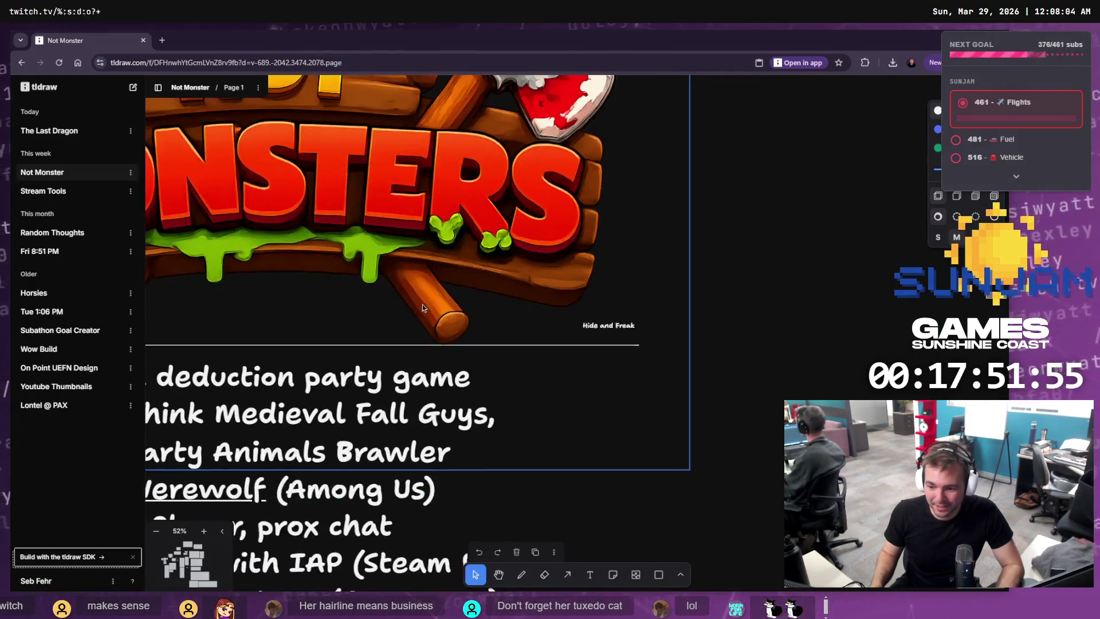
scroll(586, 355, up, 3)
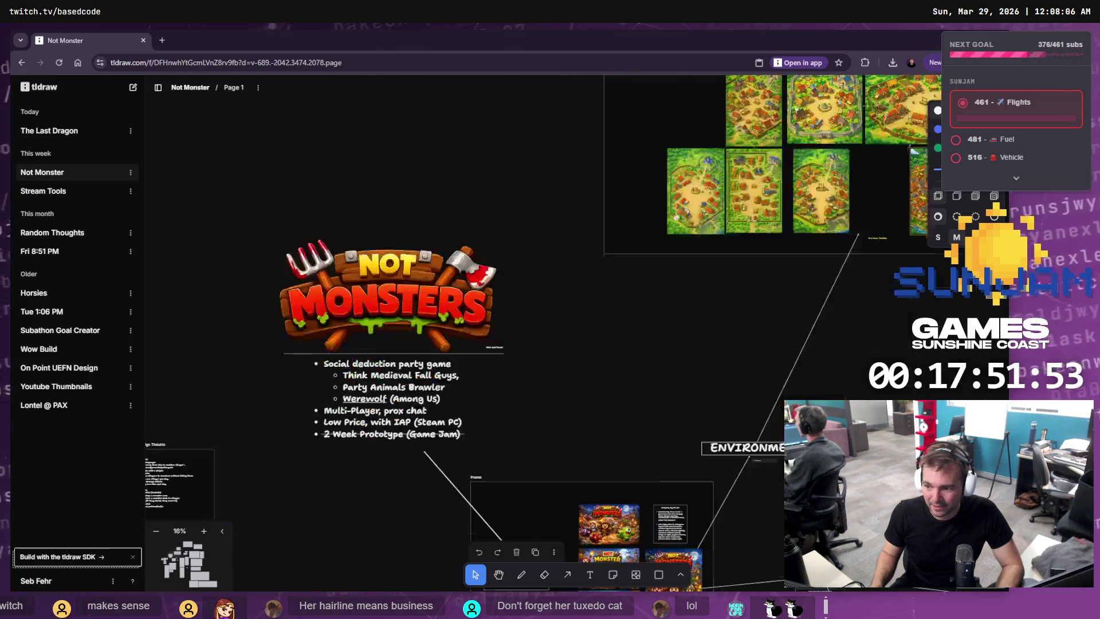
scroll(515, 355, down, 5)
scroll(515, 355, left, 5)
scroll(516, 286, down, 10)
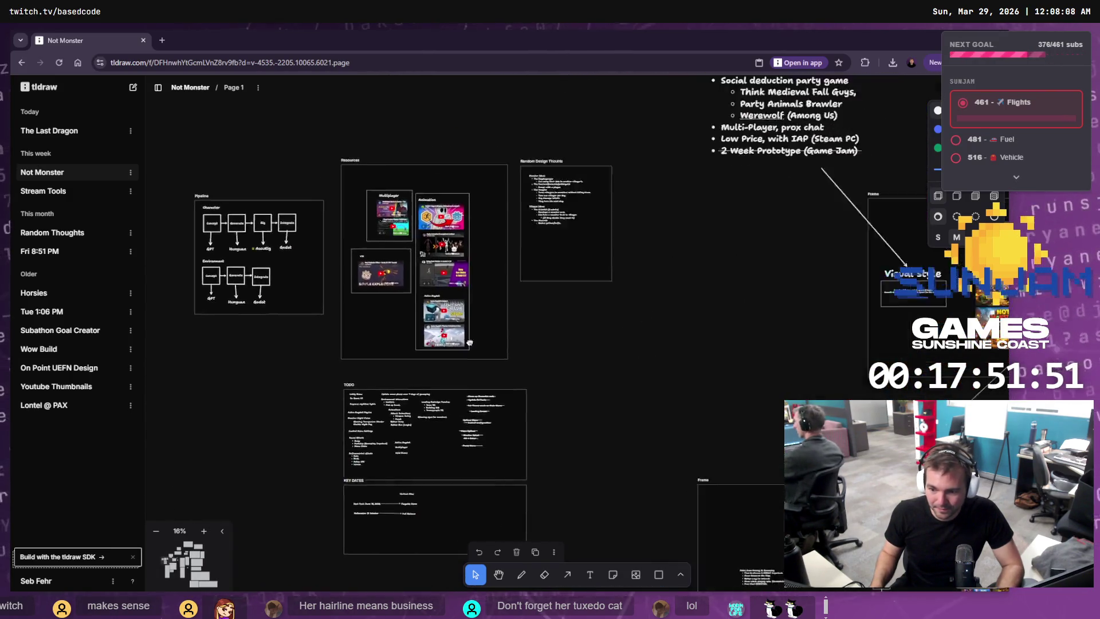
scroll(521, 198, right, 3)
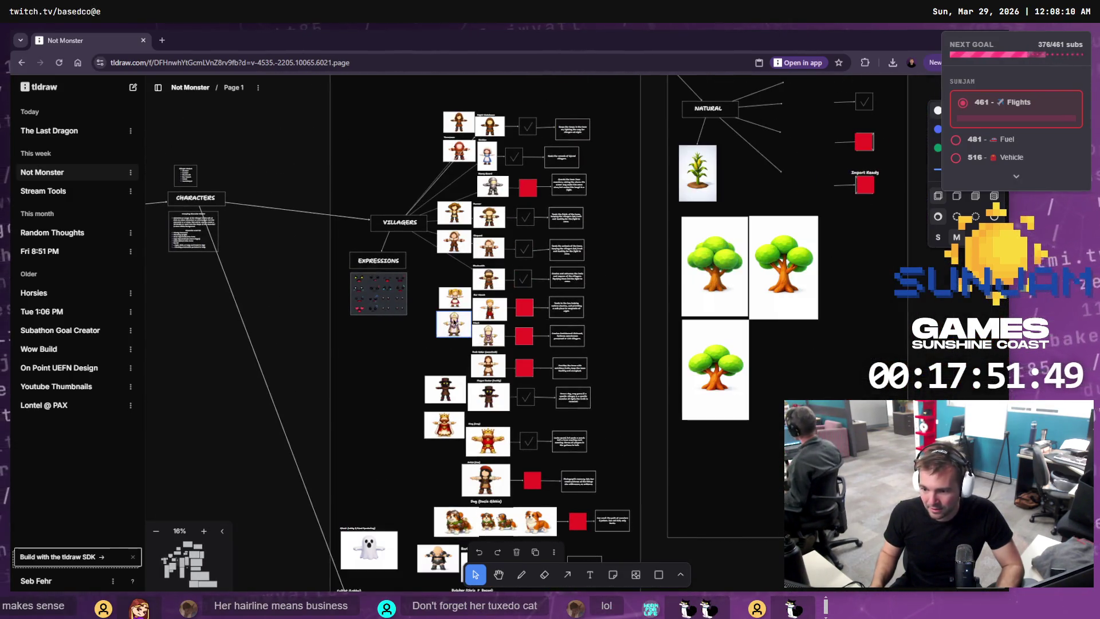
scroll(473, 405, down, 3)
scroll(473, 405, down, 3)
ctrl+scroll(435, 241, up, 10)
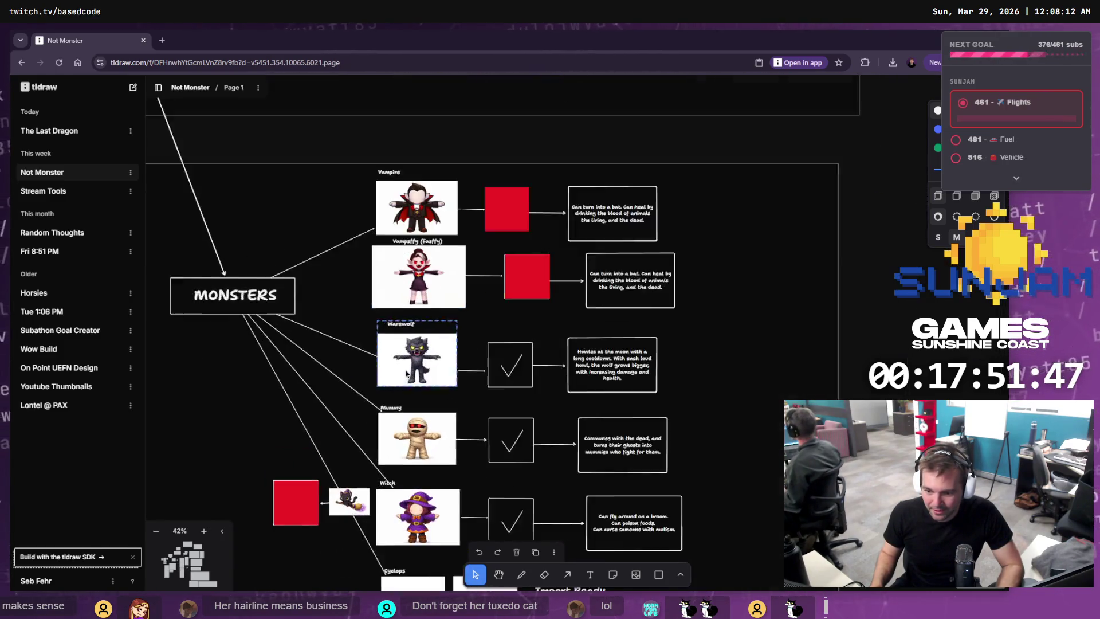
scroll(393, 262, down, 3)
ctrl+scroll(286, 313, up, 5)
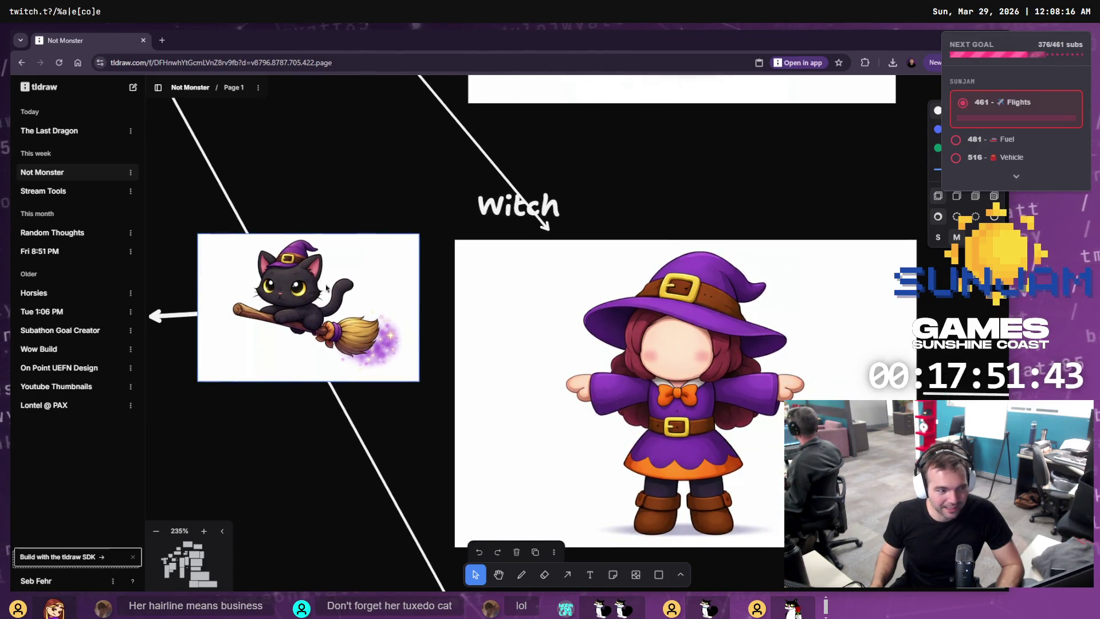
ctrl+scroll(343, 430, down, 3)
scroll(430, 458, down, 5)
ctrl+scroll(515, 442, down, 2)
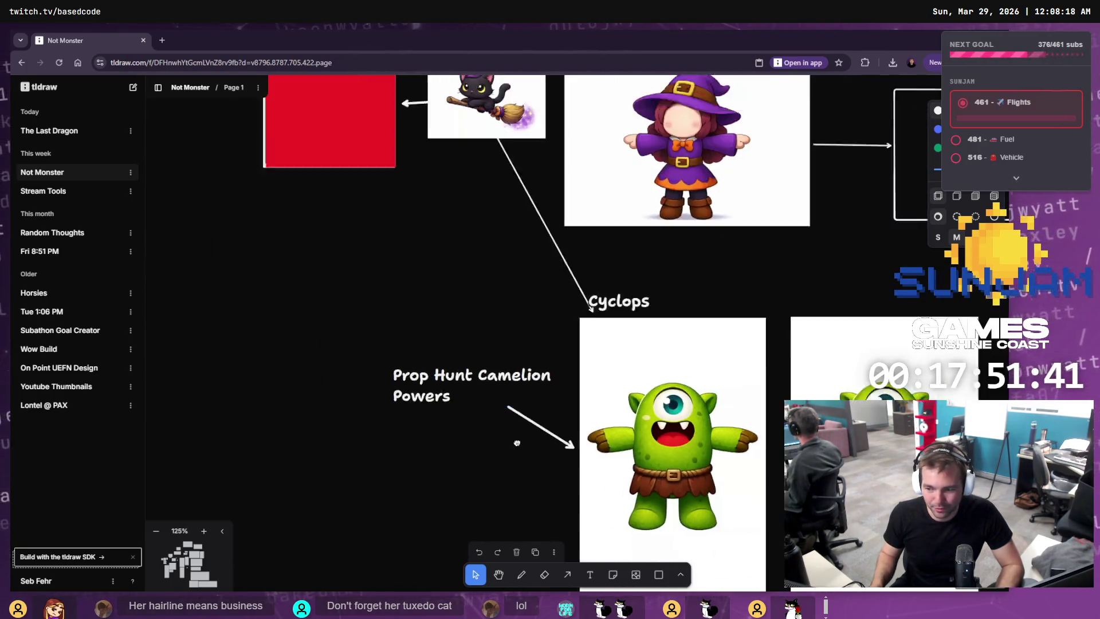
scroll(496, 282, down, 5)
scroll(496, 282, down, 10)
ctrl+scroll(456, 123, down, 3)
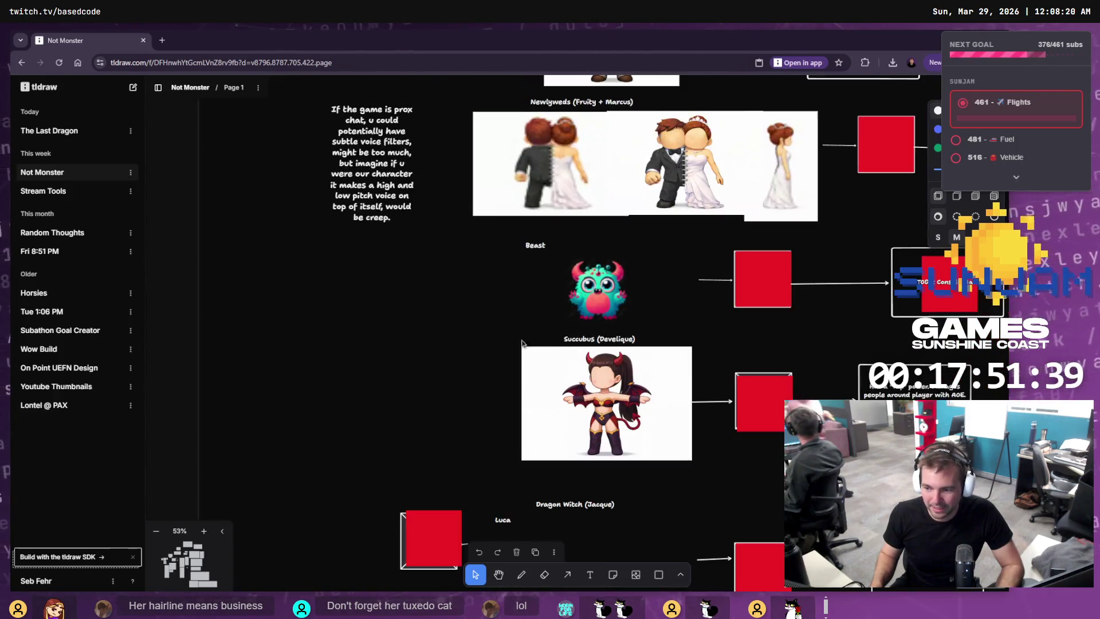
scroll(417, 159, down, 3)
ctrl+scroll(404, 441, up, 5)
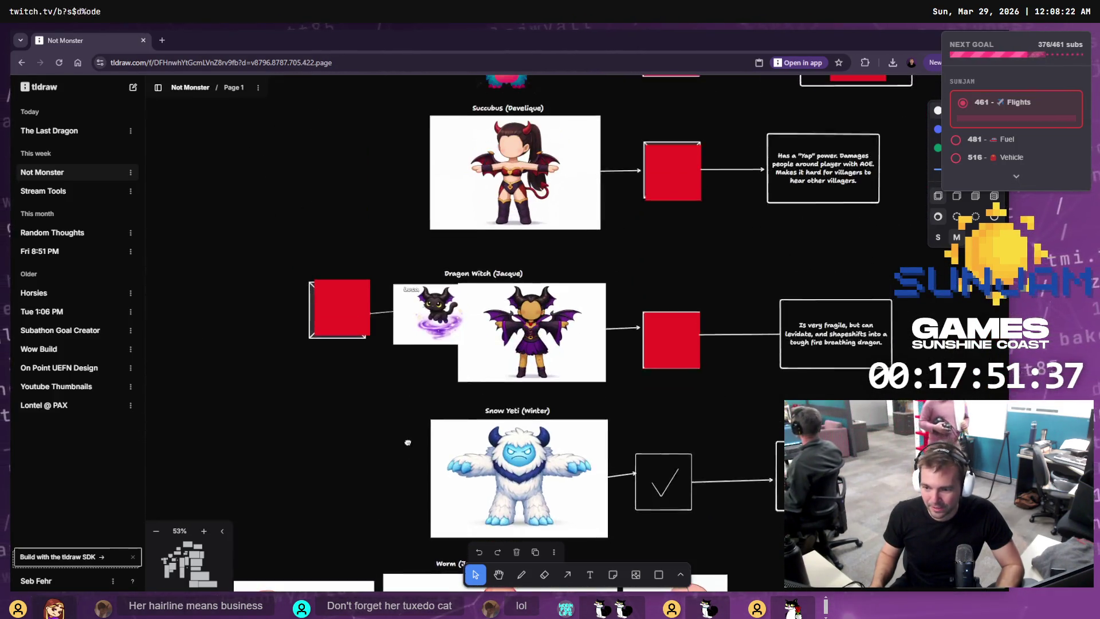
ctrl+scroll(470, 322, up, 3)
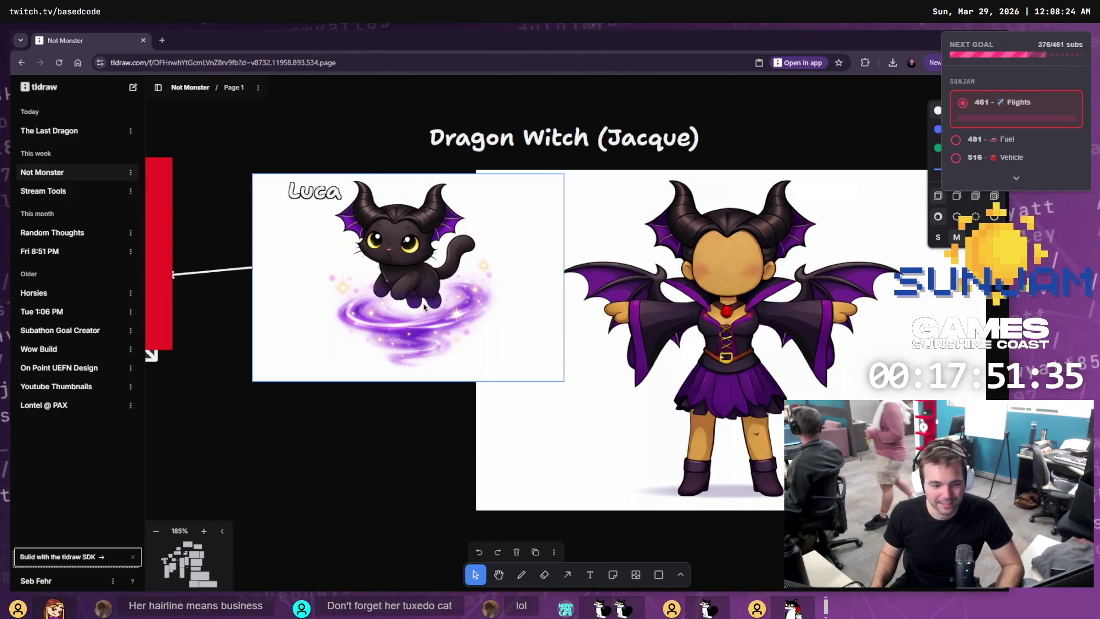
ctrl+scroll(441, 397, up, 2)
ctrl+scroll(435, 277, up, 2)
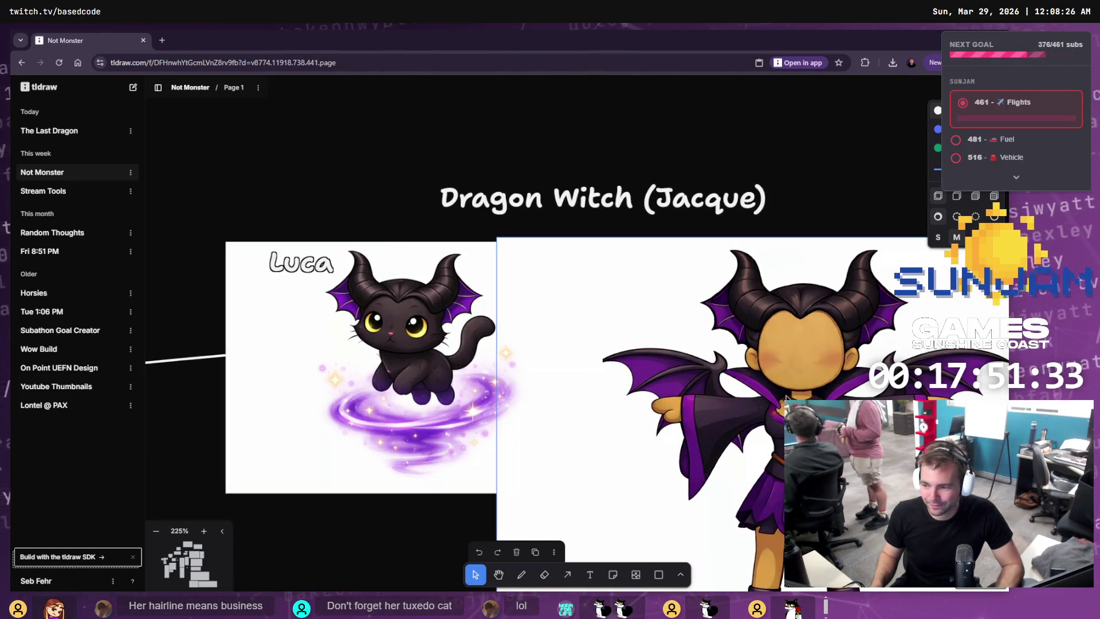
scroll(774, 389, right, 2)
scroll(630, 343, down, 2)
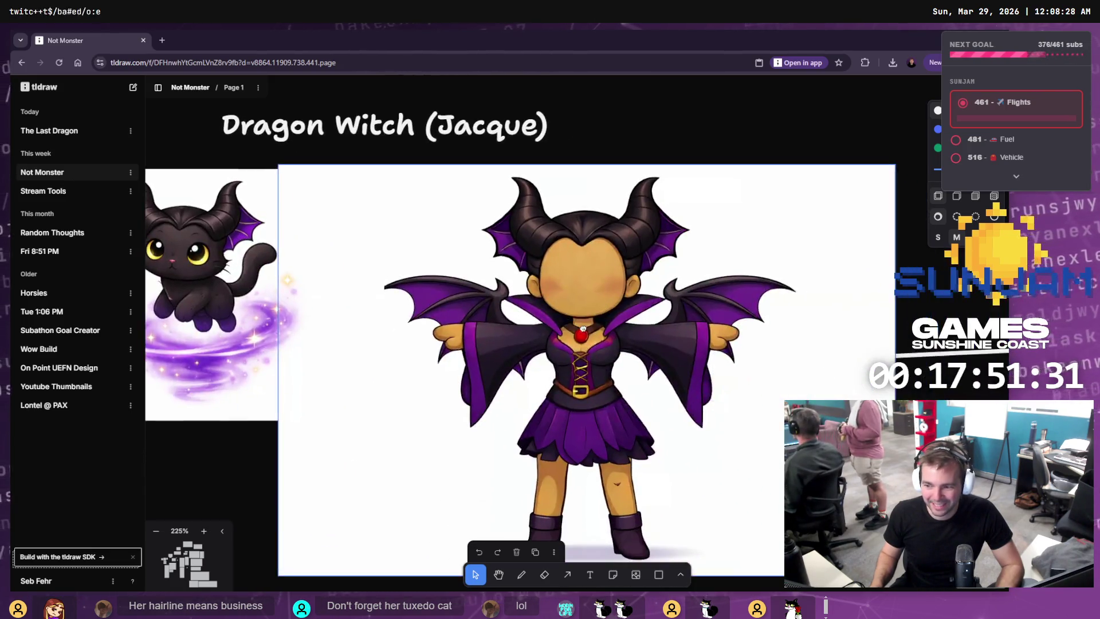
ctrl+scroll(593, 322, down, 4)
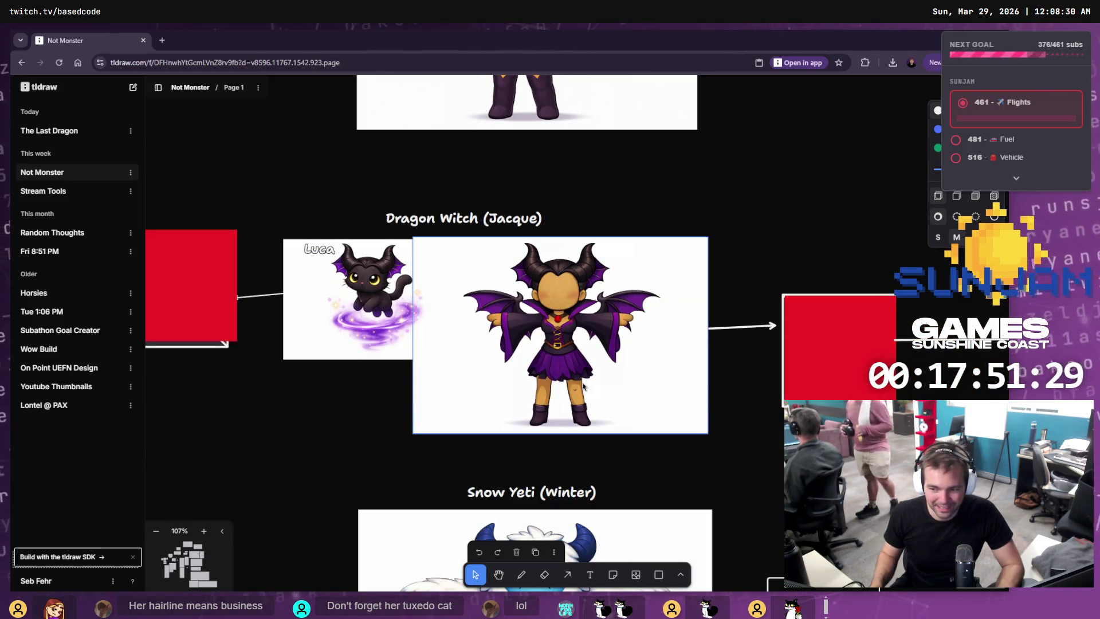
ctrl+scroll(559, 377, down, 10)
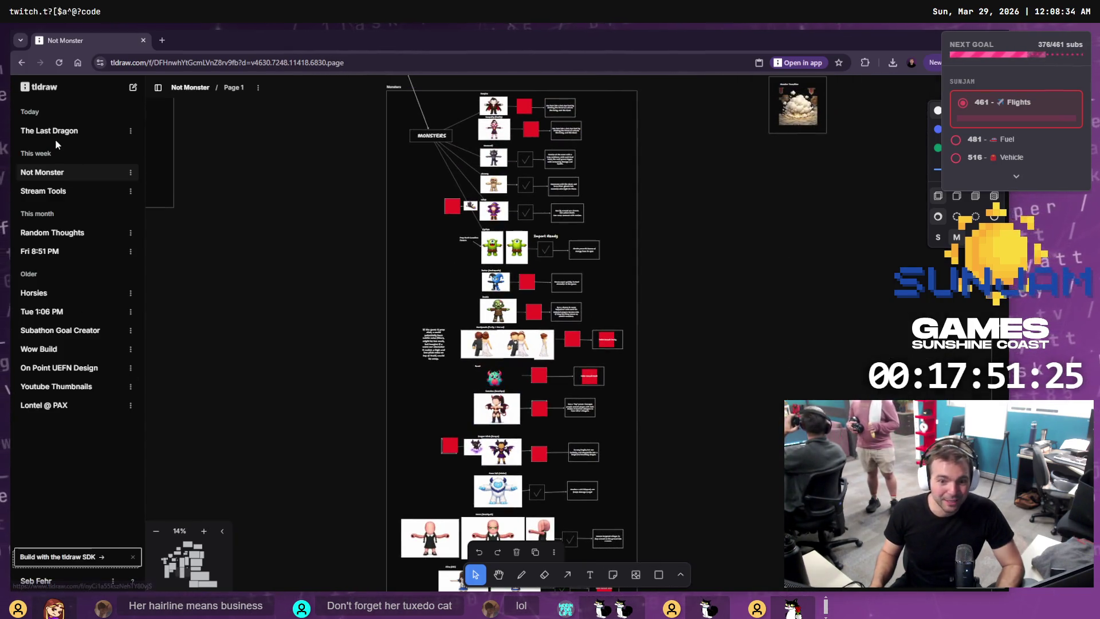
Open The Last Dragon file and choose Rename from its ⋮ menu.
click(65, 137)
click(130, 131)
click(147, 166)
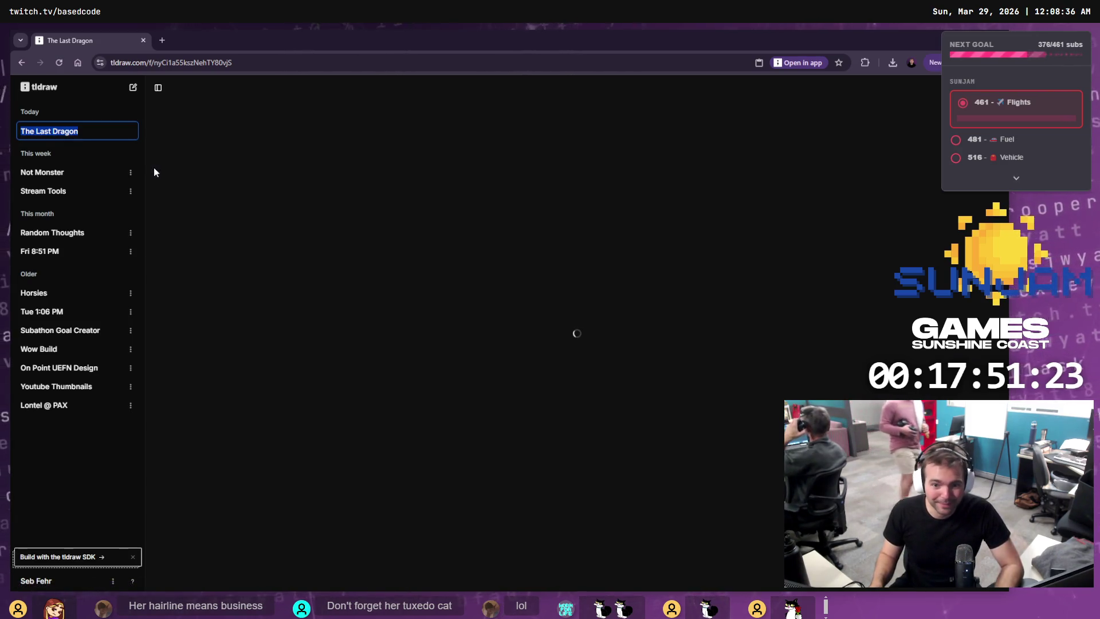
Rename the tldraw file to 'Firepiercer', correcting the mistyped letters.
text(Fire)
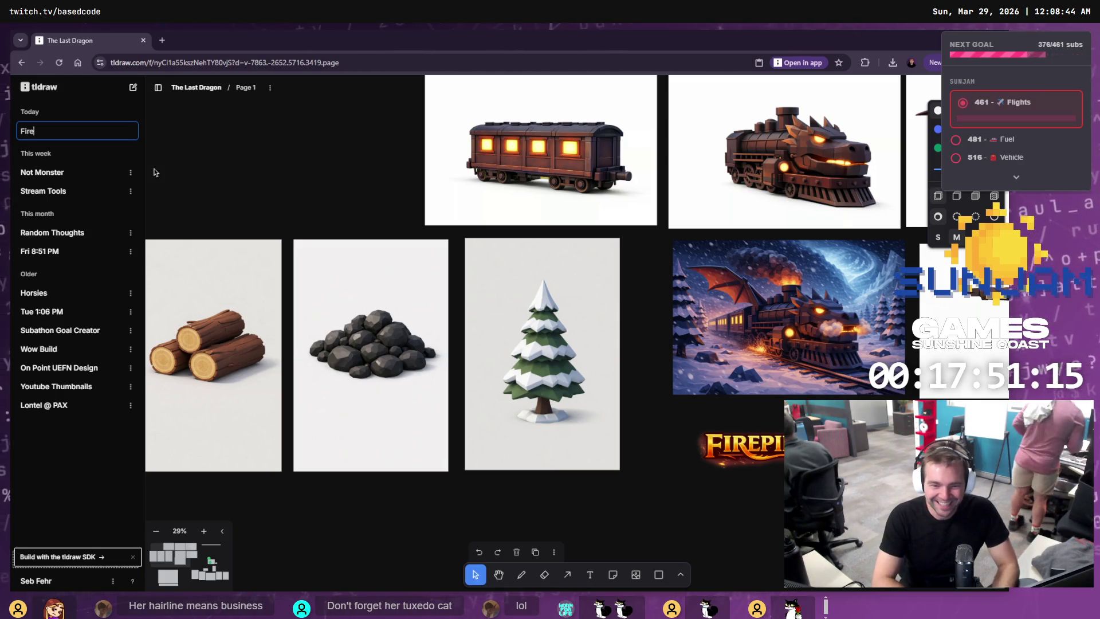
text([oer)
key(BackSpace)
key(BackSpace)
key(BackSpace)
text(piercer)
key(Return)
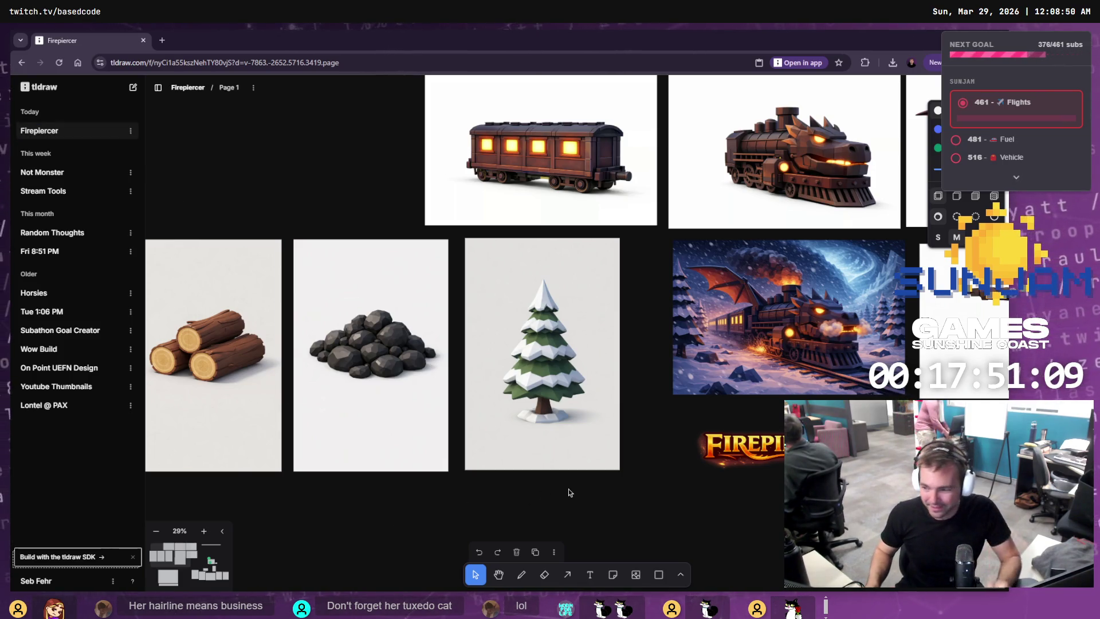
Collapse the file list to widen the canvas around the key art, and select its caption text.
scroll(570, 492, down, 8)
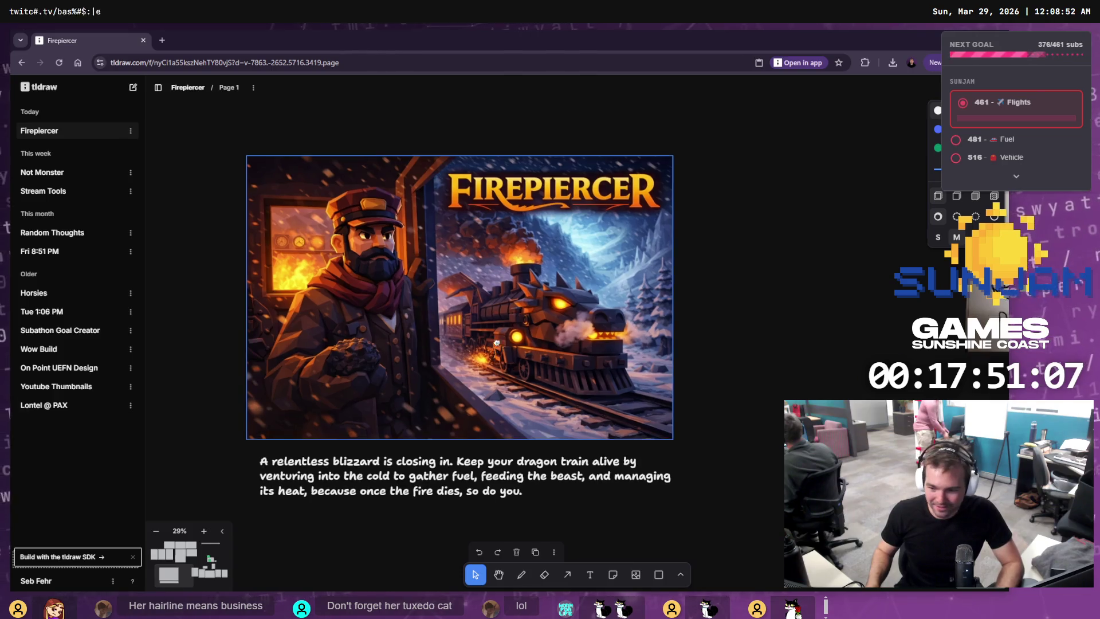
scroll(496, 342, up, 3)
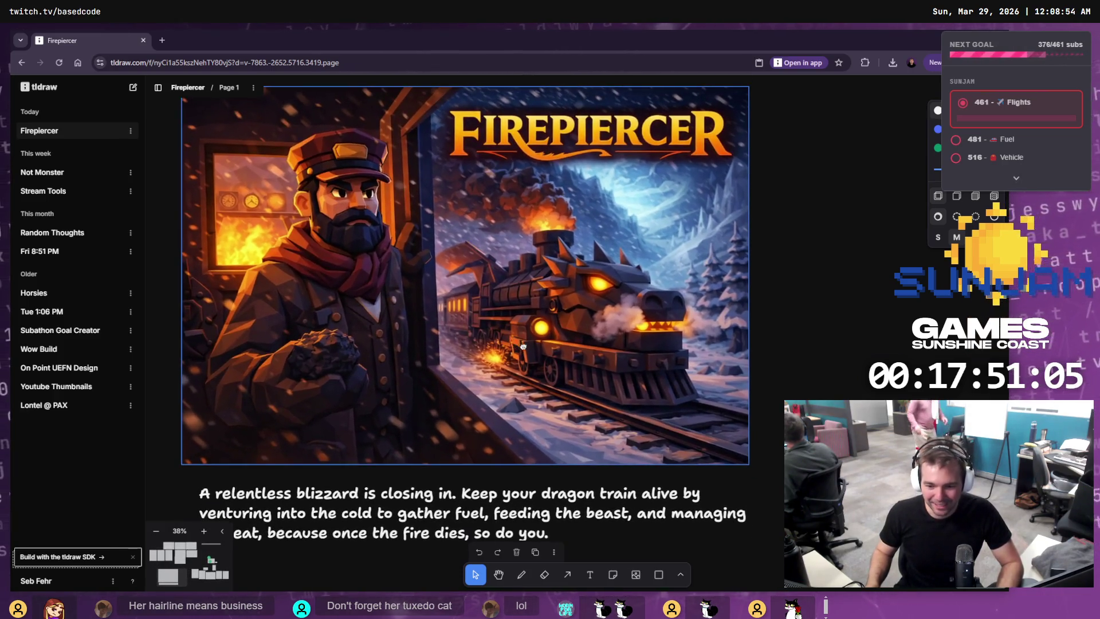
scroll(523, 346, left, 1)
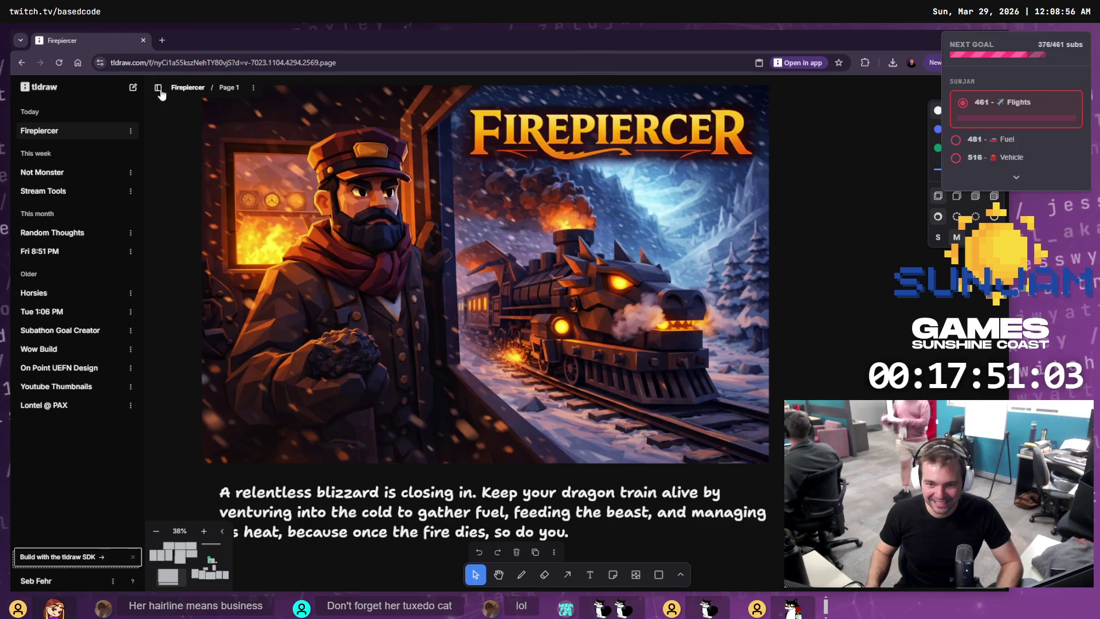
click(159, 89)
scroll(418, 281, left, 2)
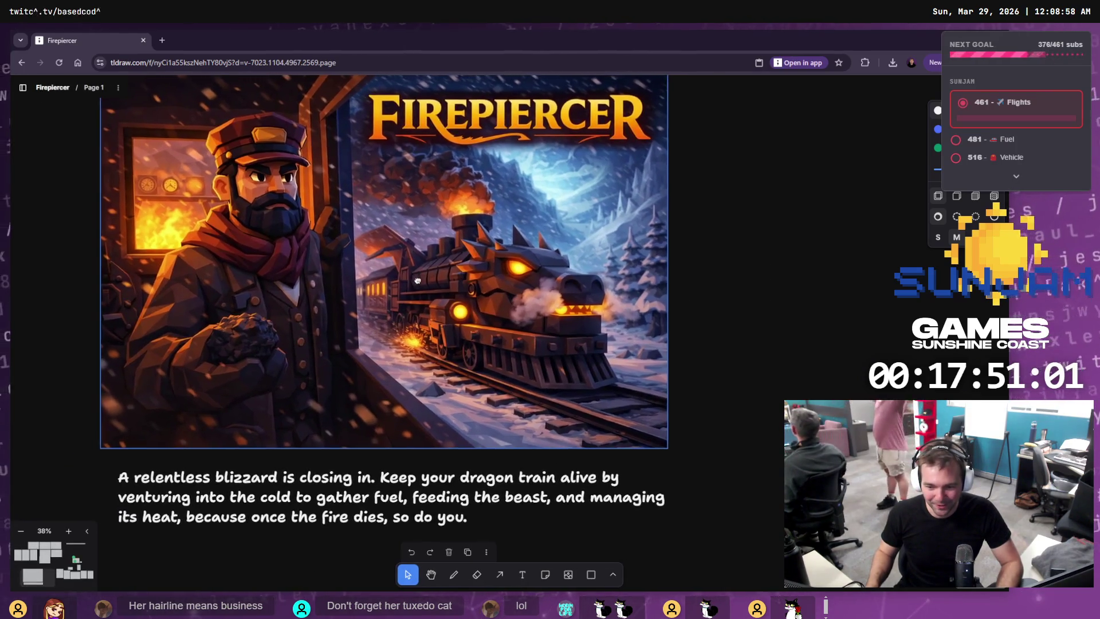
scroll(417, 280, left, 2)
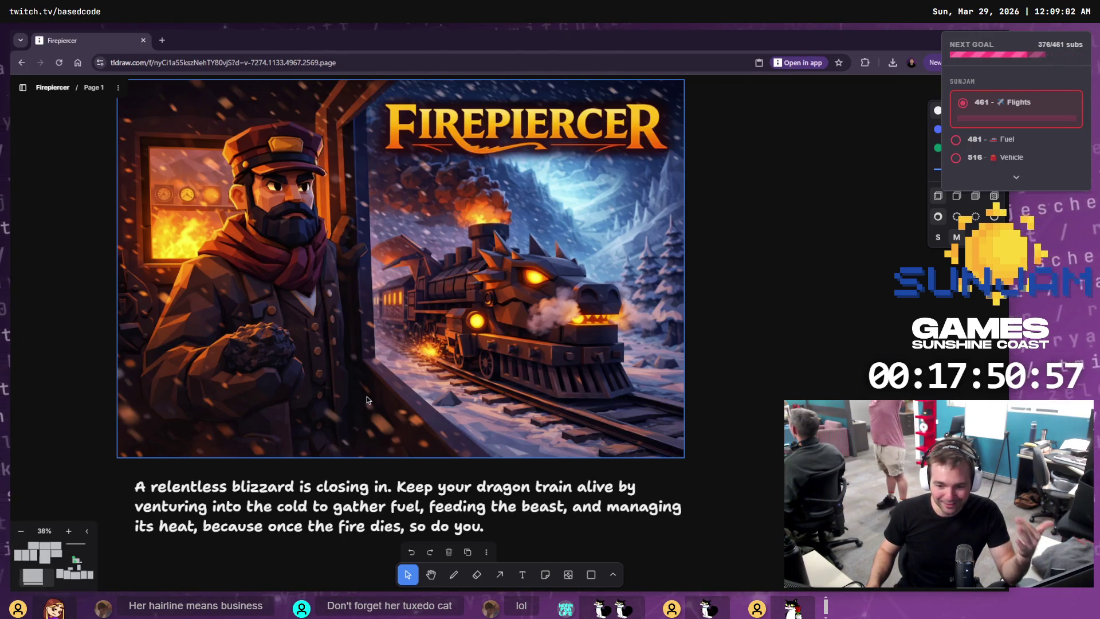
click(304, 530)
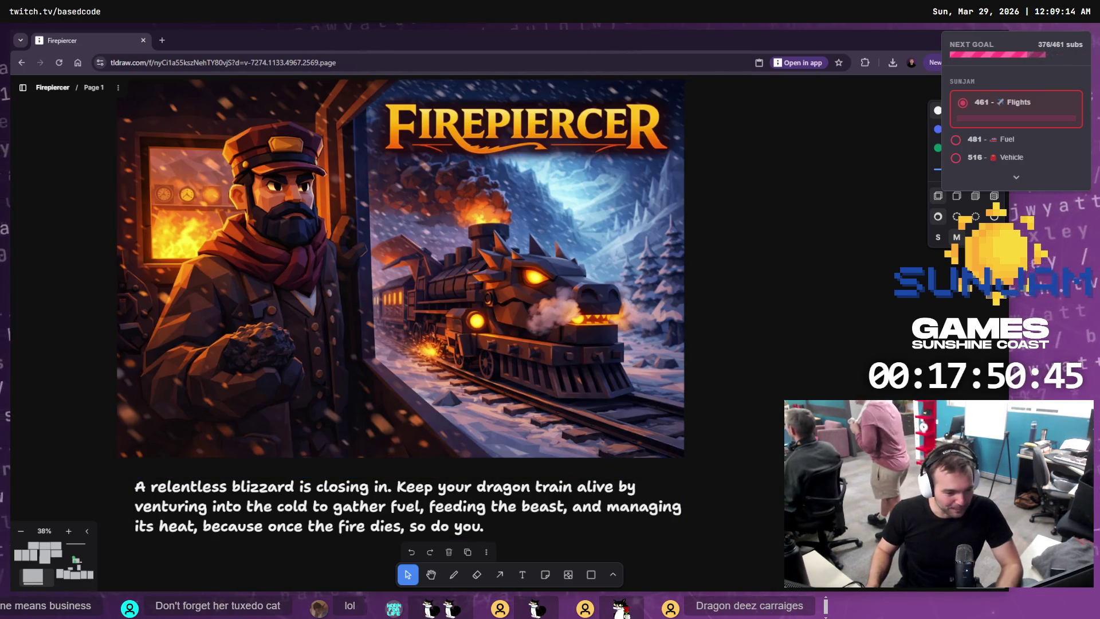
key(alt+Tab)
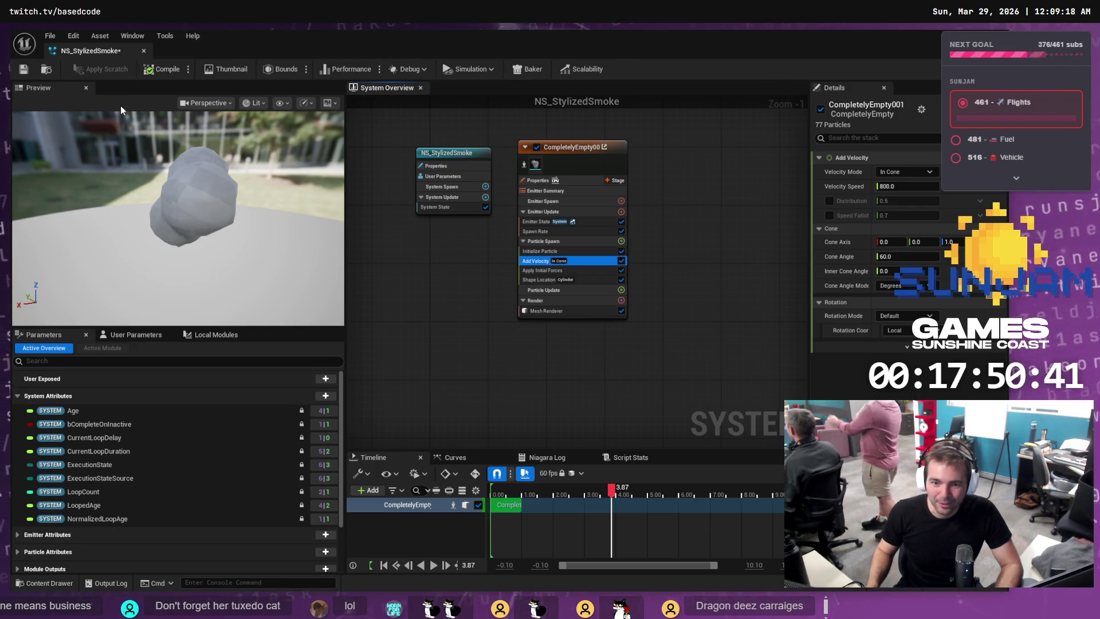
Play-test LVL_TestMap for about a minute in the viewport, then stop the play session.
key(alt+Tab)
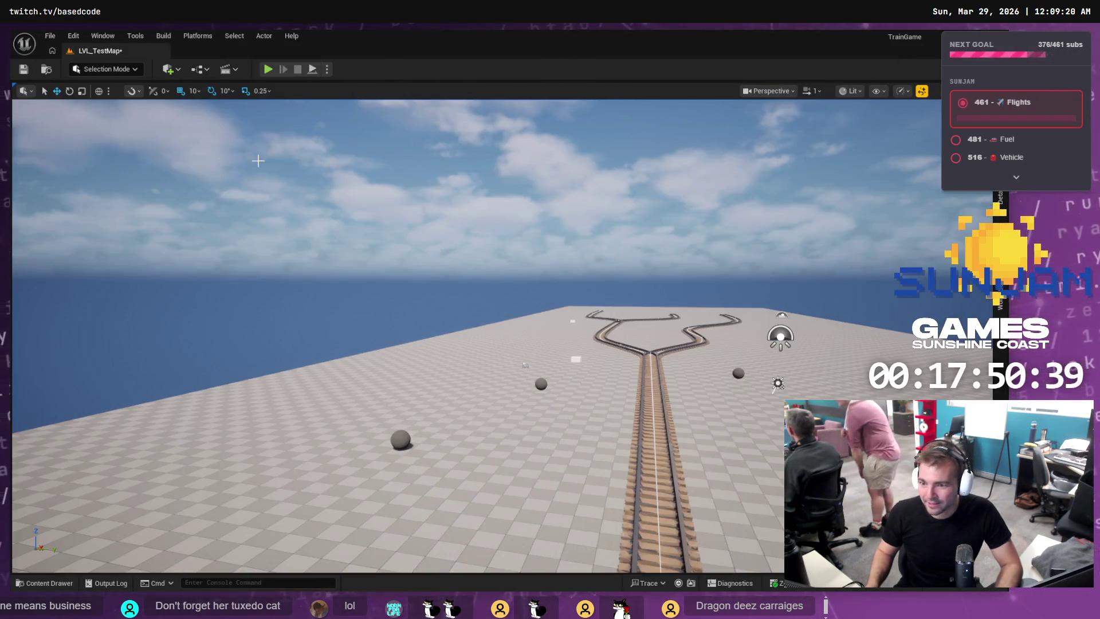
click(267, 68)
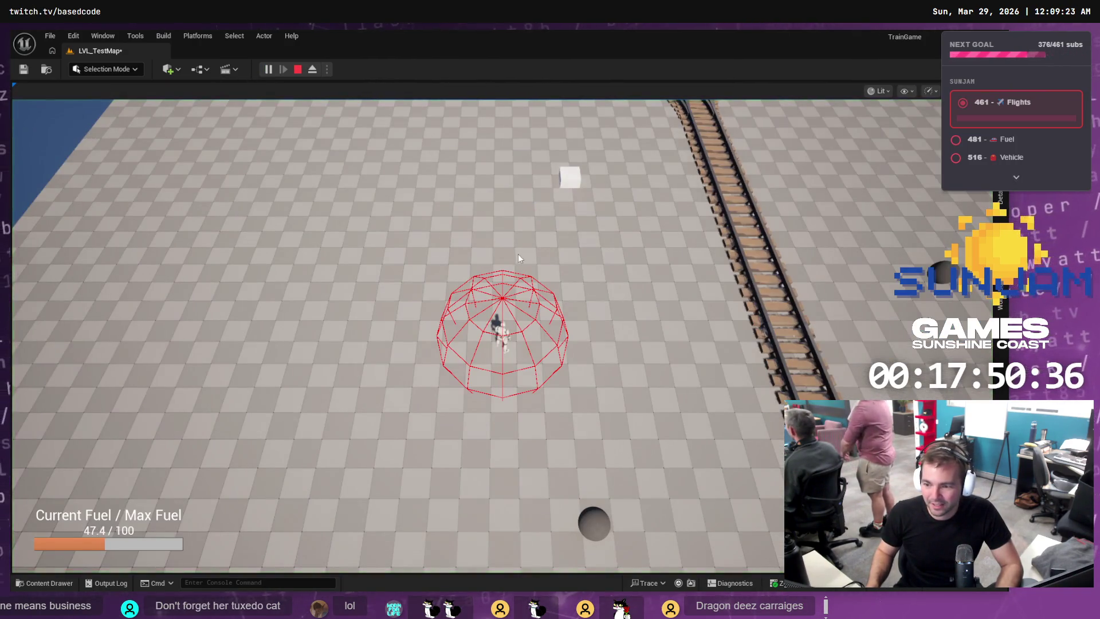
click(518, 253)
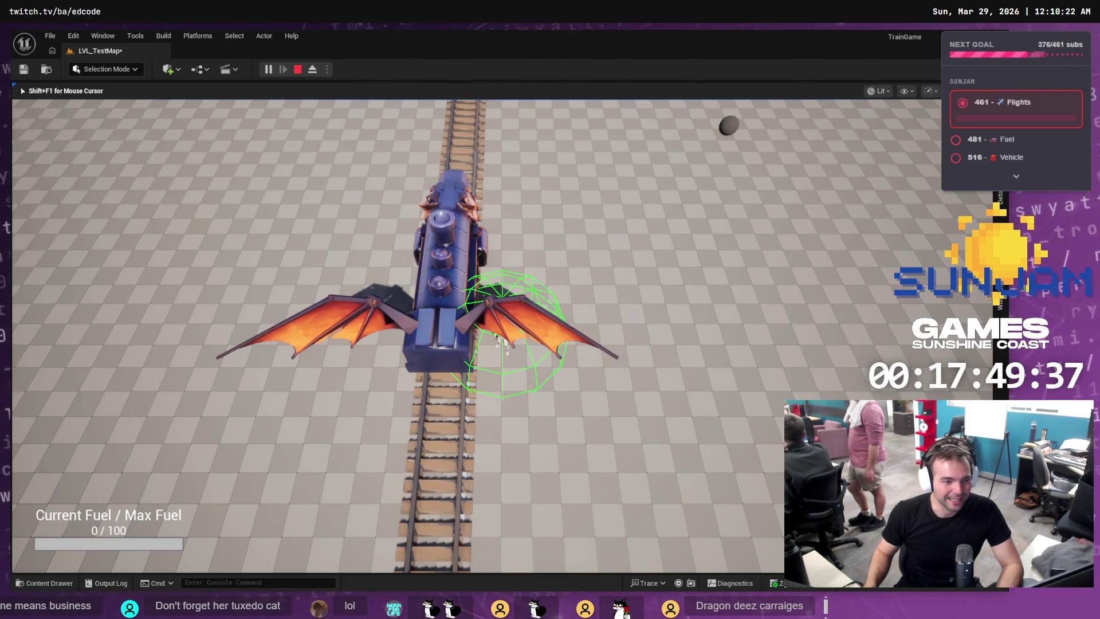
key(Escape)
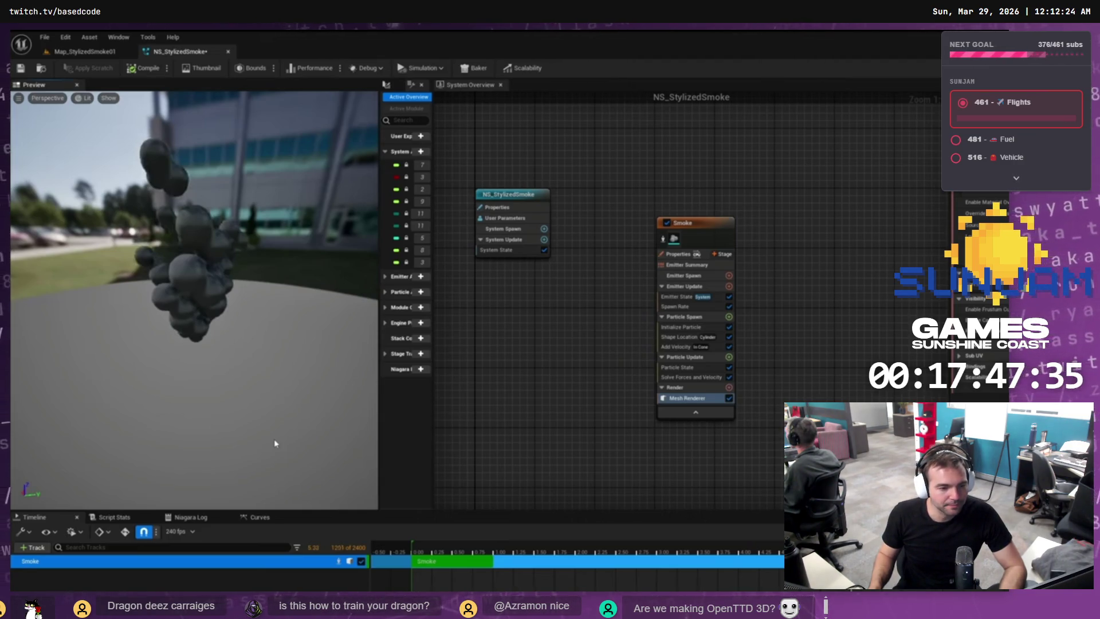
Following the tutorial, add Initial Mesh Orientation to Particle Spawn.
click(275, 441)
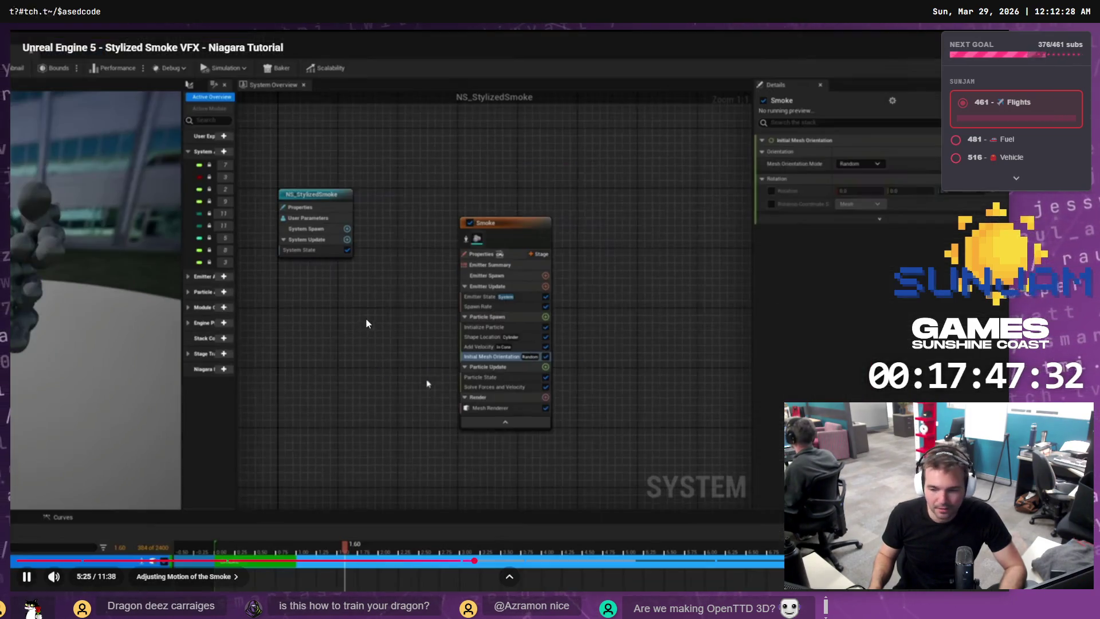
click(440, 368)
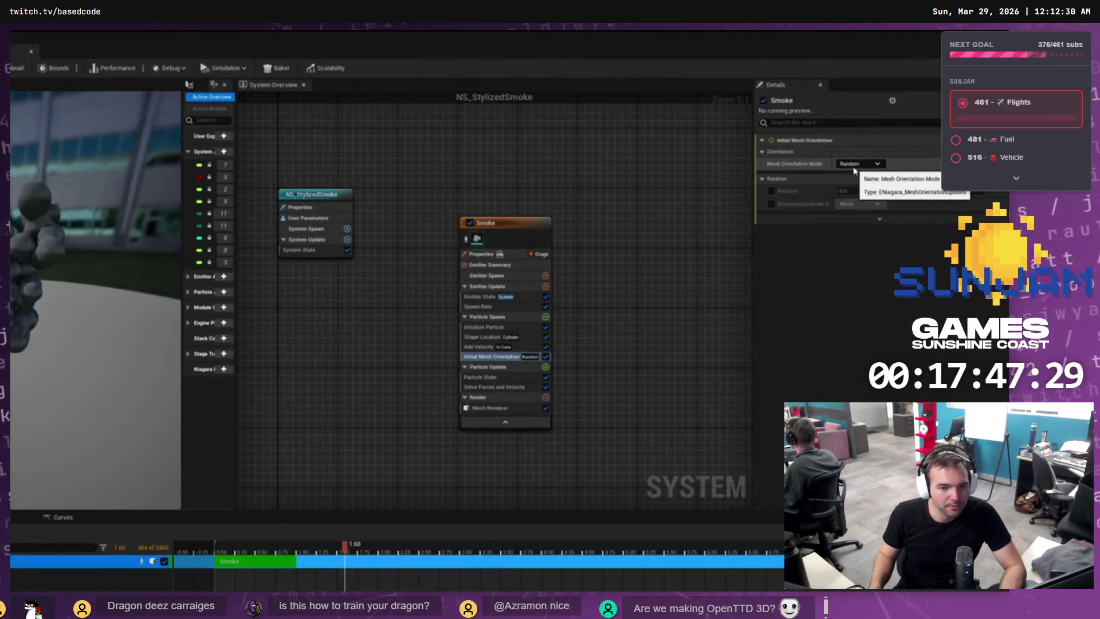
key(alt+Tab)
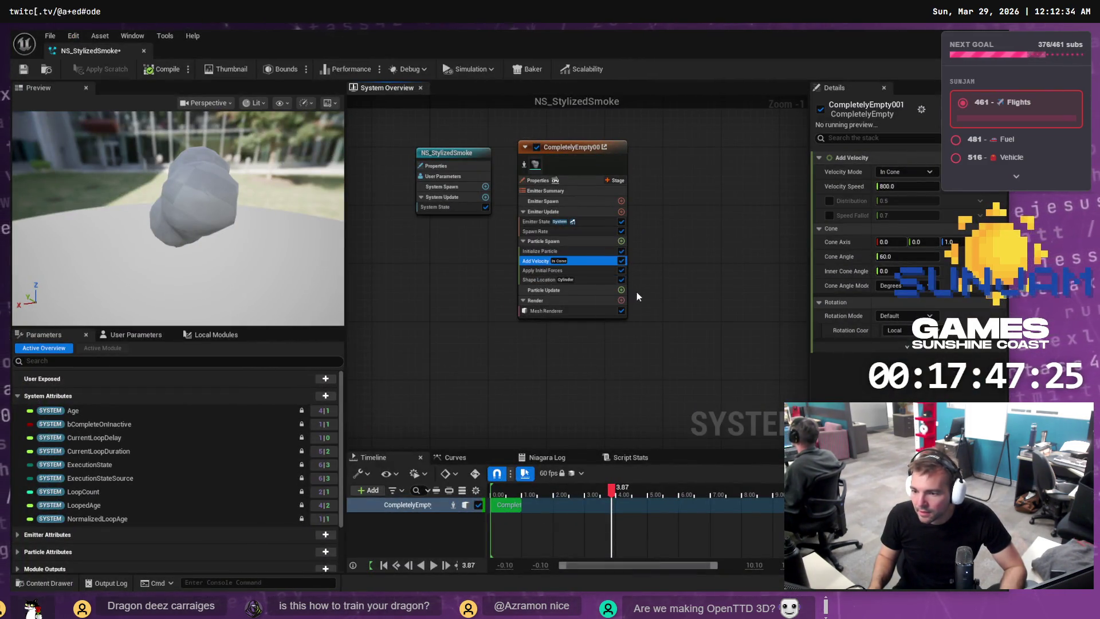
click(621, 241)
text(Initial)
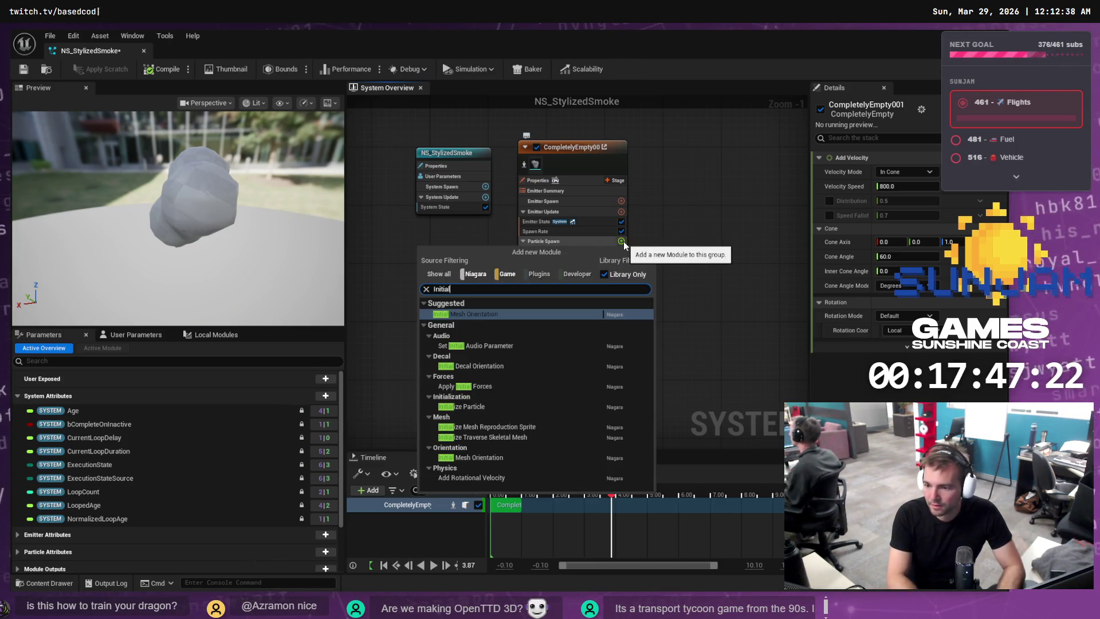
key(Return)
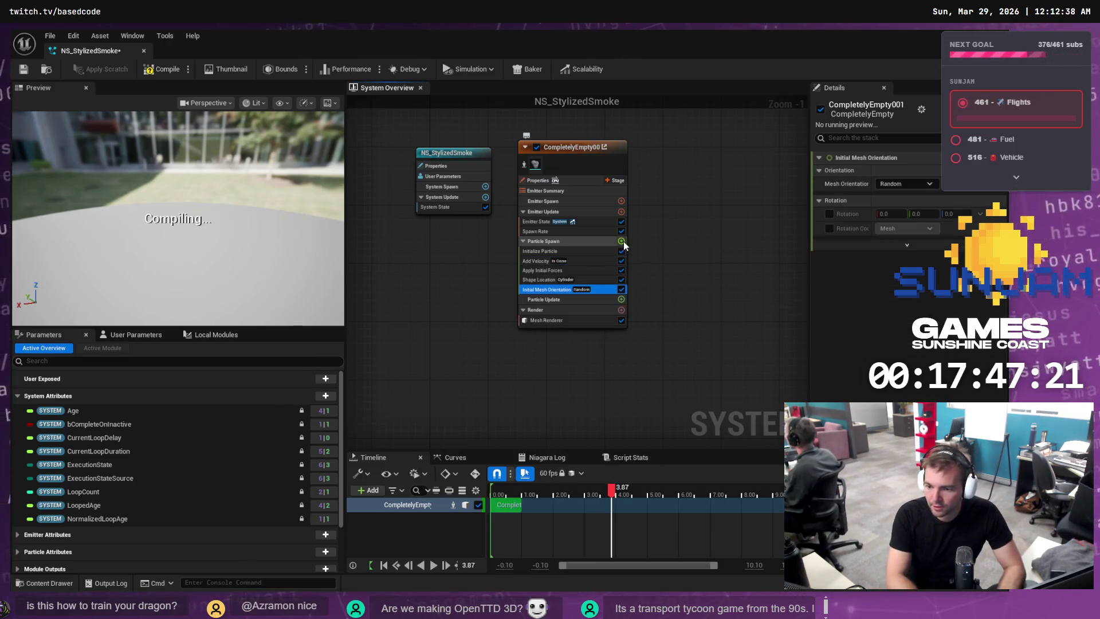
Check the tutorial at 5:36 and add Scale Mesh Size to Particle Update.
key(alt+Tab)
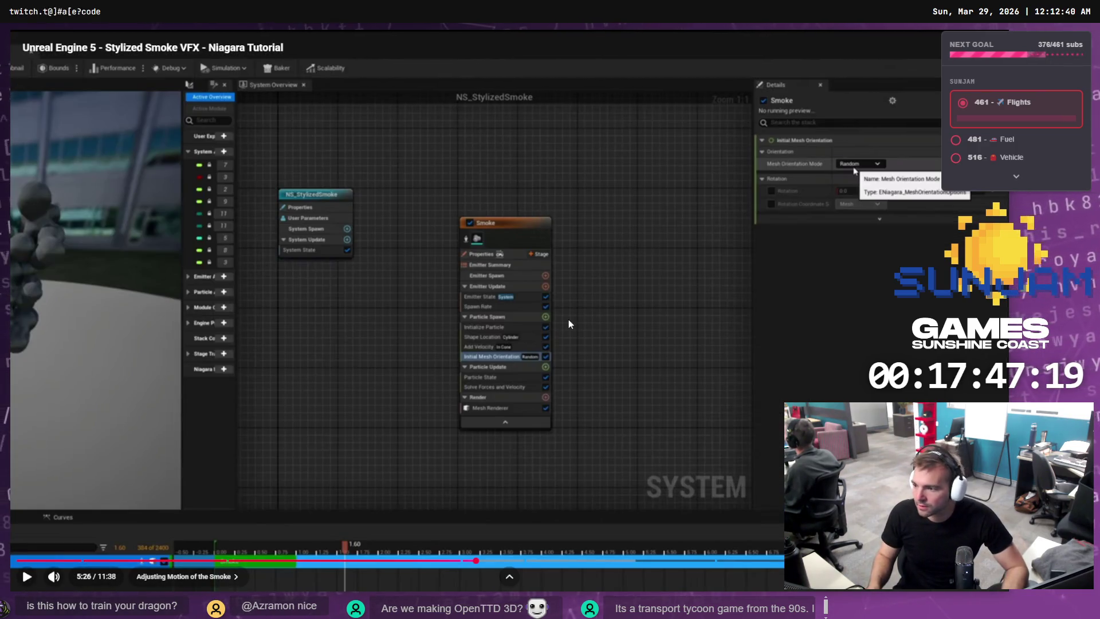
click(568, 319)
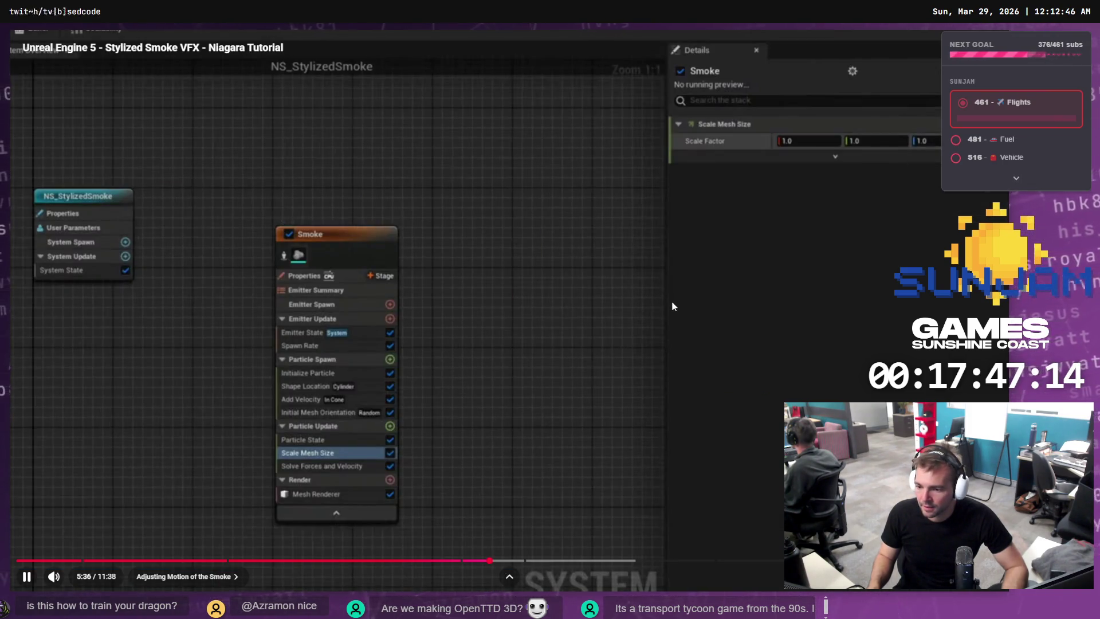
click(672, 306)
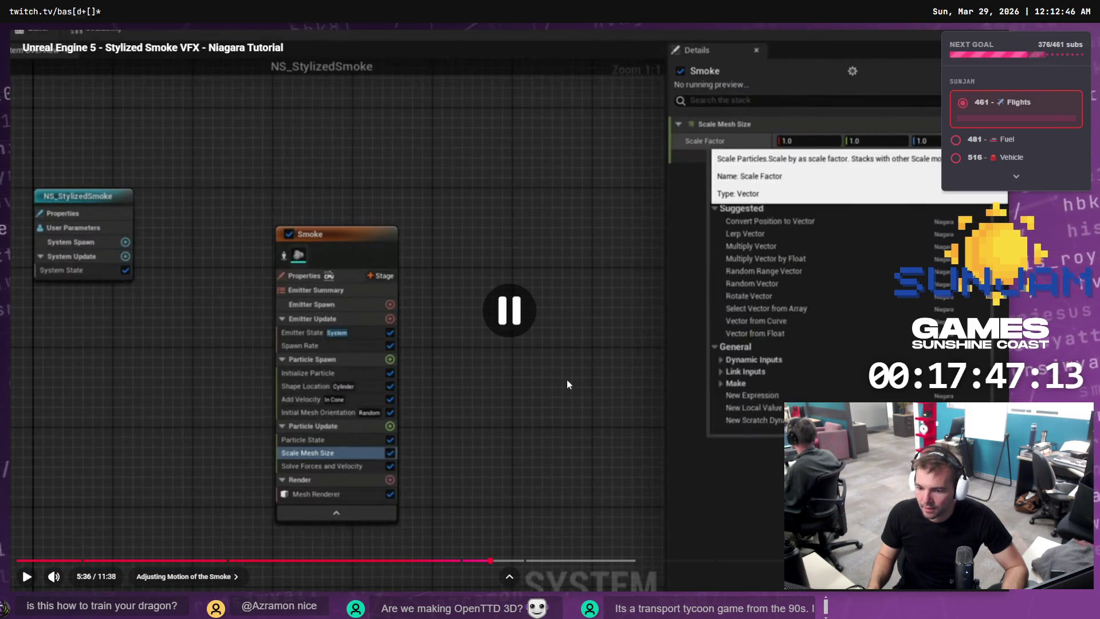
key(alt+Tab)
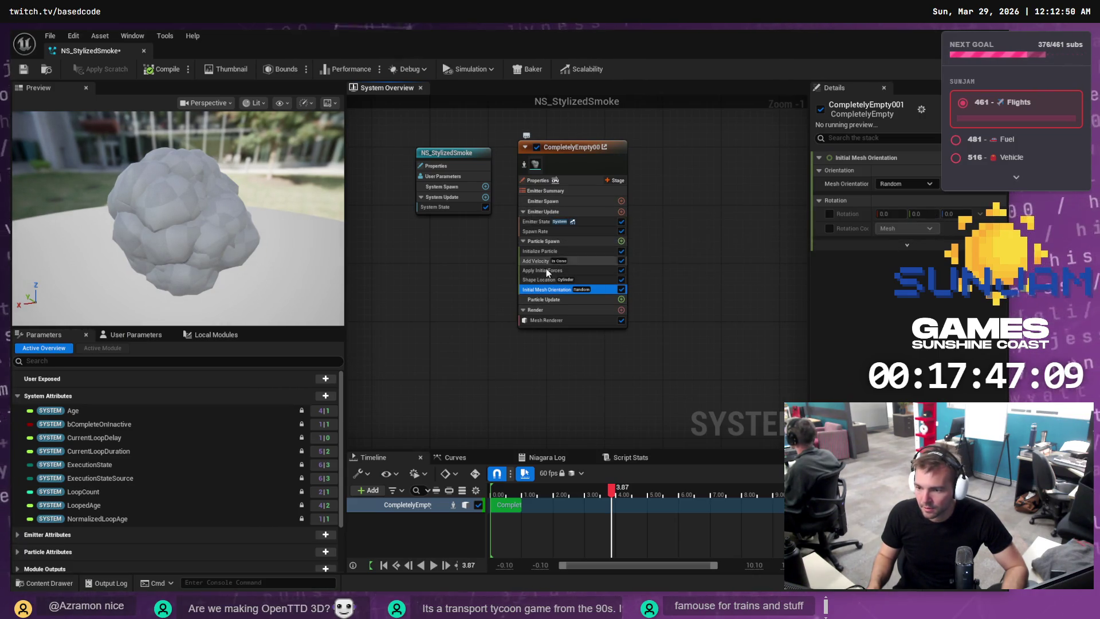
key(alt+Tab)
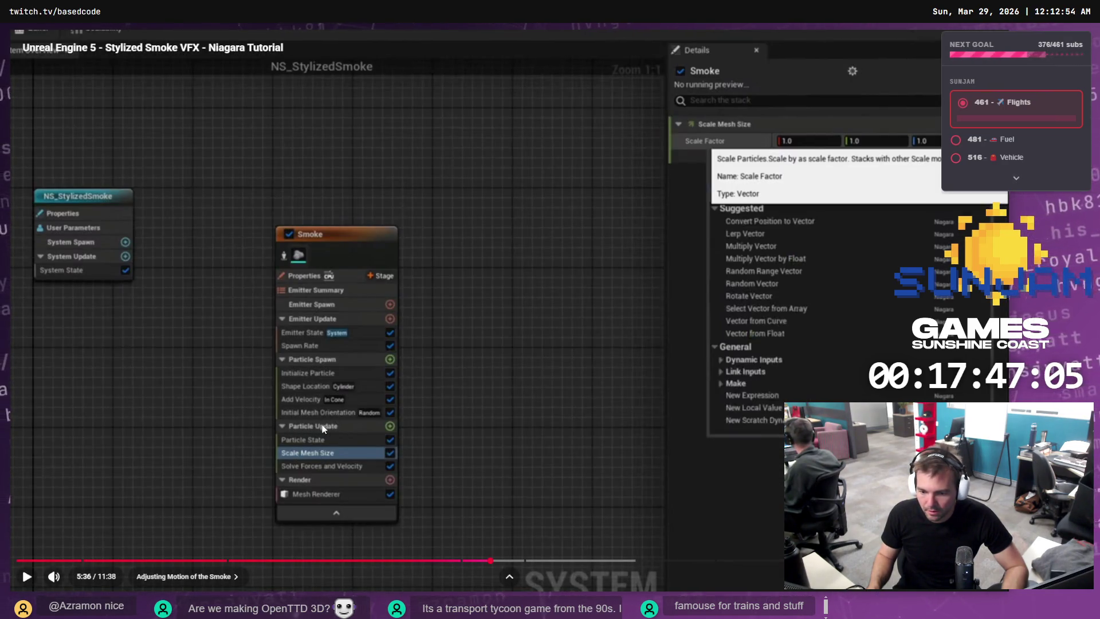
key(alt+Tab)
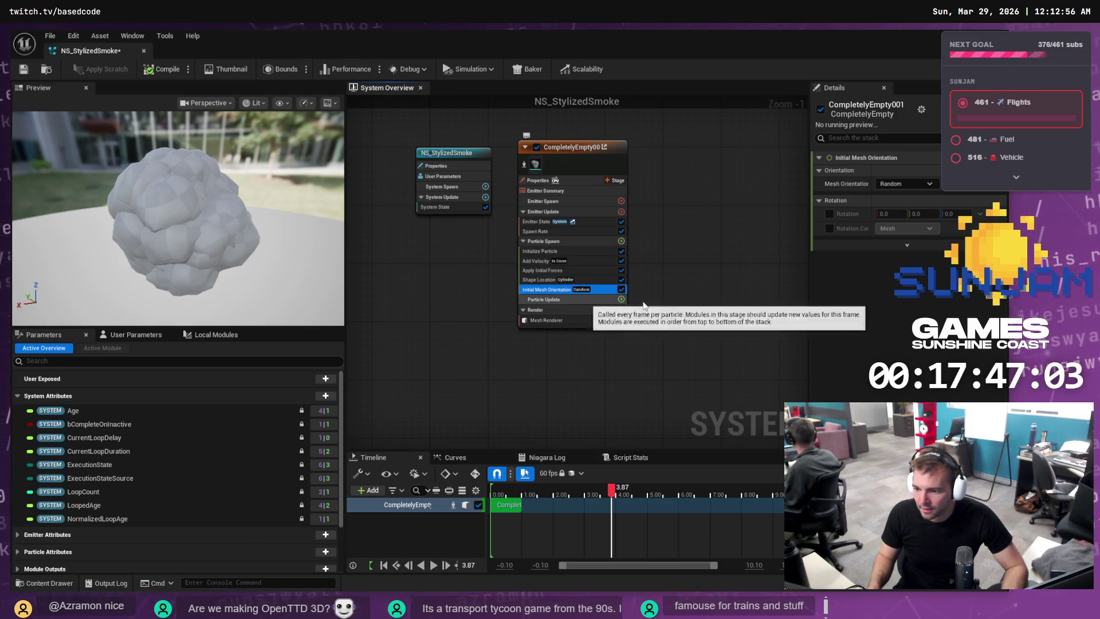
click(621, 299)
text(Scale)
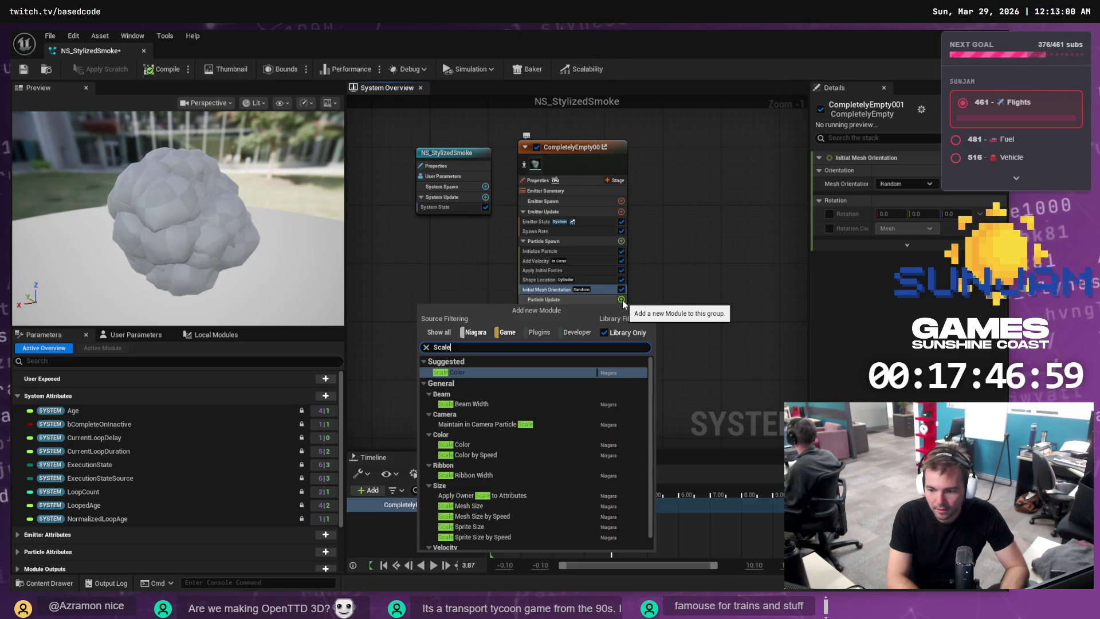
text( Mesh)
key(Return)
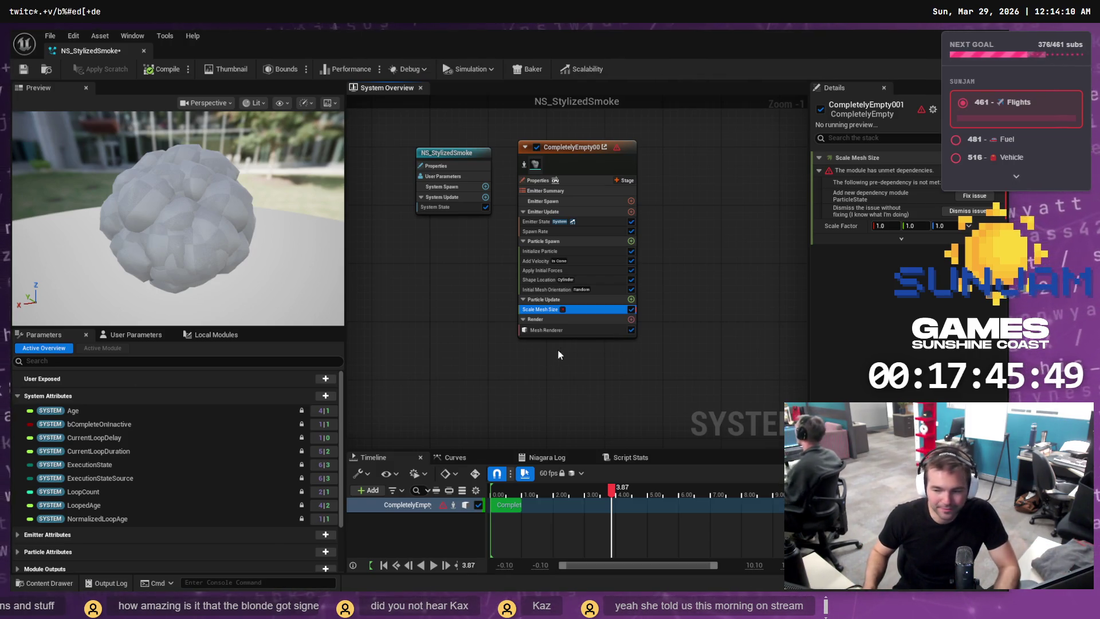
Select the emitter, scrub the Timeline back to the start, and show Add Velocity's settings.
click(218, 220)
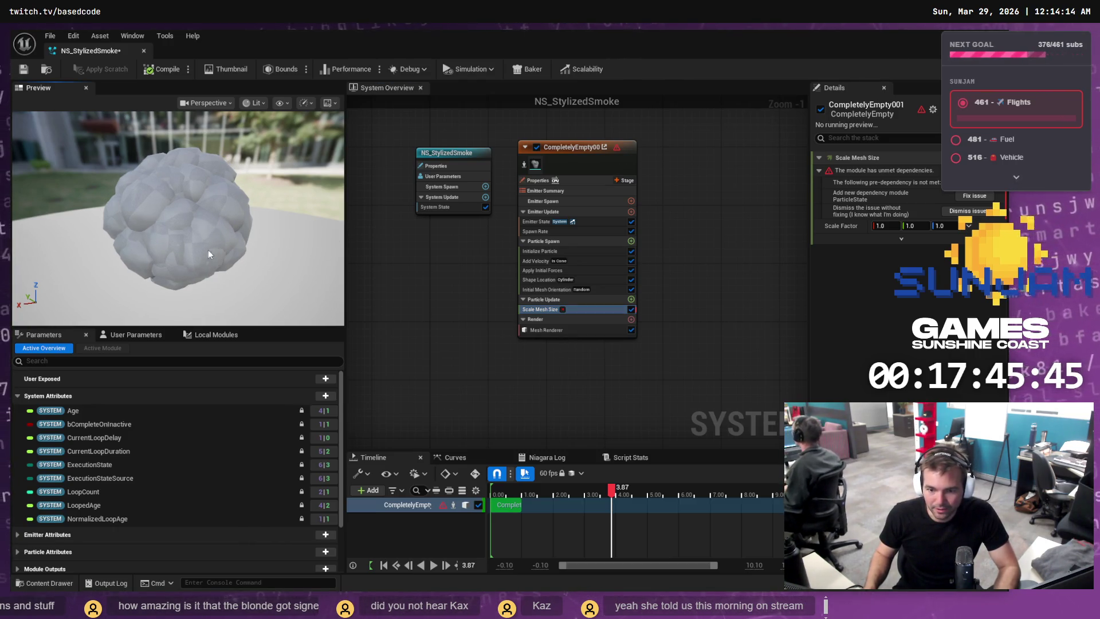
click(547, 164)
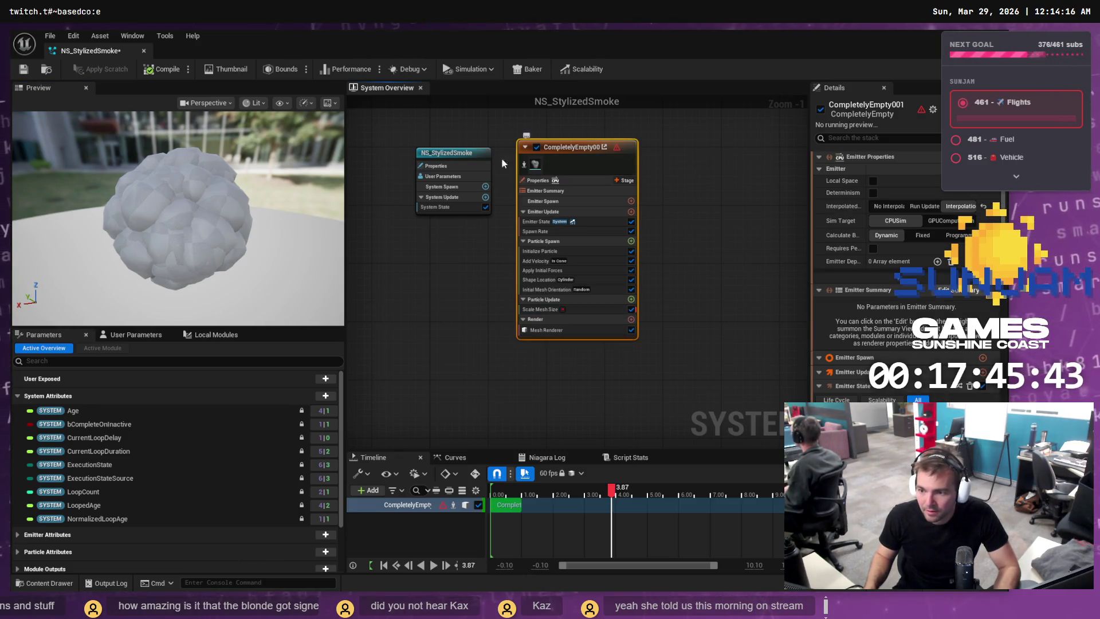
click(447, 154)
click(556, 147)
click(221, 233)
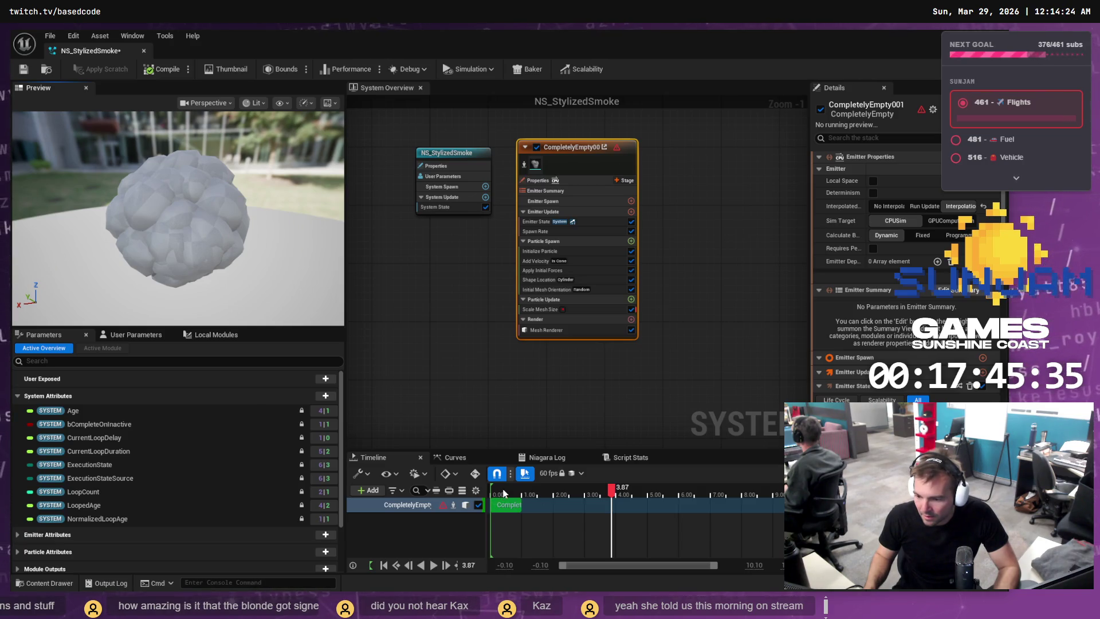
mouse_move(612, 491)
mouse_down()
mouse_move(491, 494)
mouse_move(573, 494)
mouse_move(562, 492)
mouse_up()
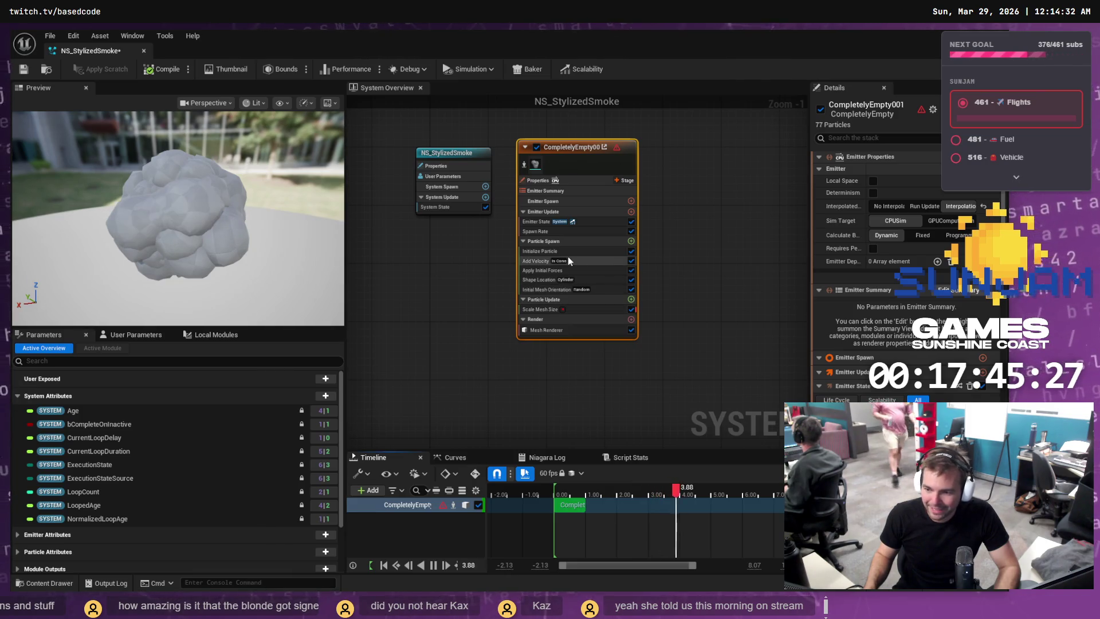
click(537, 261)
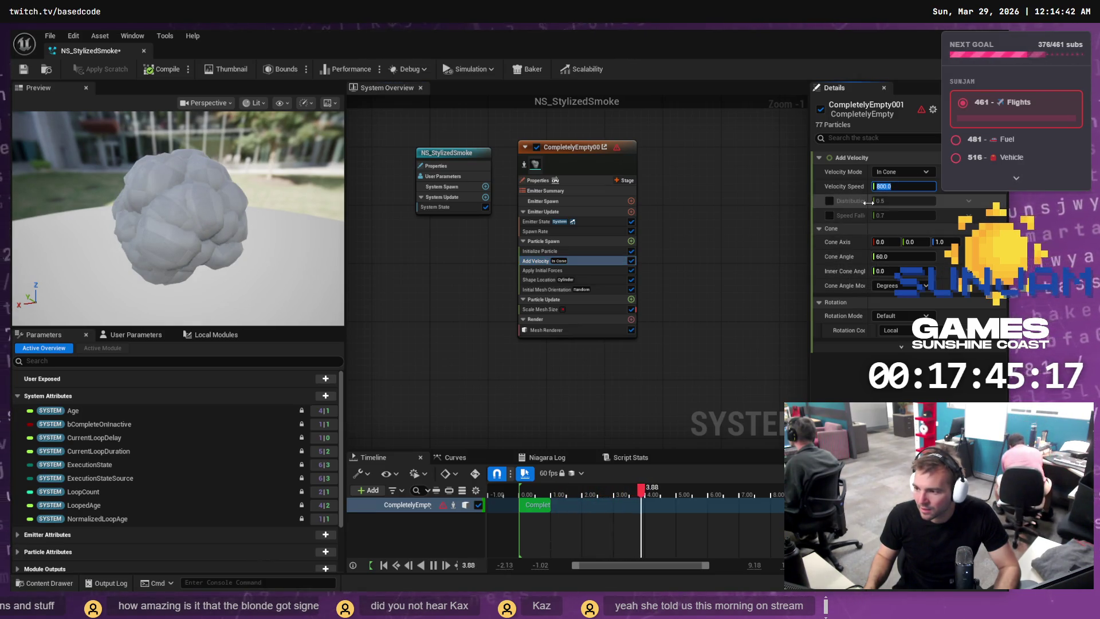
Switch Add Velocity's Velocity Mode to Linear, then back to In Cone.
click(899, 173)
click(904, 190)
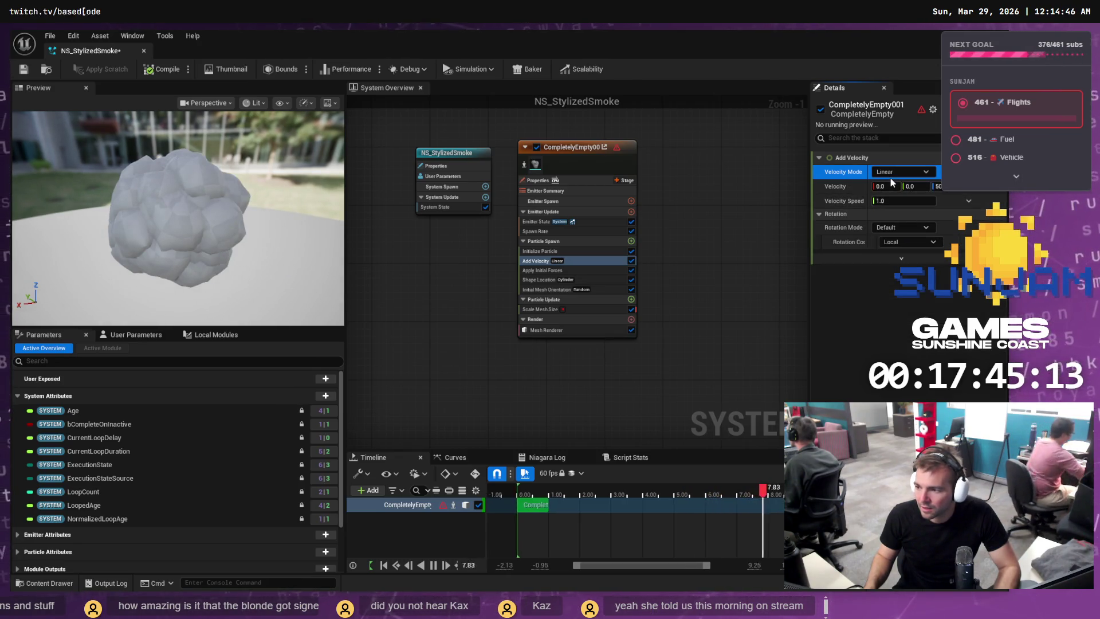
click(901, 171)
click(903, 212)
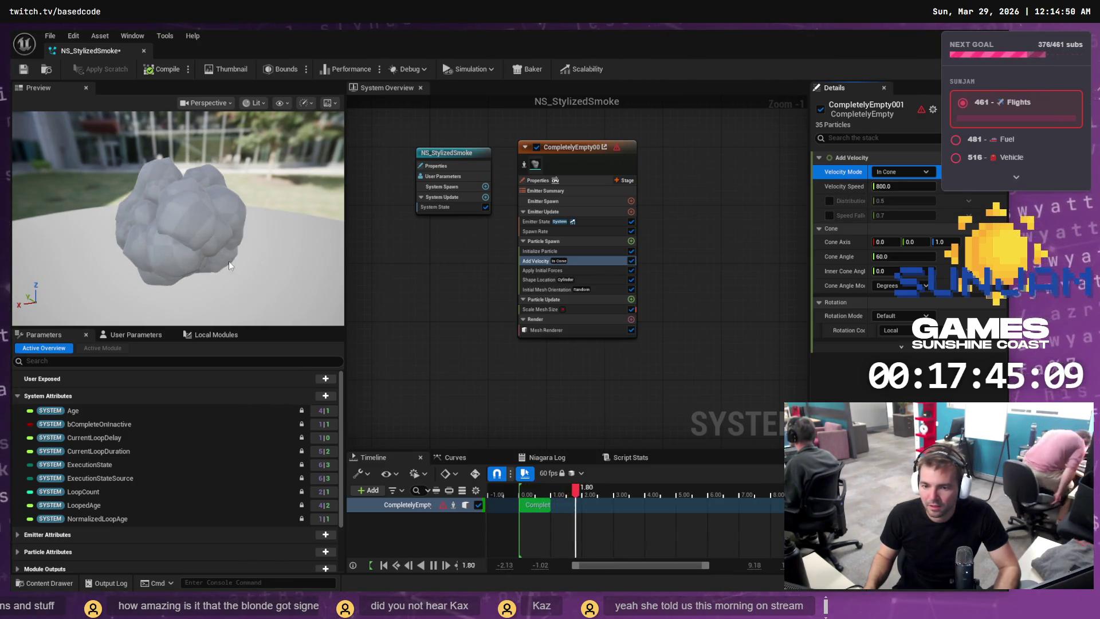
Review Initialize Particle, Scale Mesh Size, Initial Mesh Orientation and Shape Location, ending on Apply Initial Forces.
click(549, 254)
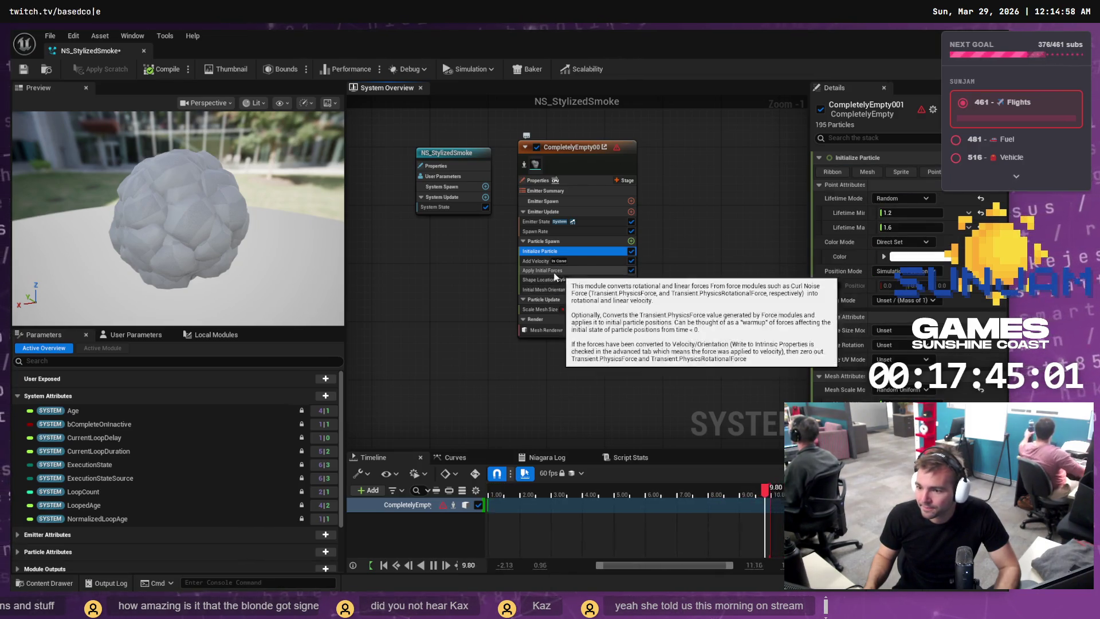
click(550, 272)
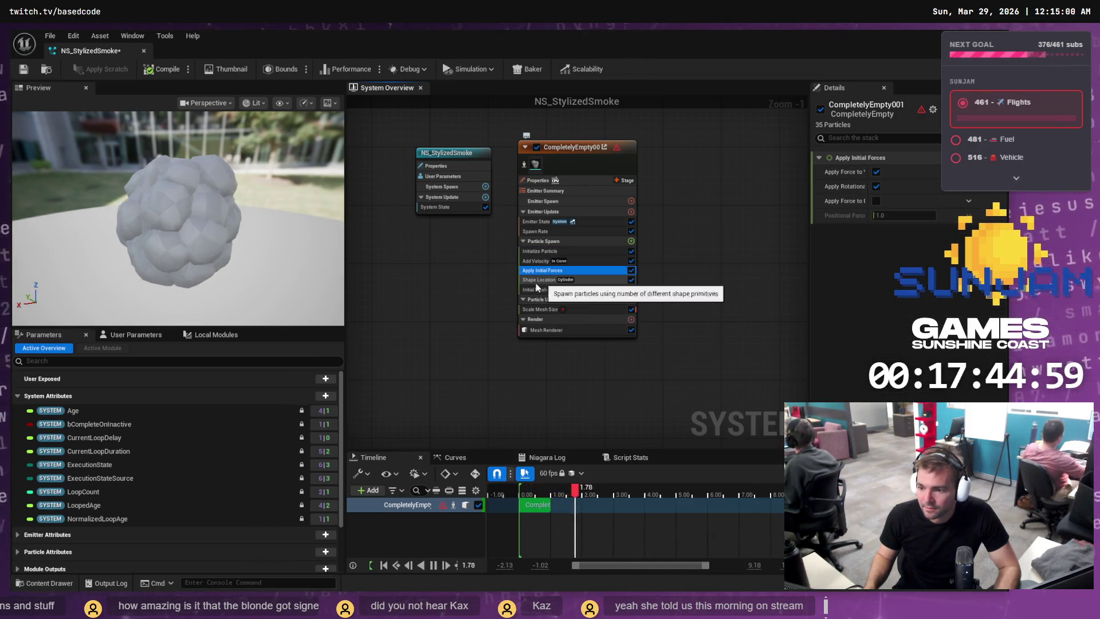
click(543, 309)
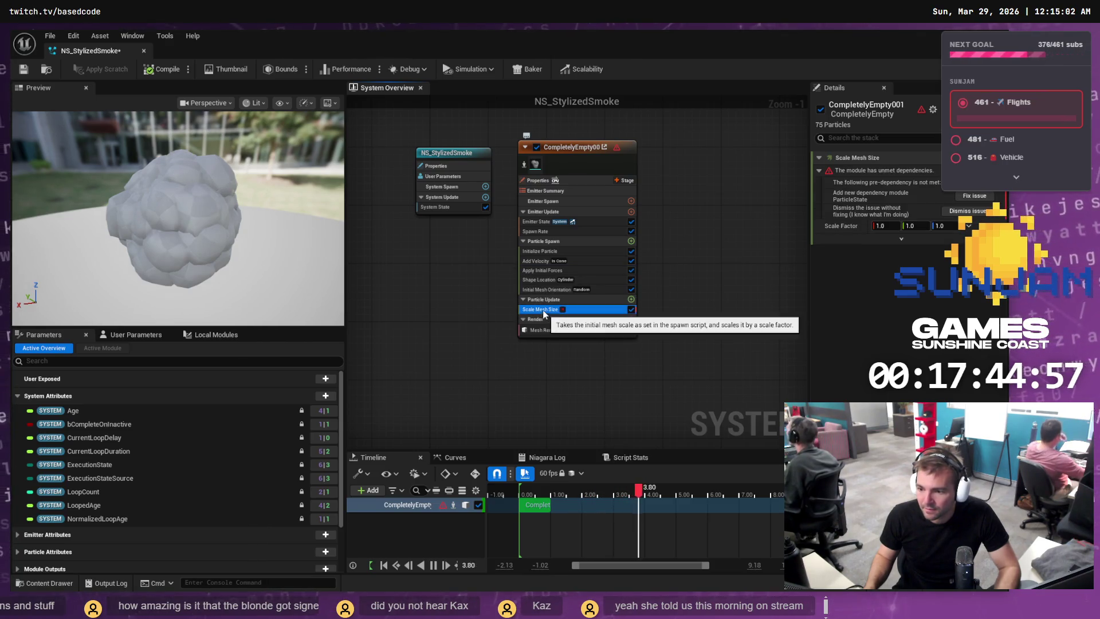
click(539, 288)
click(544, 279)
click(548, 288)
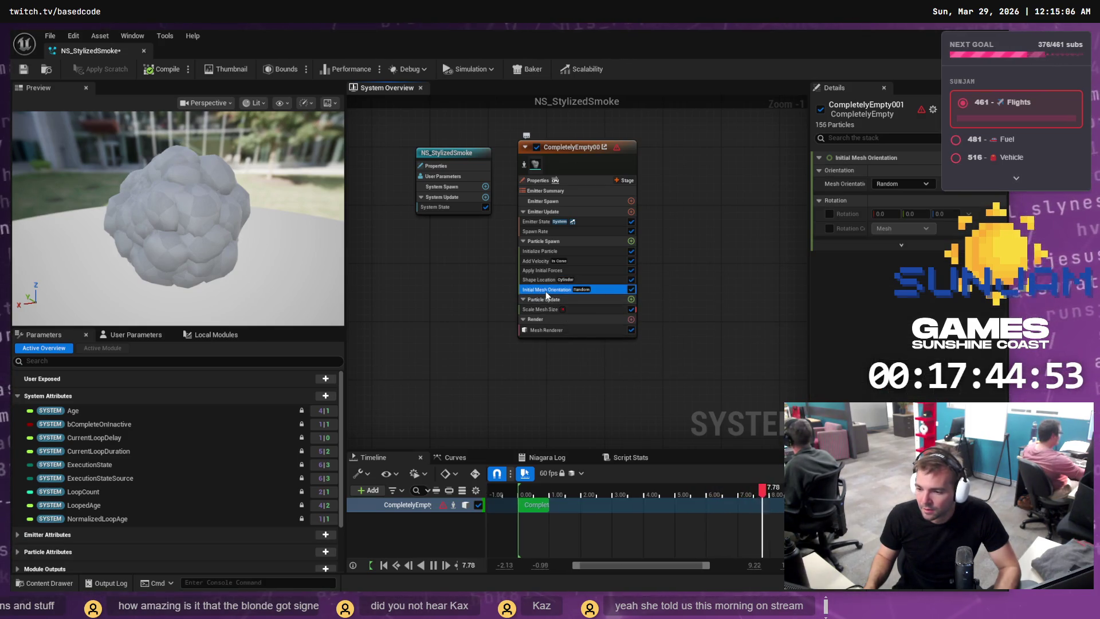
click(542, 269)
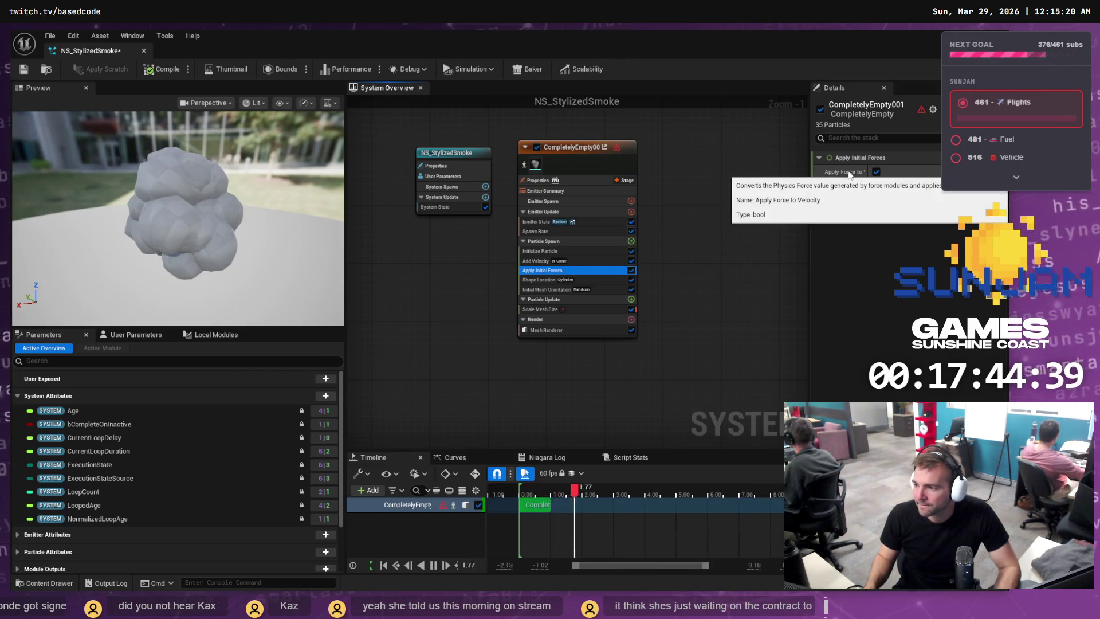
Widen the Details name column so Apply Initial Forces properties read fully, then pause the preview.
drag(870, 172, 898, 174)
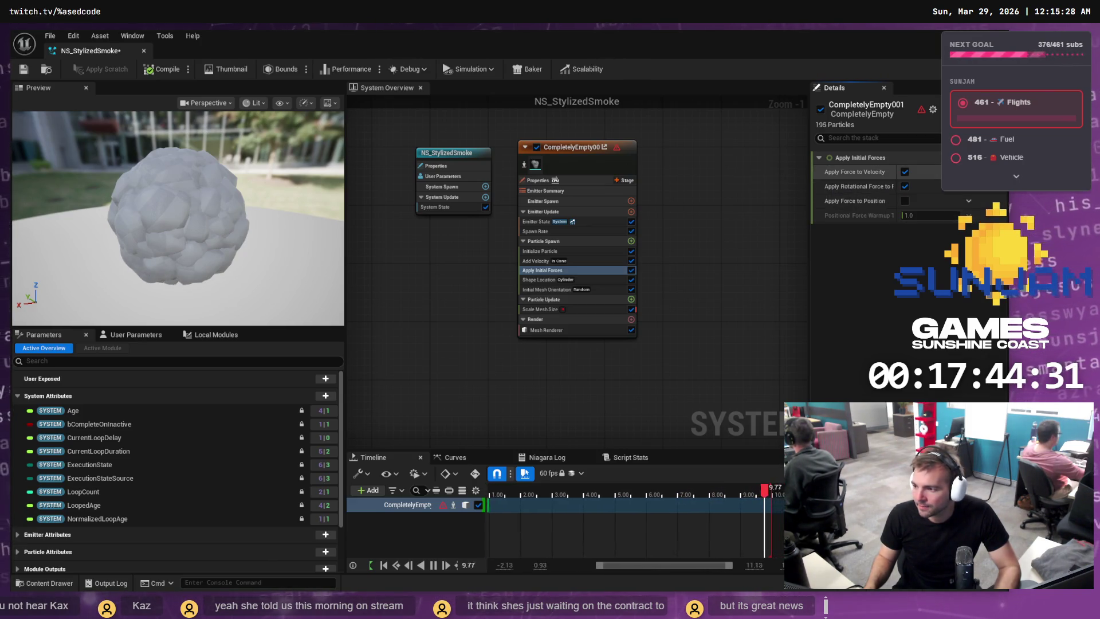
click(968, 201)
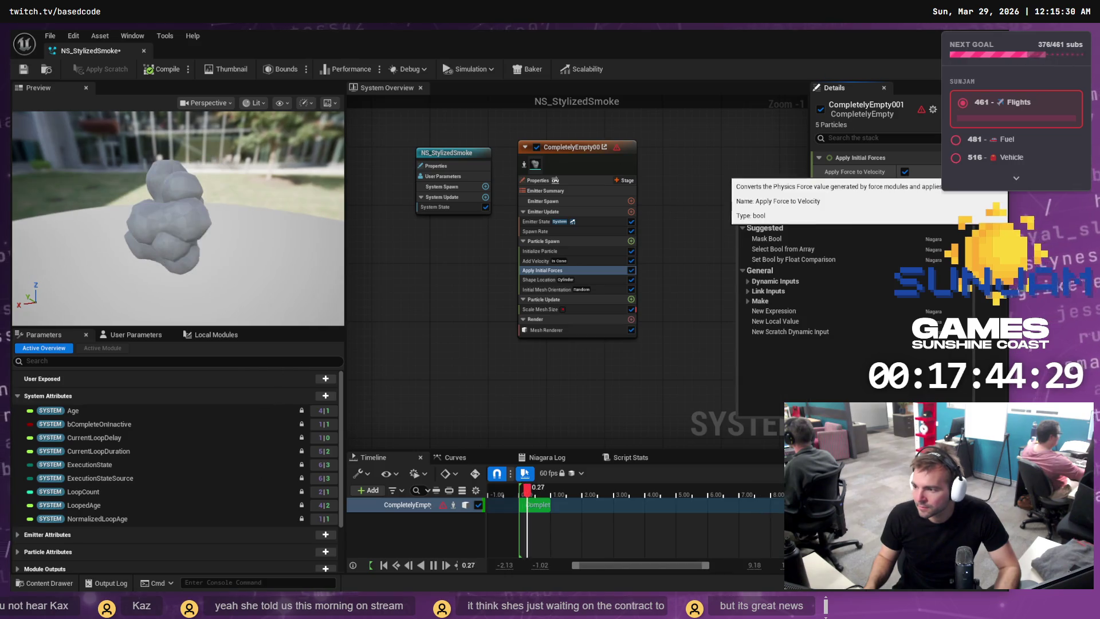
key(Escape)
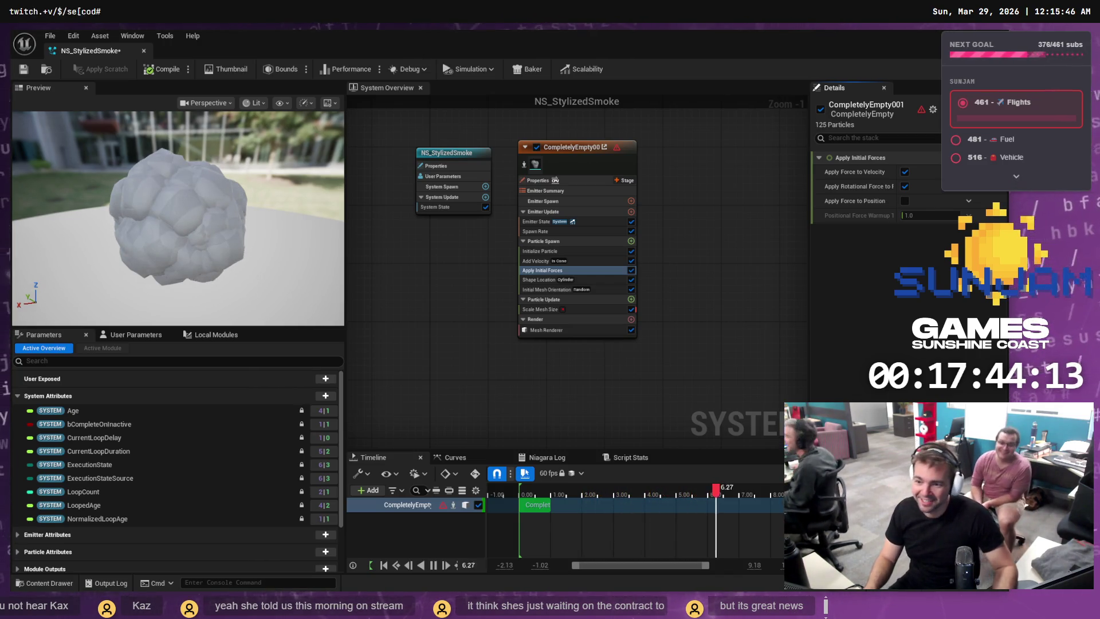
mouse_move(197, 212)
mouse_down()
mouse_move(189, 234)
mouse_move(157, 197)
mouse_up()
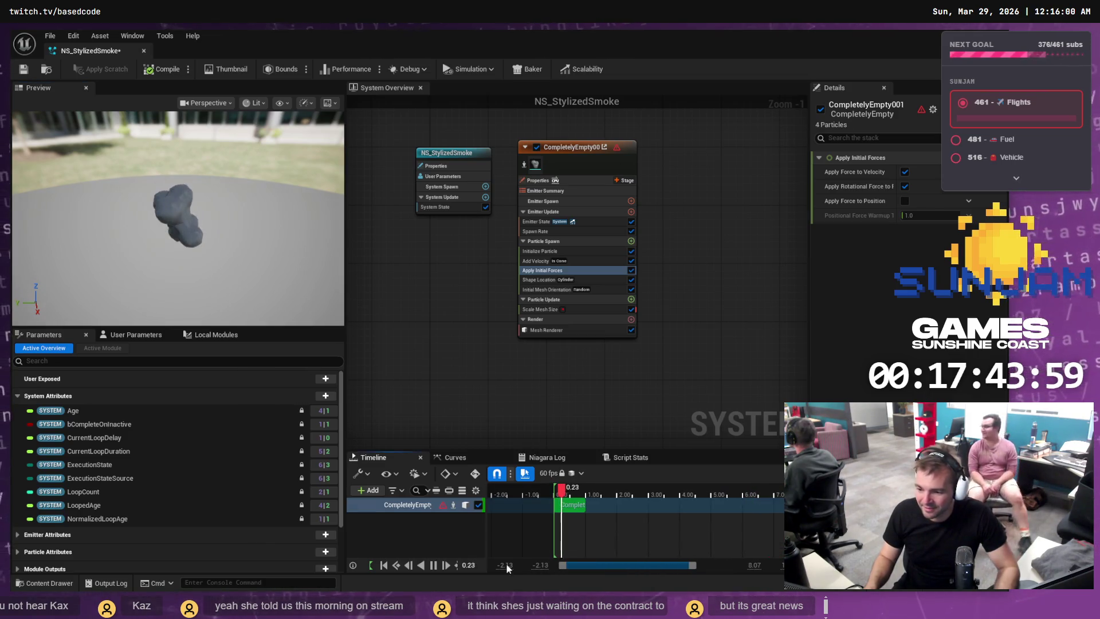
click(434, 566)
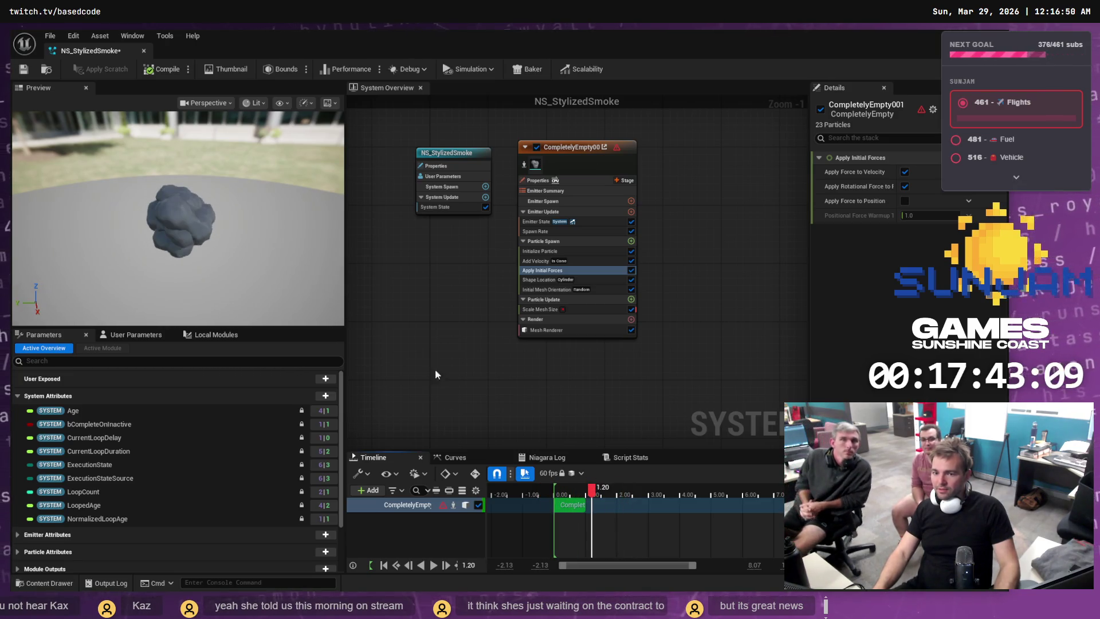
Scrub the Timeline playhead back to -0.70 s so the preview restarts before spawning.
drag(591, 489, 531, 489)
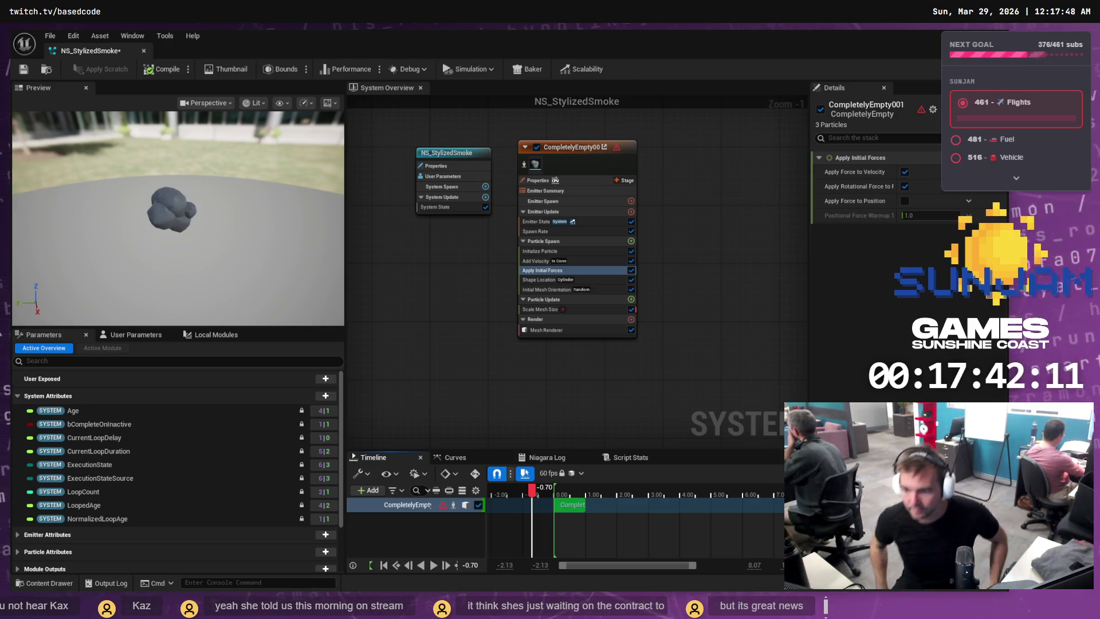
Review Shape Location, Initialize Particle and the Particle Update modules against the paused tutorial.
click(539, 280)
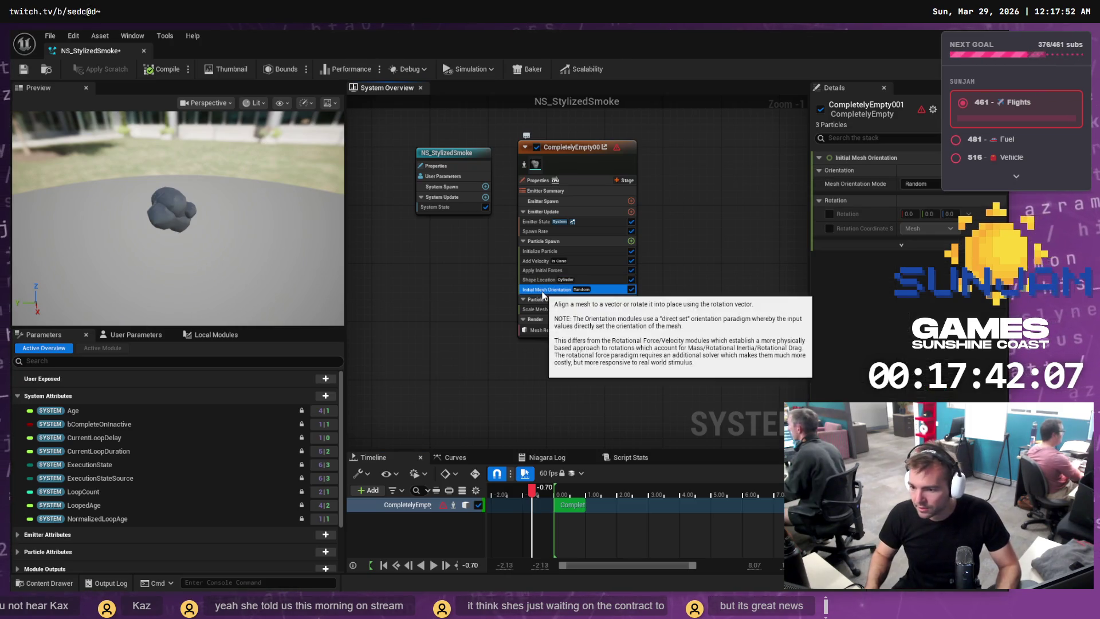
click(543, 252)
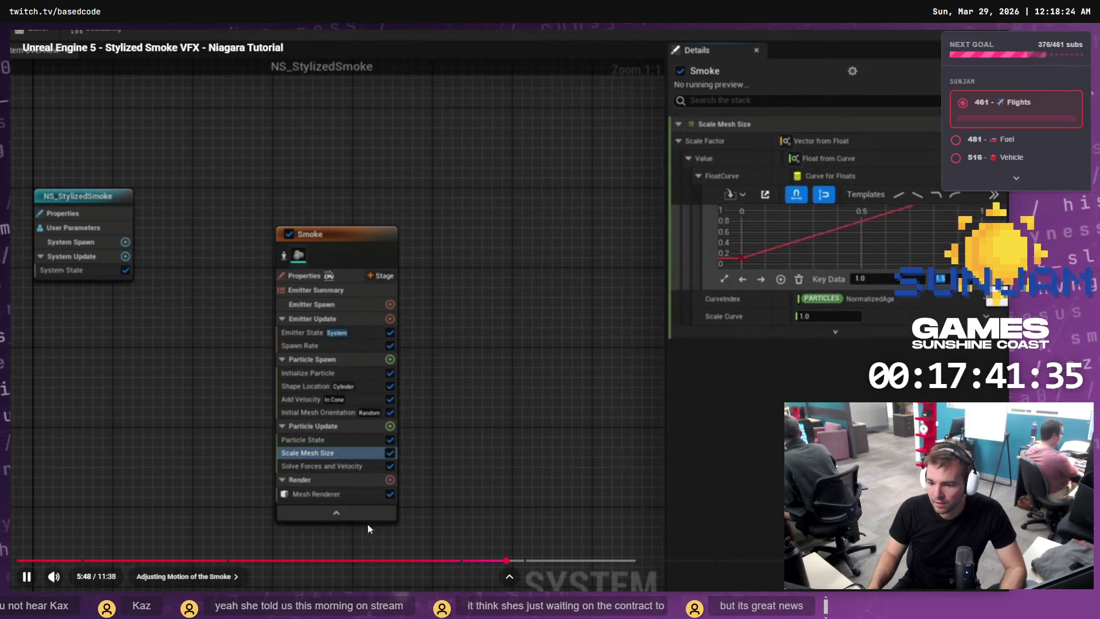
click(505, 548)
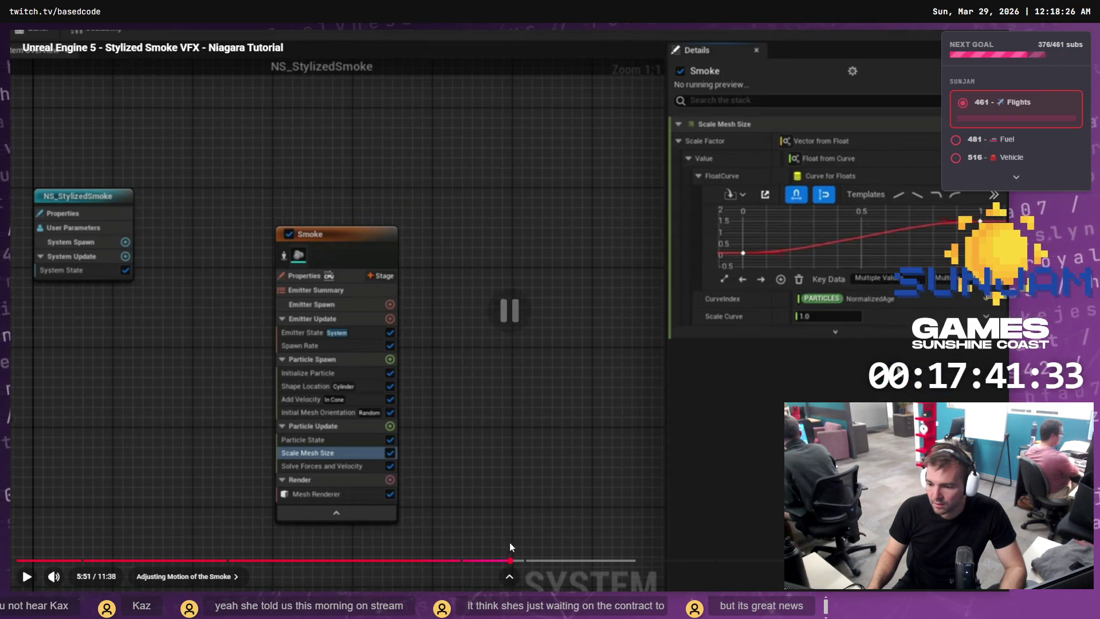
key(alt+Tab)
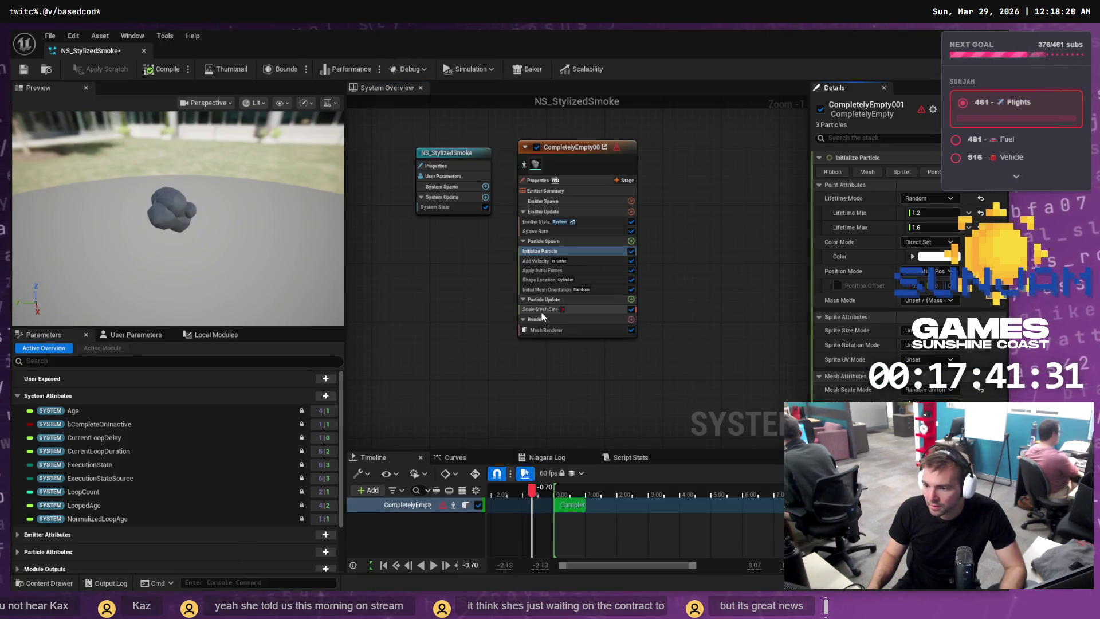
click(539, 300)
Rewind the tutorial to about 5:33 and pause it on its module search.
key(alt+Tab)
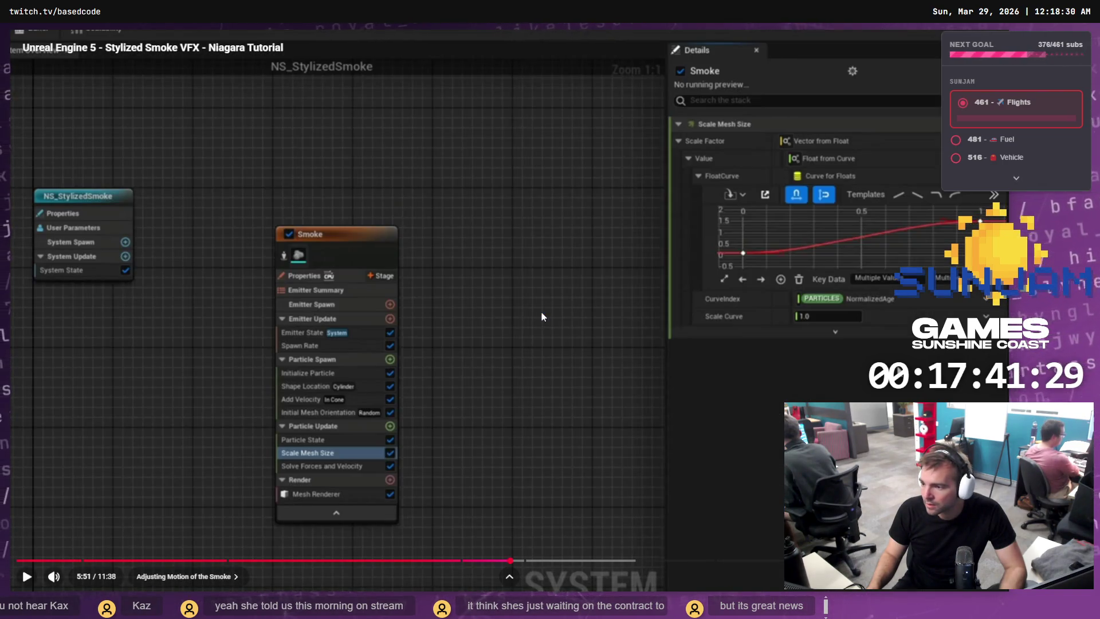
click(540, 311)
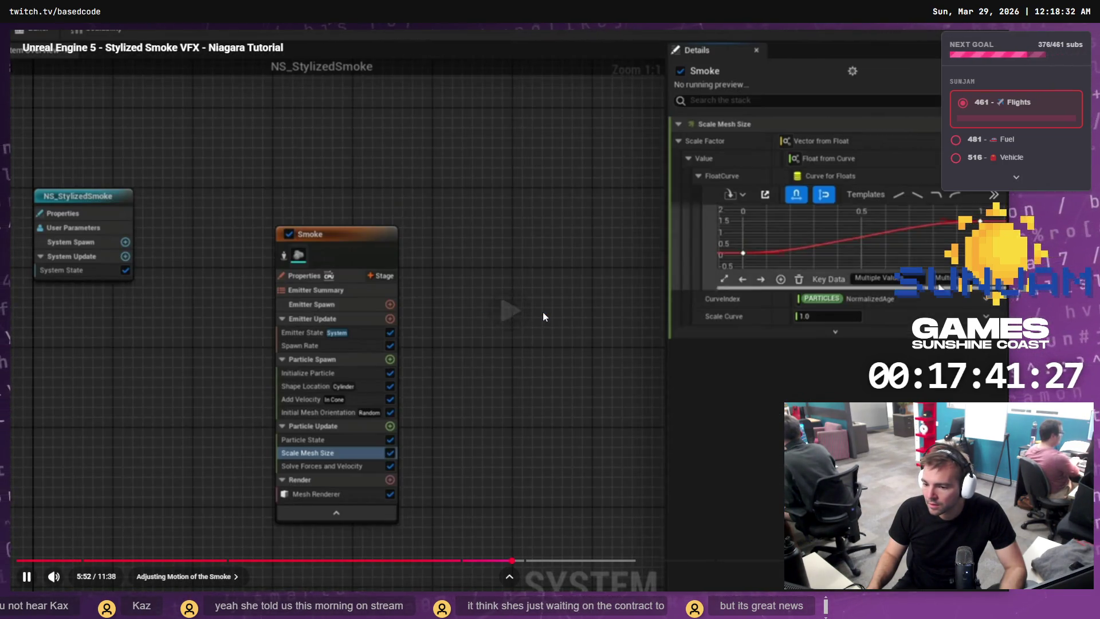
click(486, 559)
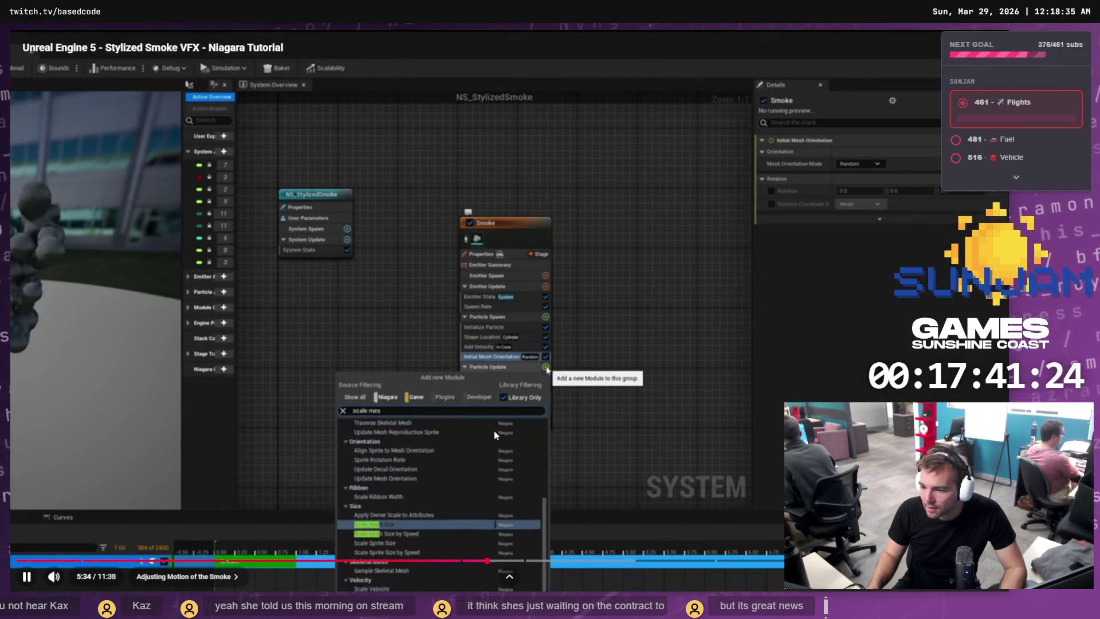
key(Left)
key(Left)
key(Left)
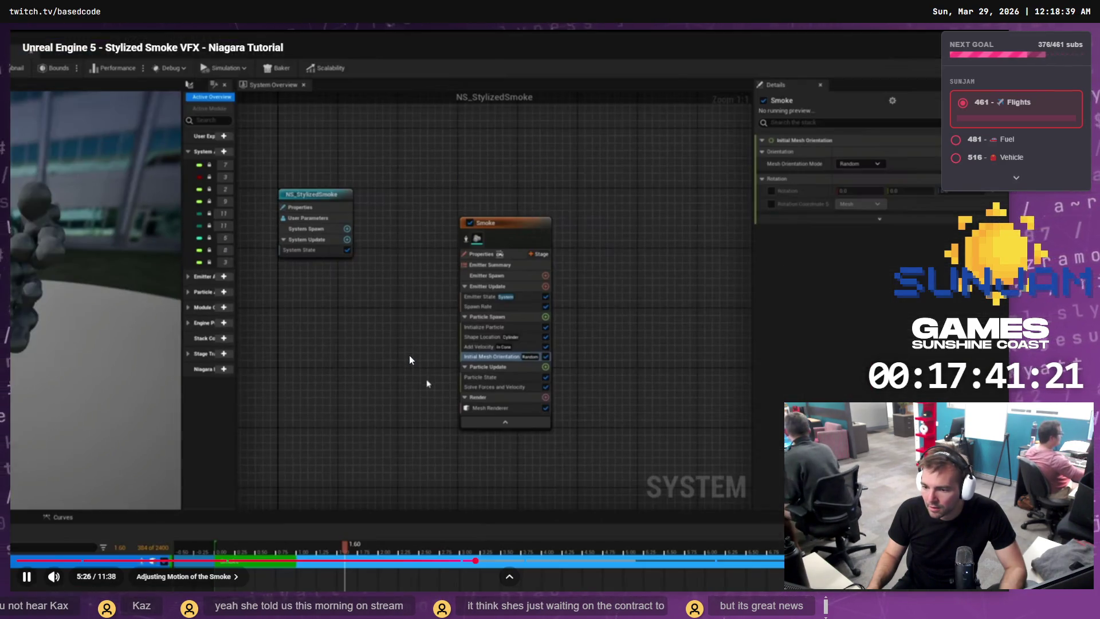
click(428, 368)
click(445, 372)
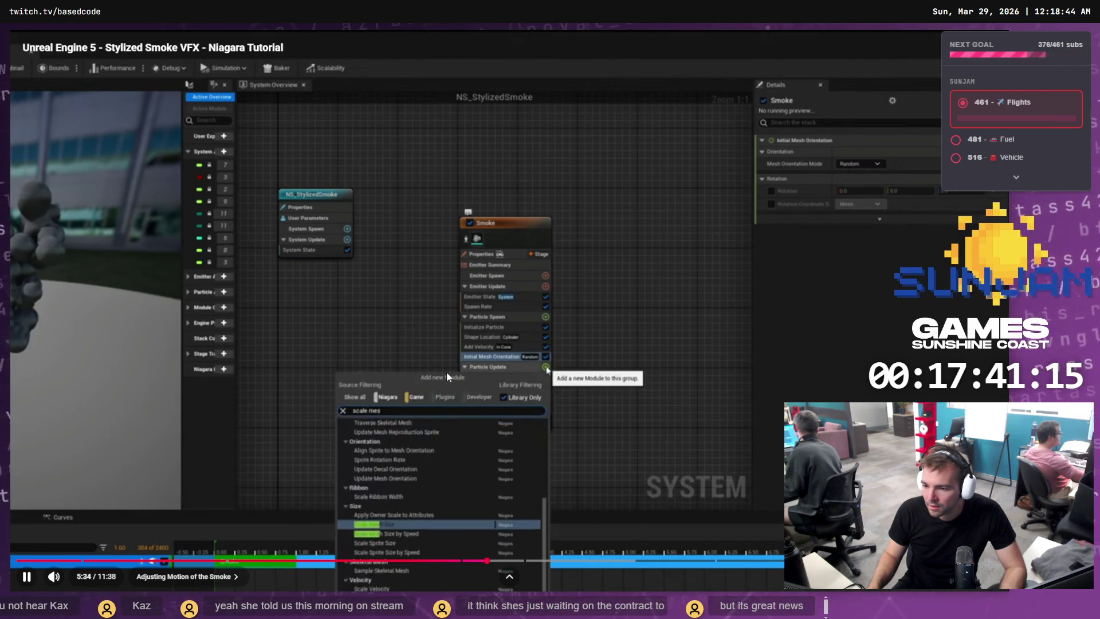
click(446, 371)
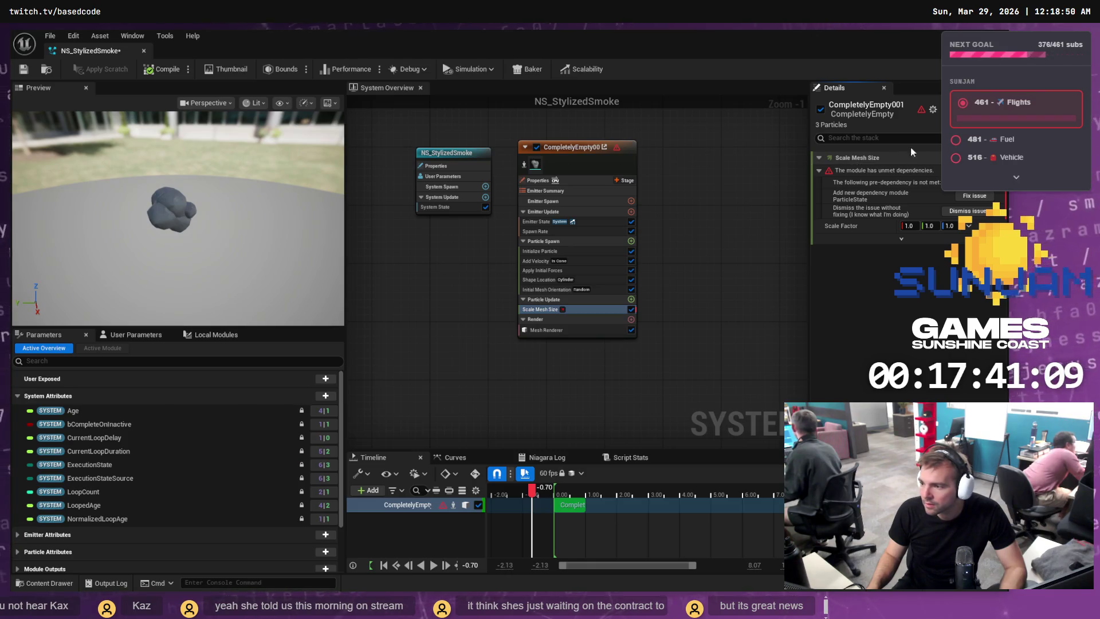
Add the missing Particle State dependency module for Scale Mesh Size.
click(980, 193)
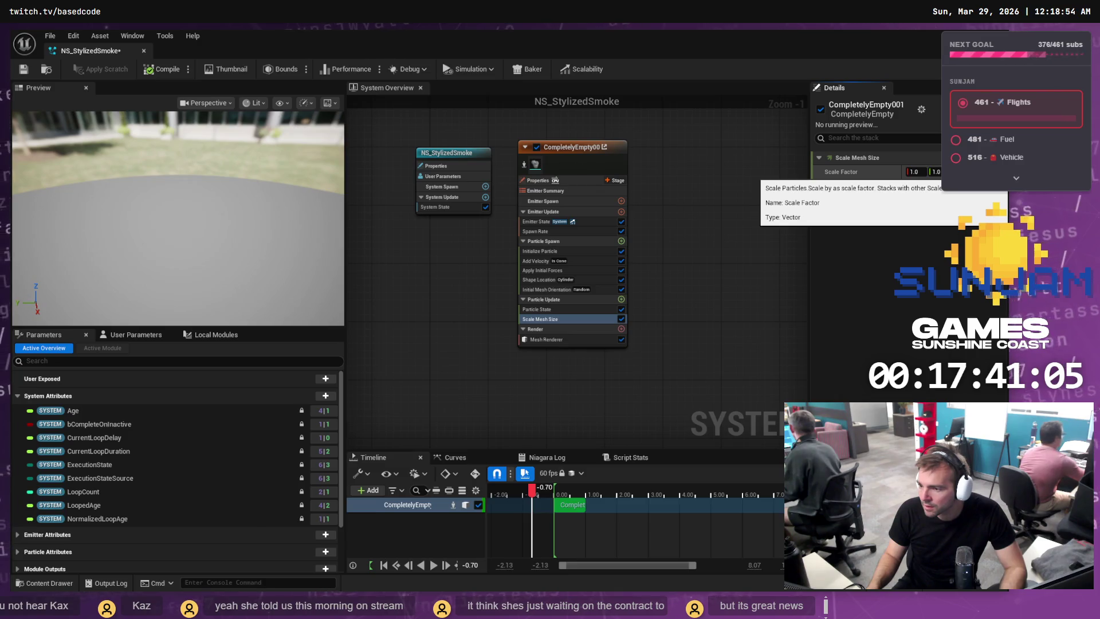
click(940, 183)
key(alt+Tab)
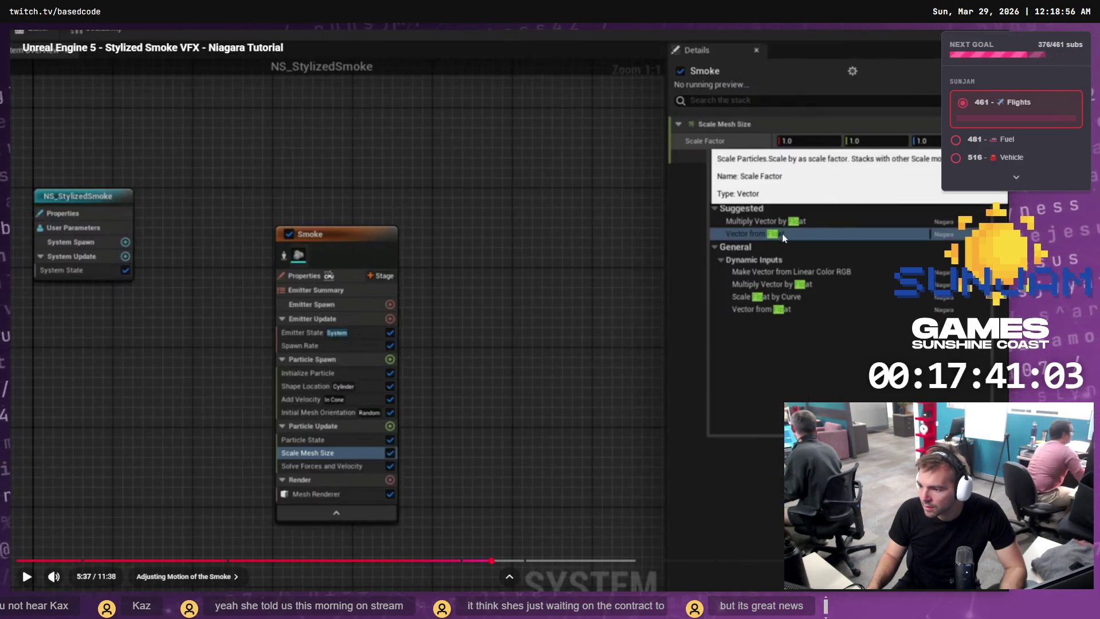
click(574, 295)
key(space)
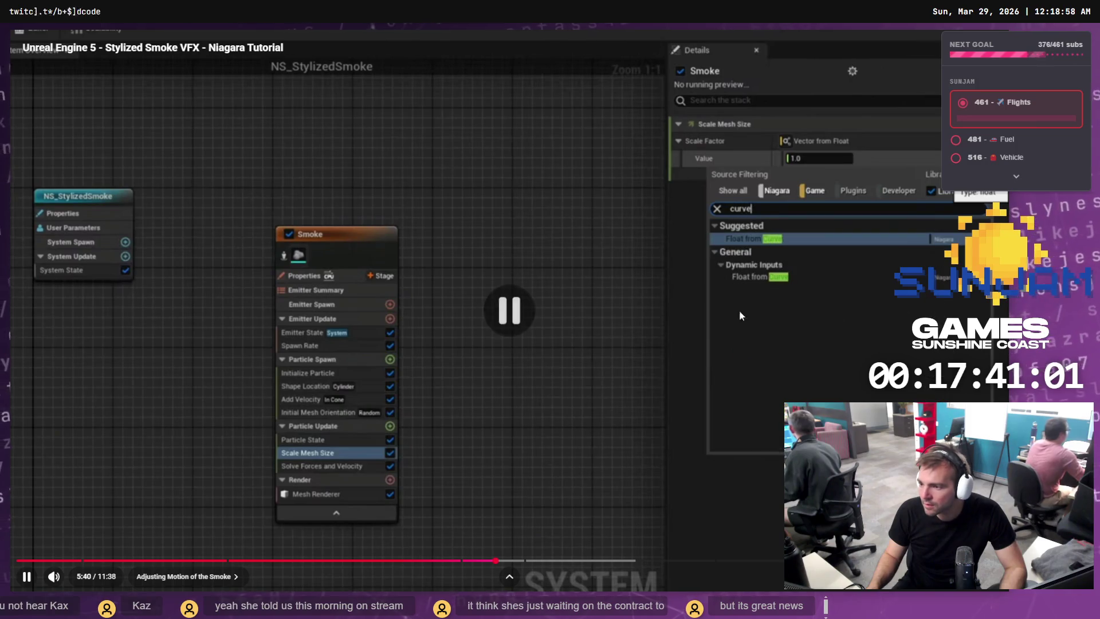
key(alt+Tab)
Set Scale Mesh Size's Scale Factor to Vector from Float.
click(842, 172)
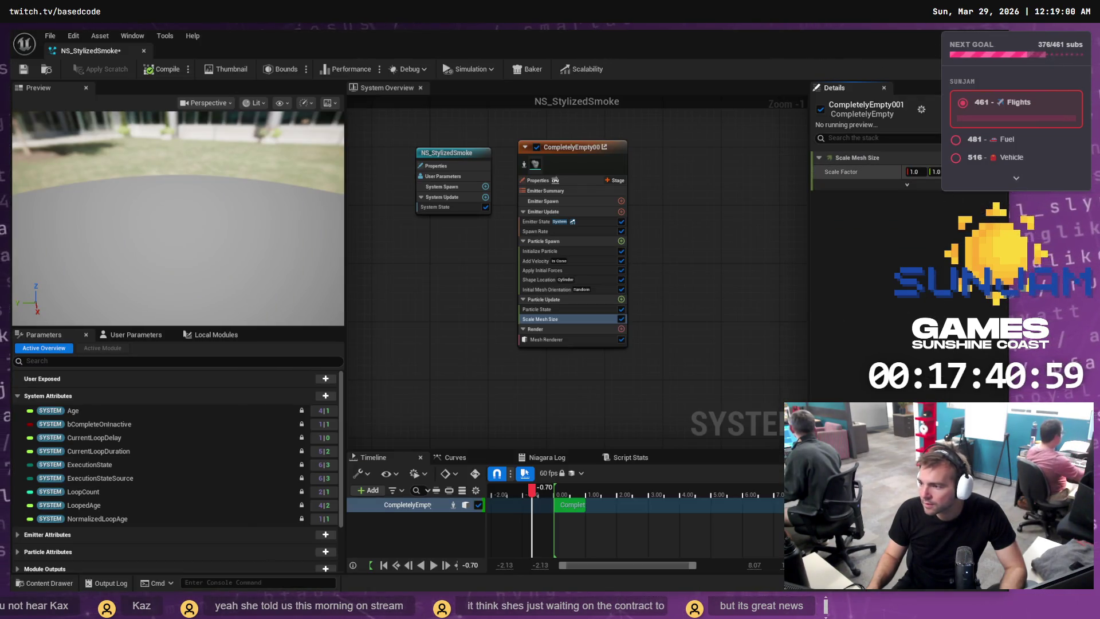
click(902, 172)
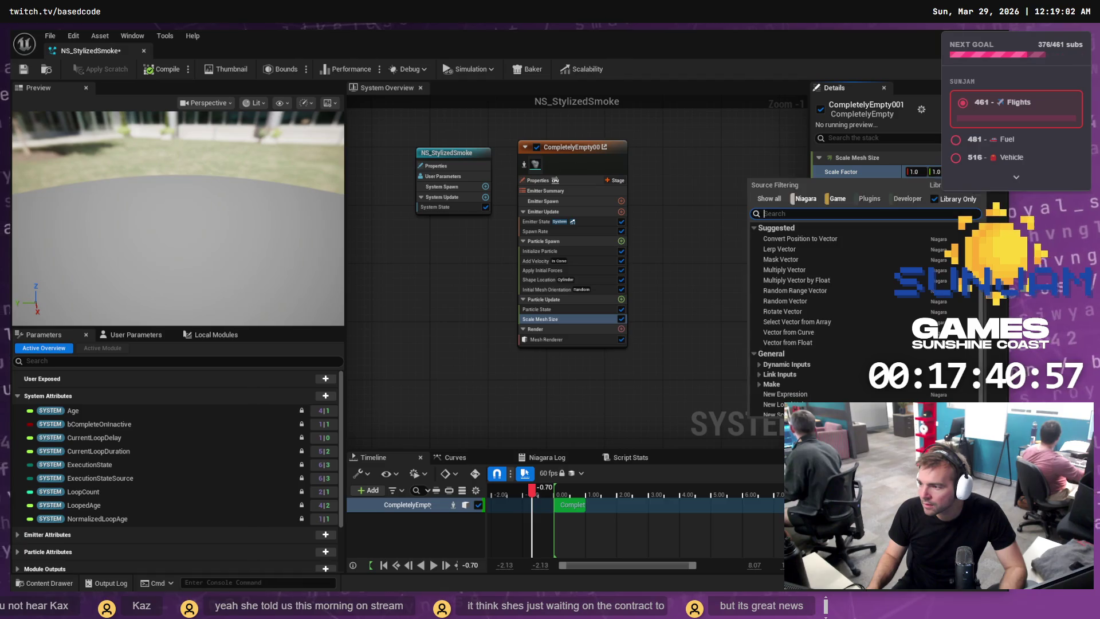
text(vec)
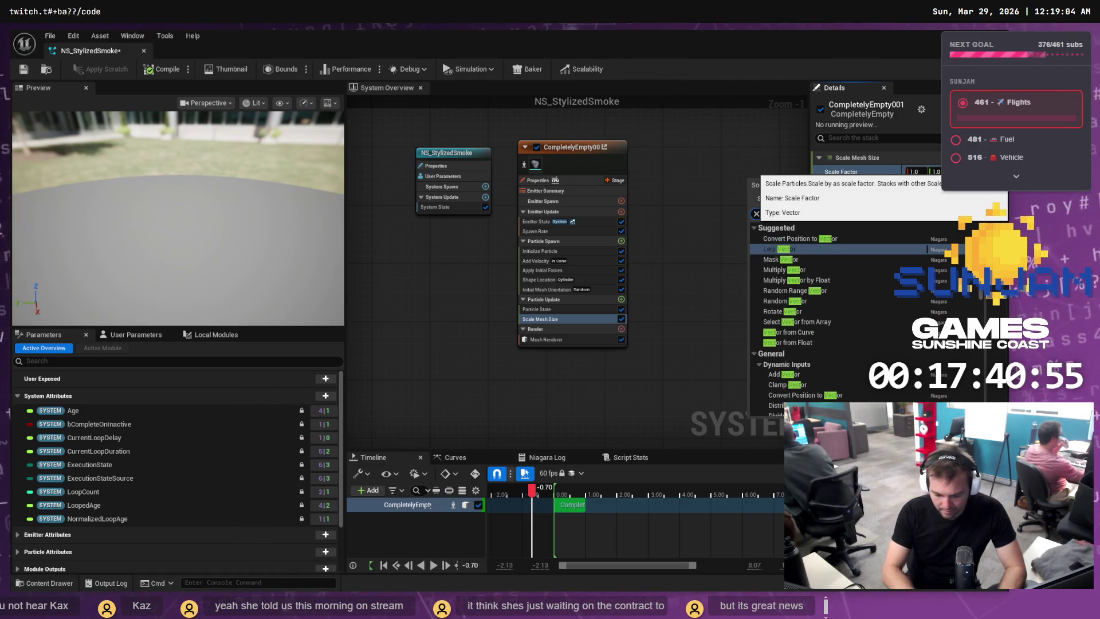
text( from)
key(BackSpace)
key(BackSpace)
key(BackSpace)
text(float)
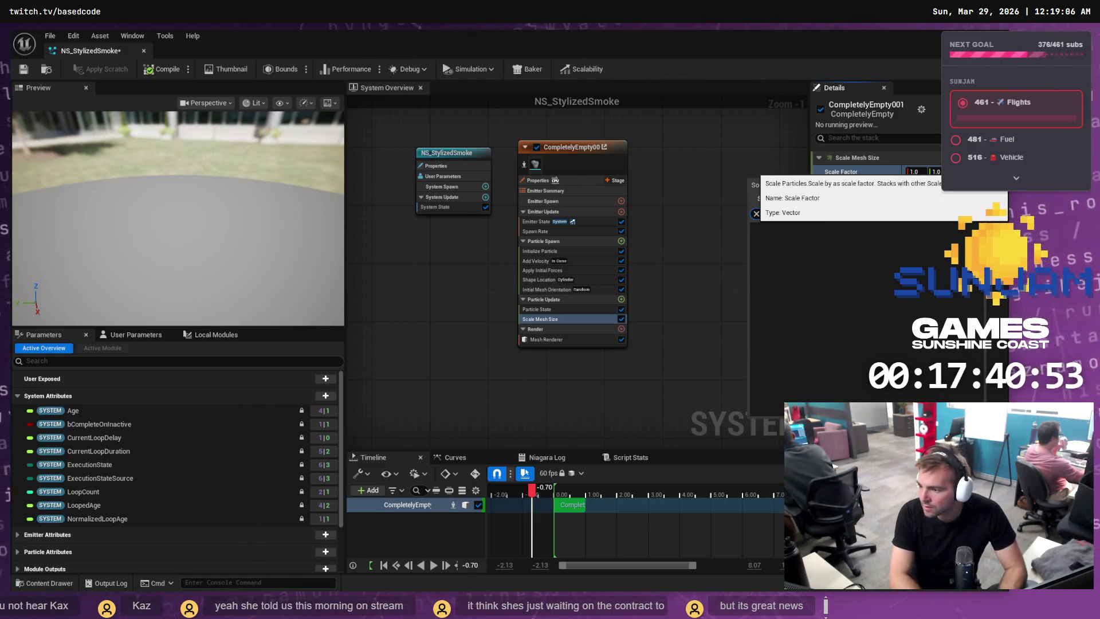
key(Return)
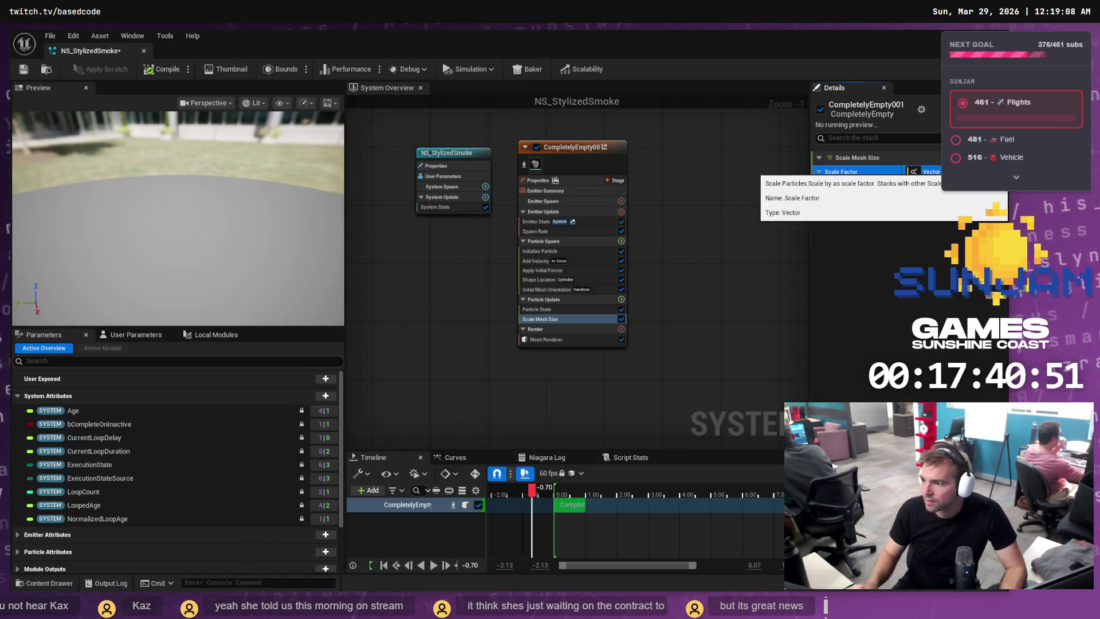
Play the tutorial forward and pause it on the curve editor step.
key(alt+Tab)
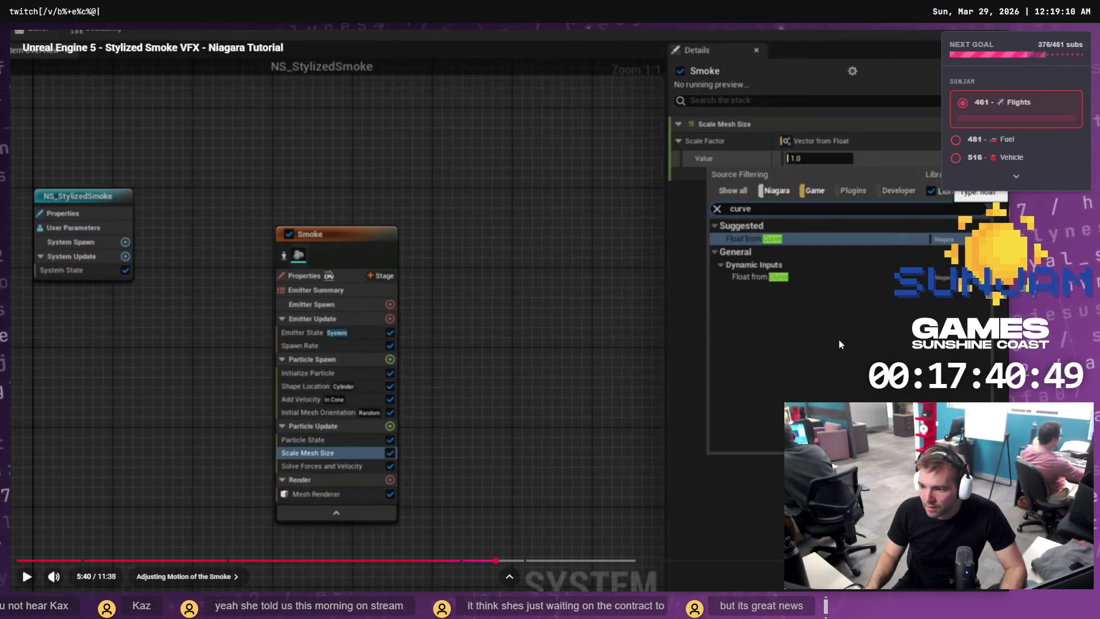
click(838, 339)
click(828, 262)
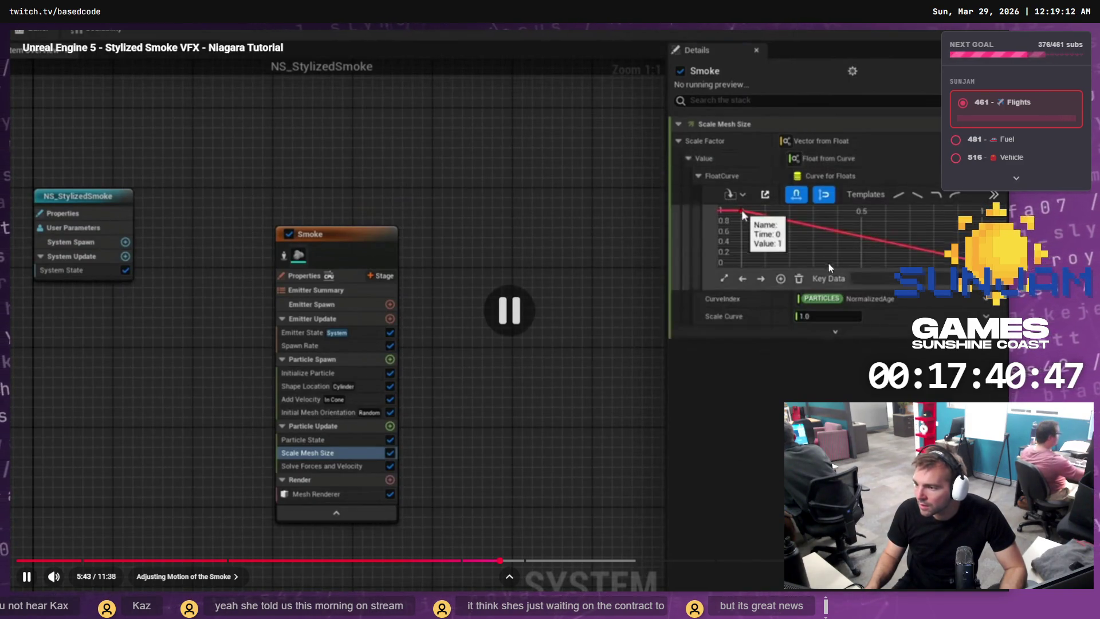
key(alt+Tab)
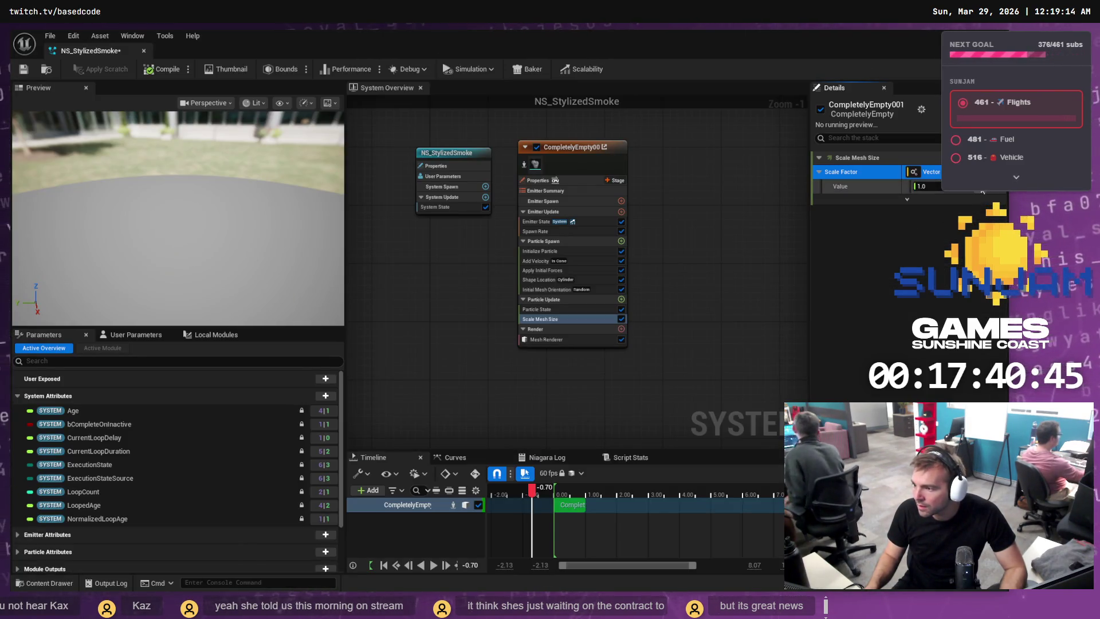
Set the Scale Factor's Value to Float from Curve, matching the tutorial's setup.
click(981, 173)
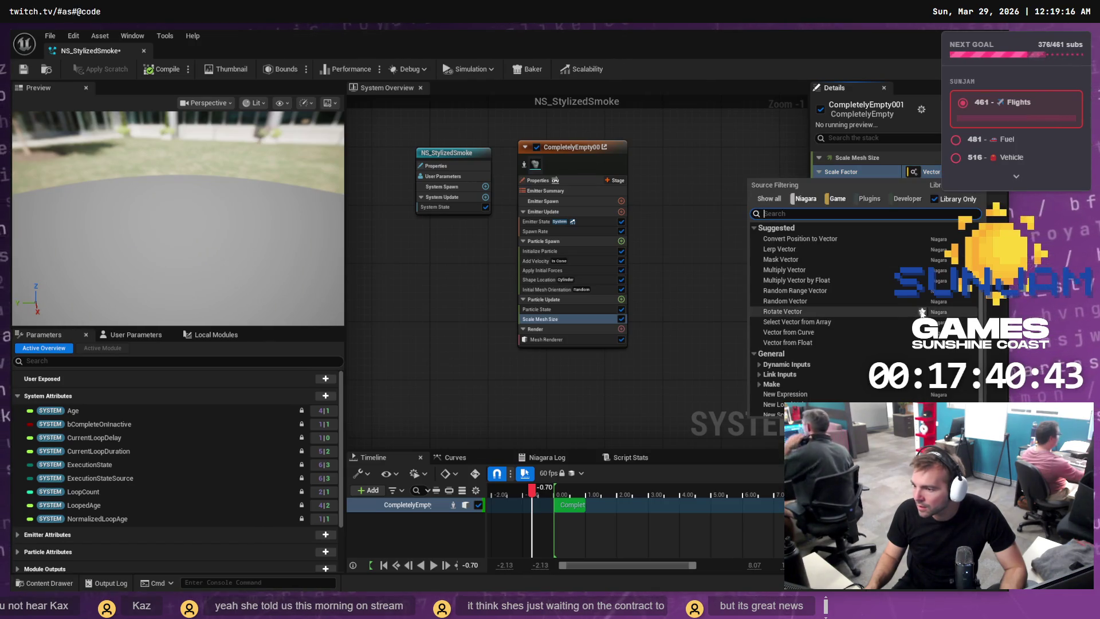
text(curve)
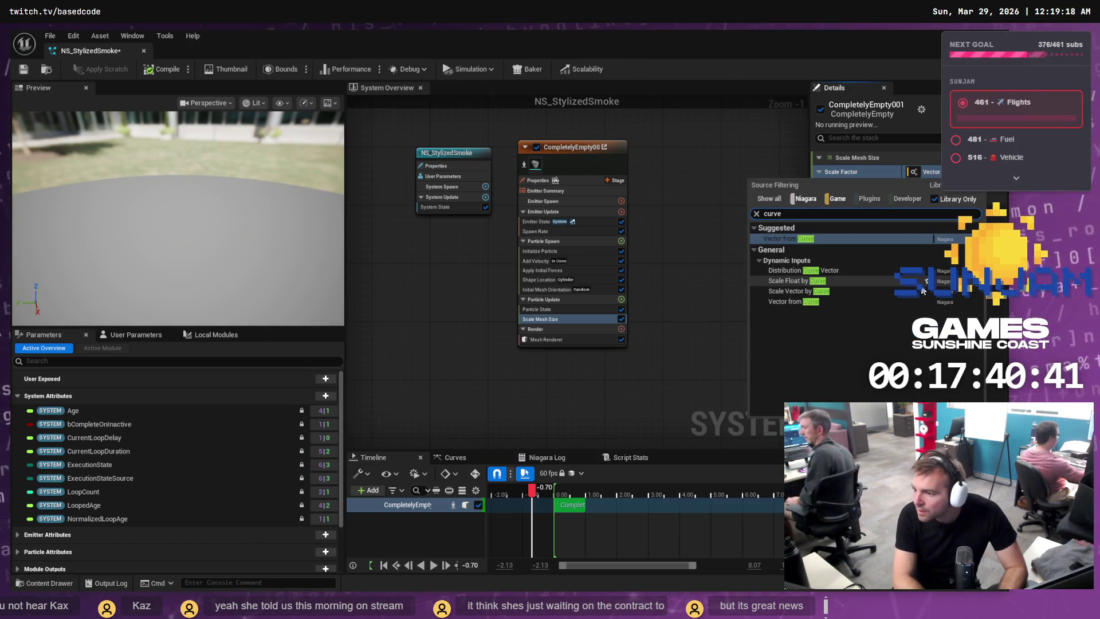
key(alt+Tab)
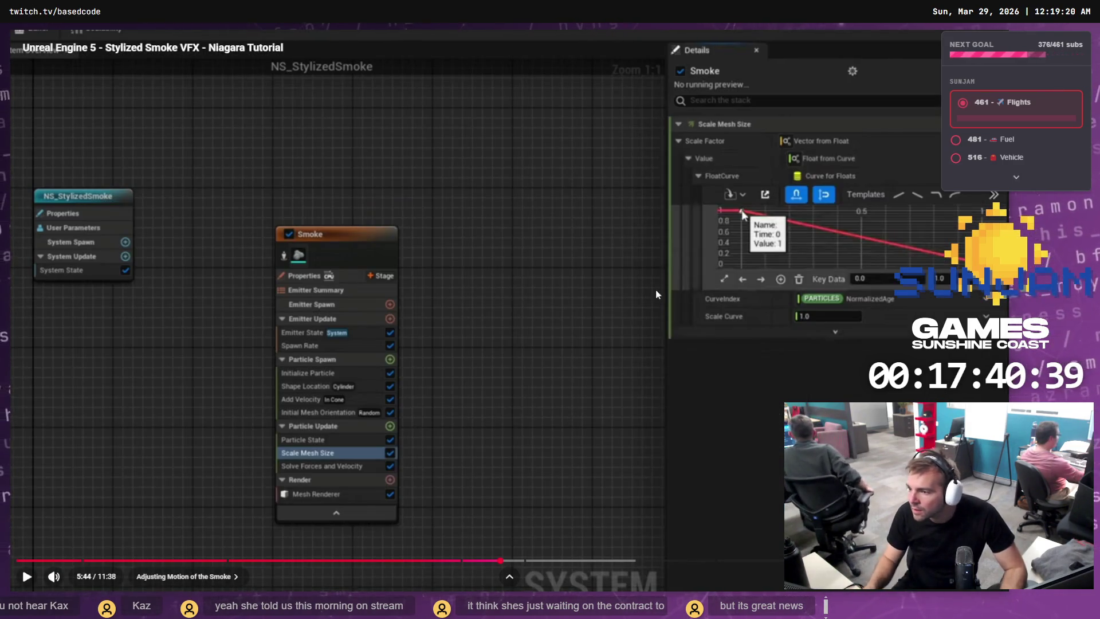
key(alt+Tab)
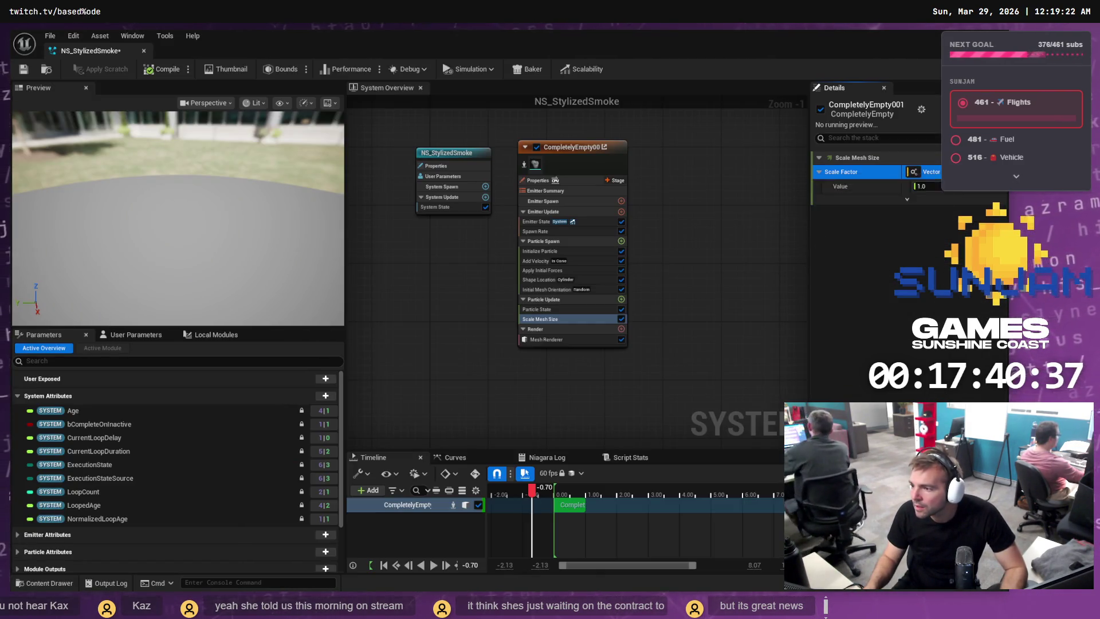
key(alt+Tab)
key(alt+Tab)
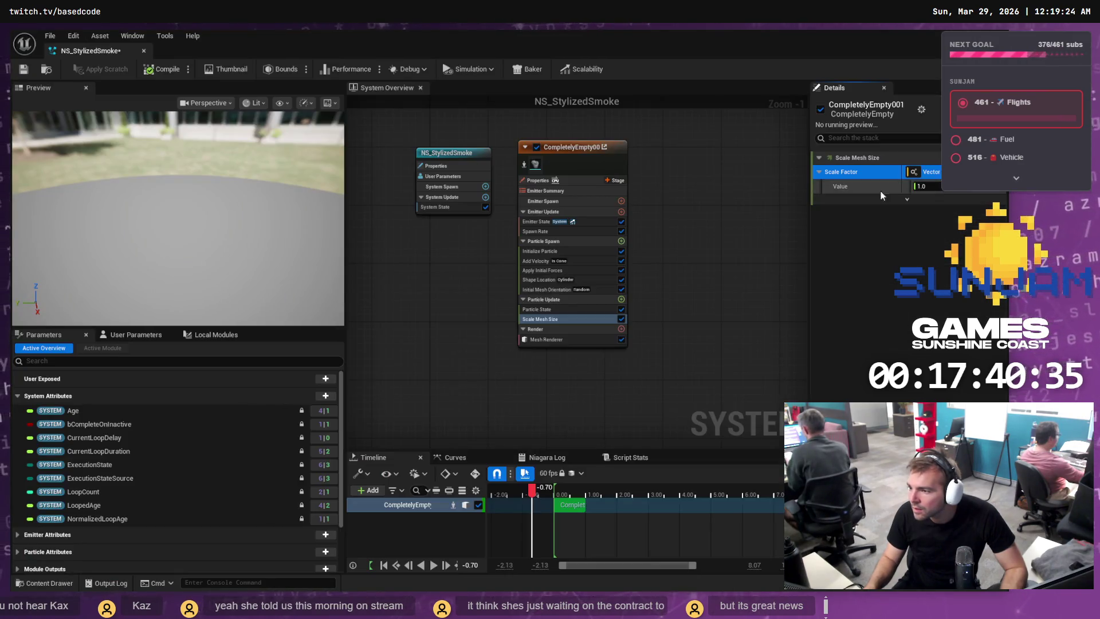
click(879, 192)
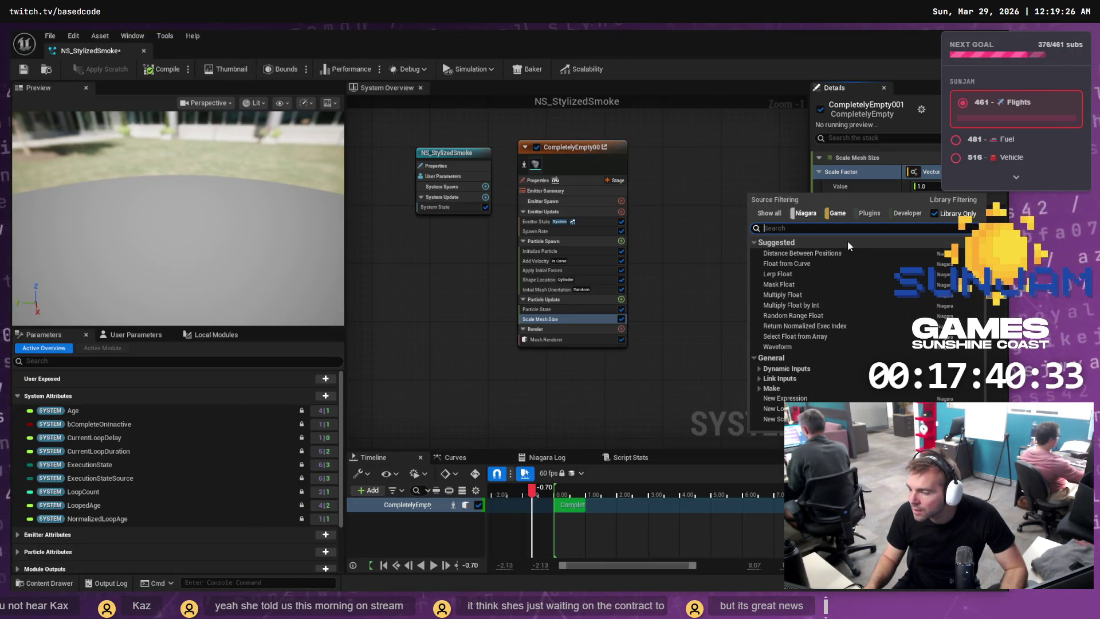
click(818, 266)
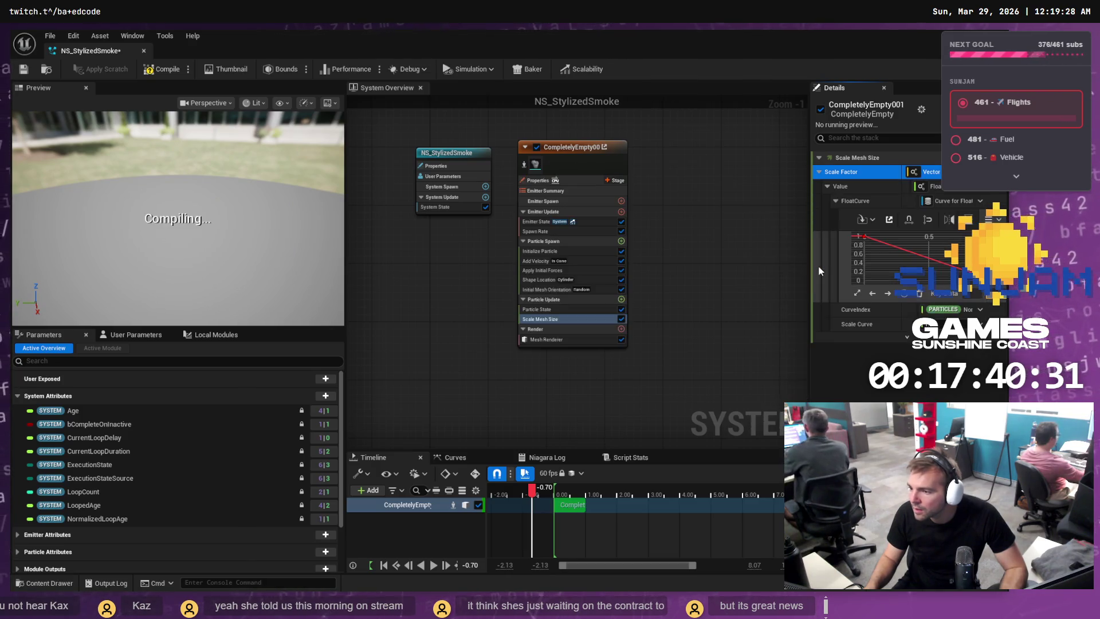
key(alt+Tab)
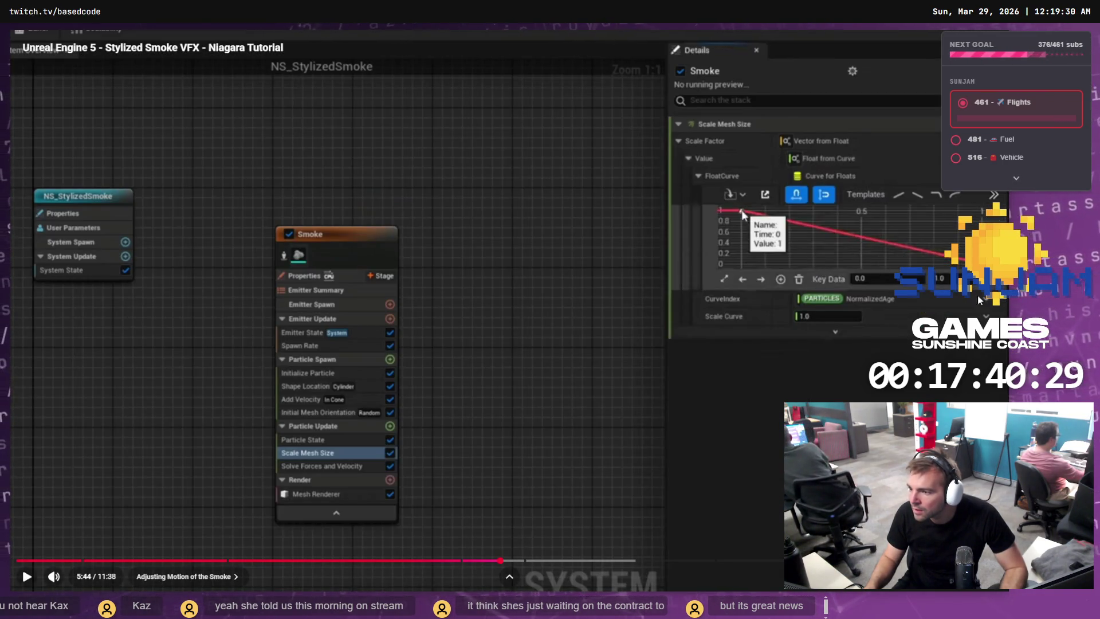
click(843, 291)
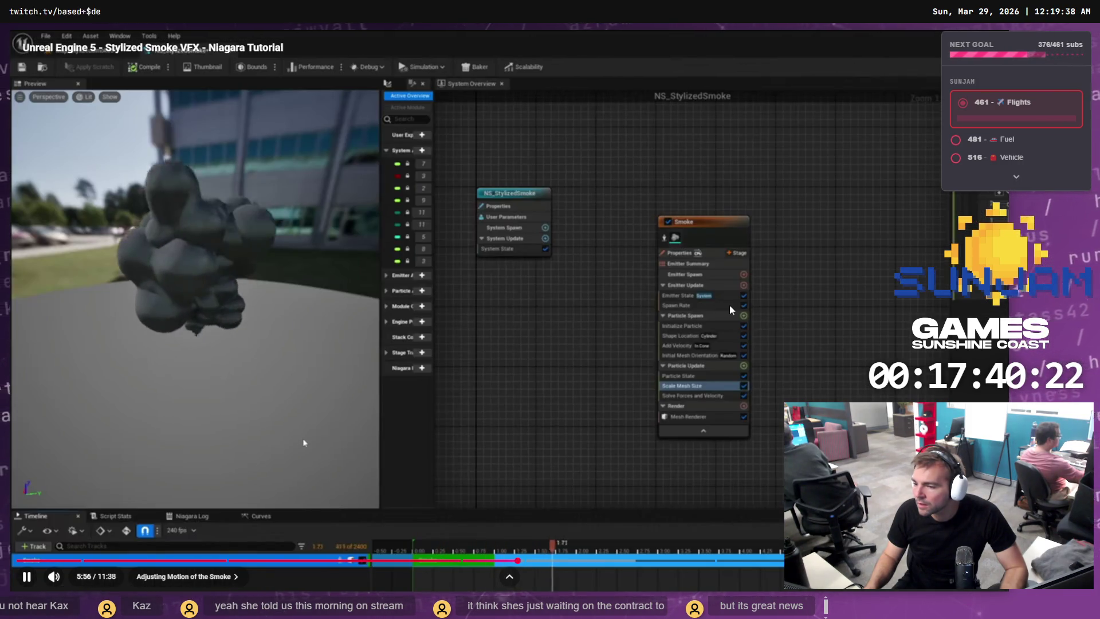
Lower the curve's first key to about 0.45, set a key value to 1, and nudge a key lower.
click(297, 440)
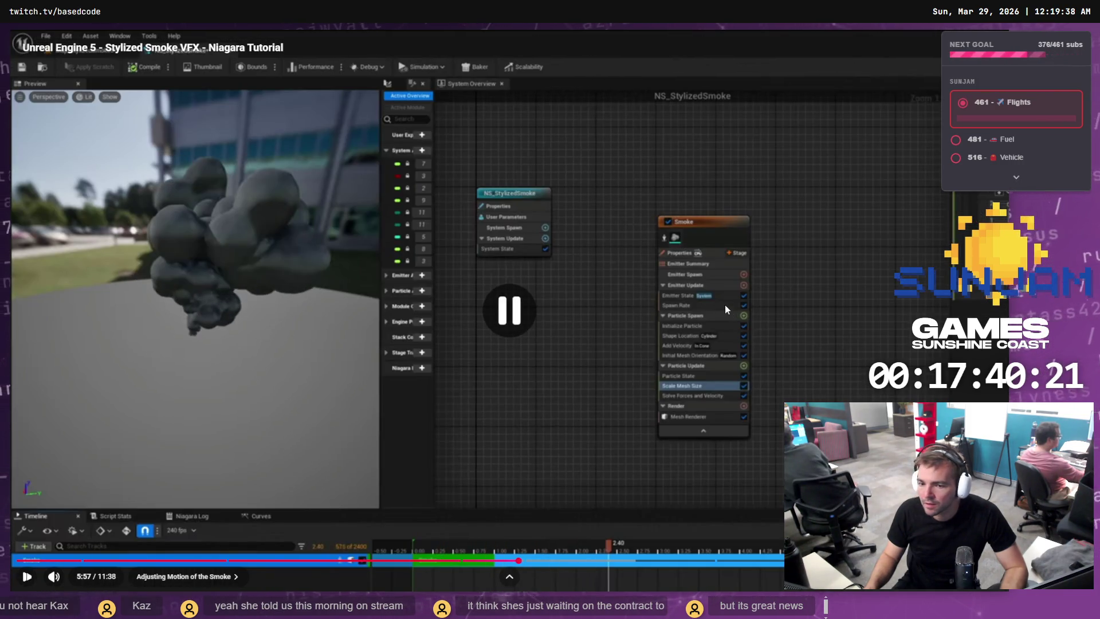
key(alt+Tab)
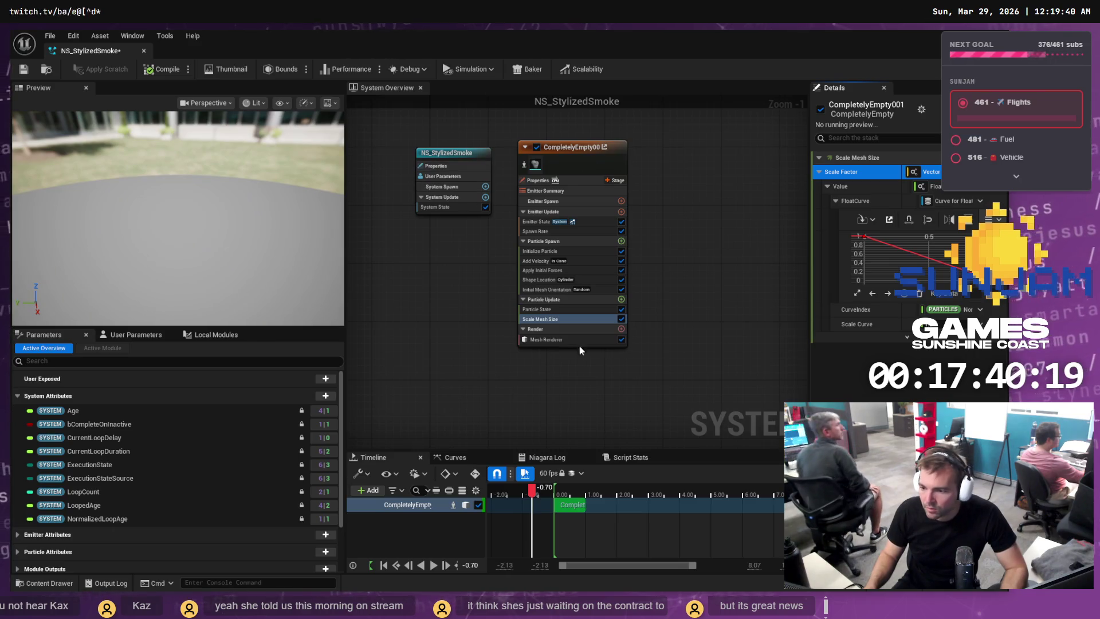
drag(864, 235, 865, 260)
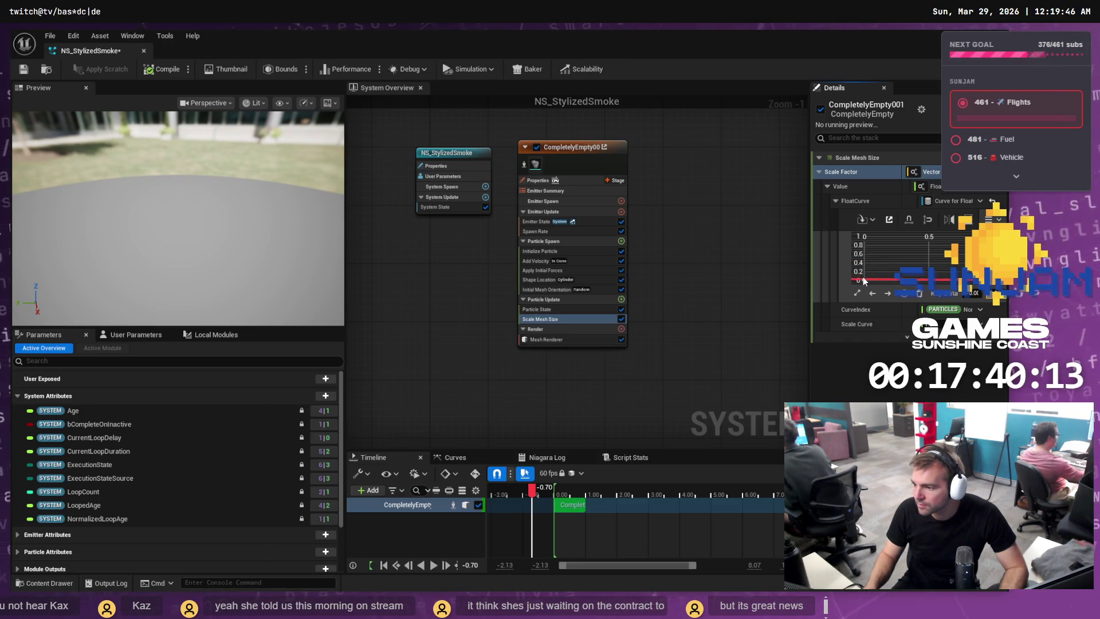
click(973, 293)
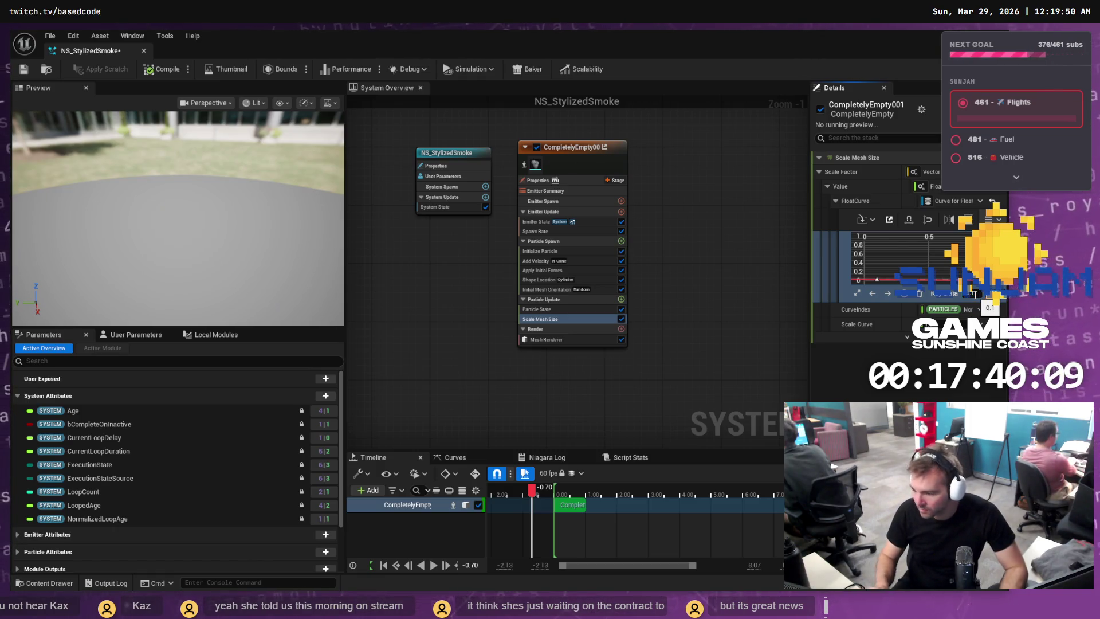
text(1)
key(Return)
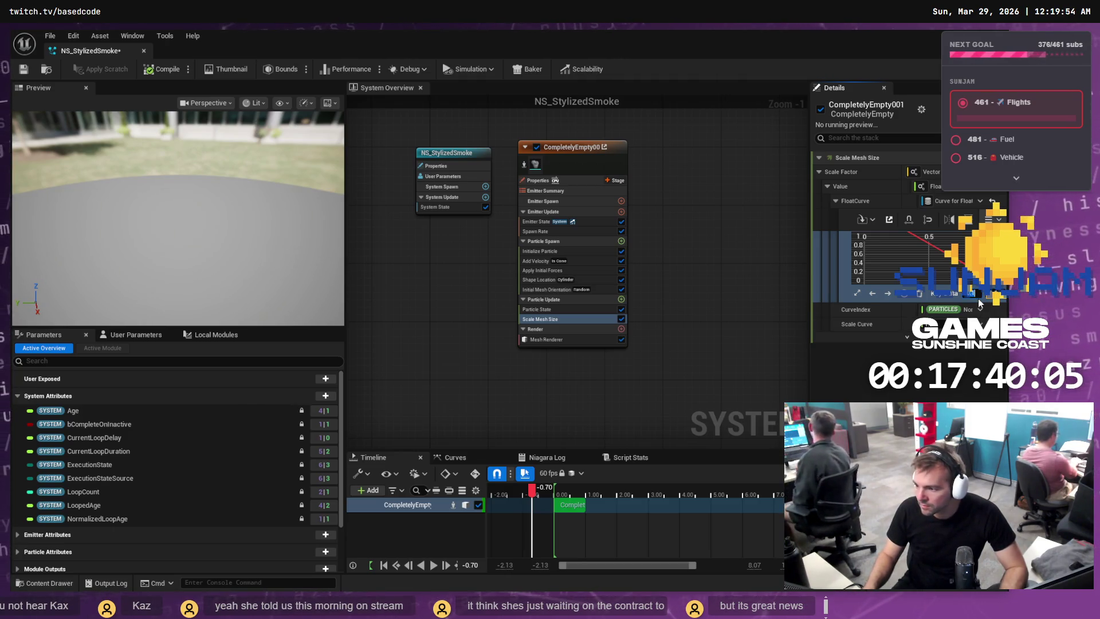
key(f)
scroll(949, 265, down, 2)
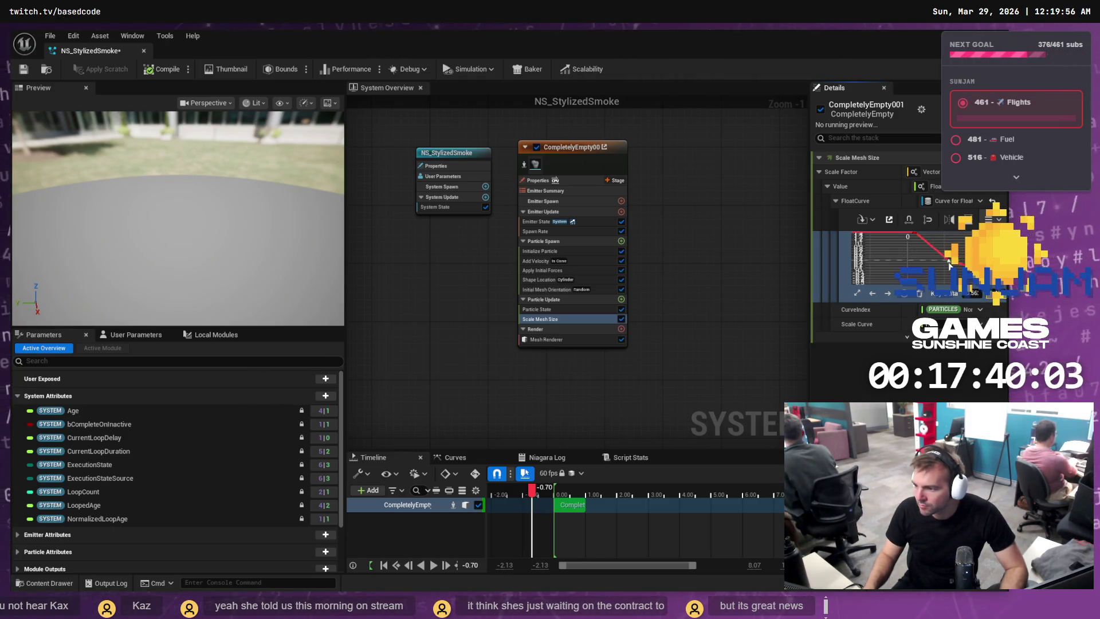
scroll(956, 265, up, 2)
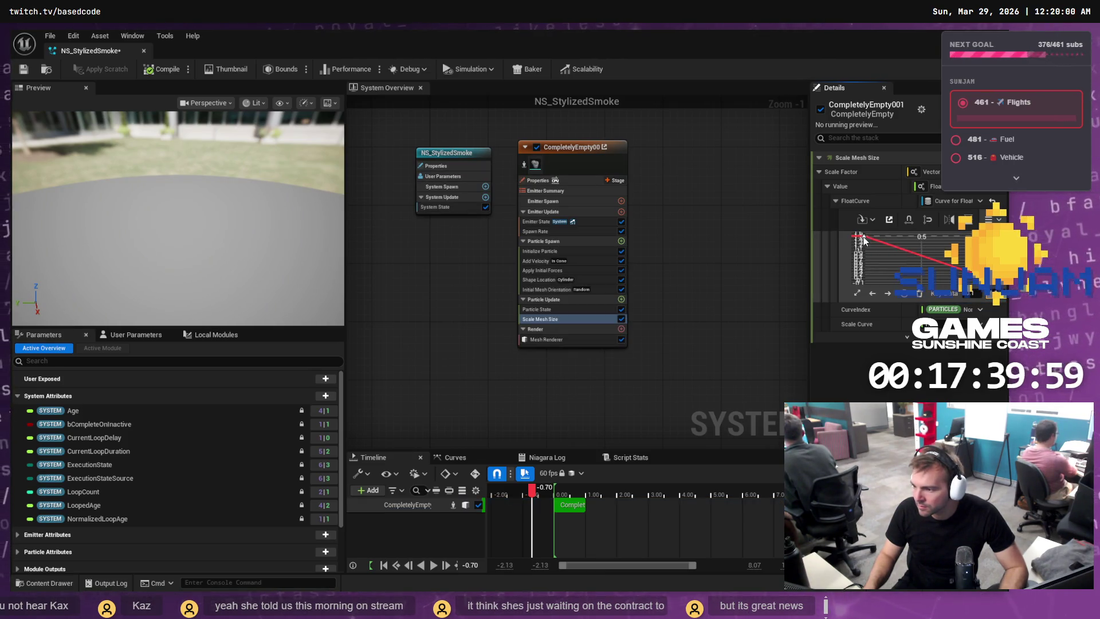
drag(876, 271, 890, 282)
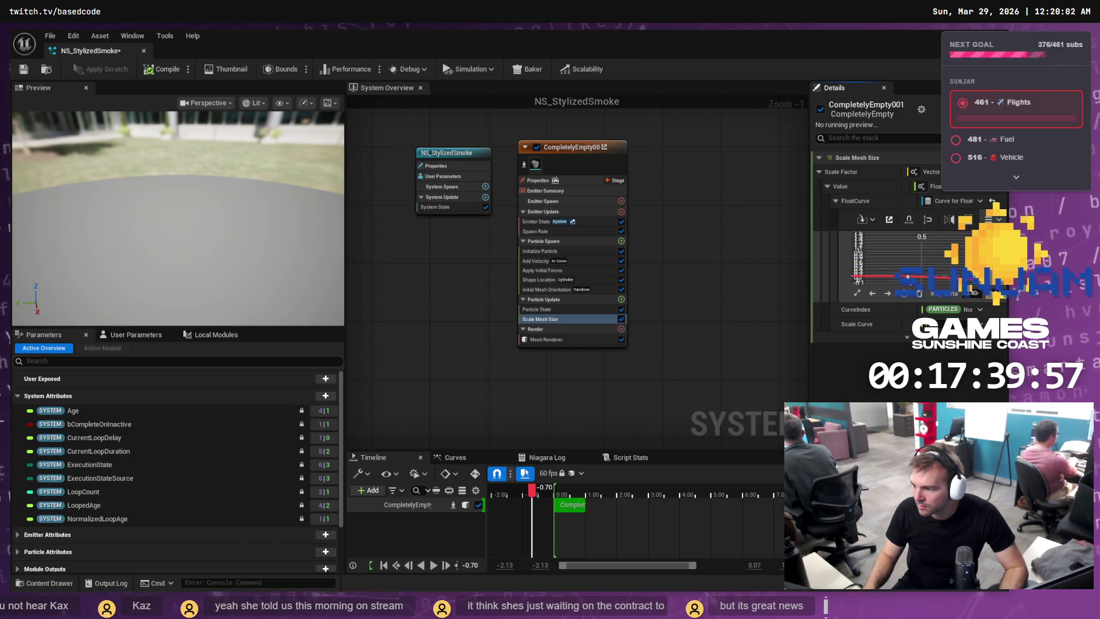
Rewind the tutorial about ten seconds for reference and re-edit the curve key's value.
key(alt+Tab)
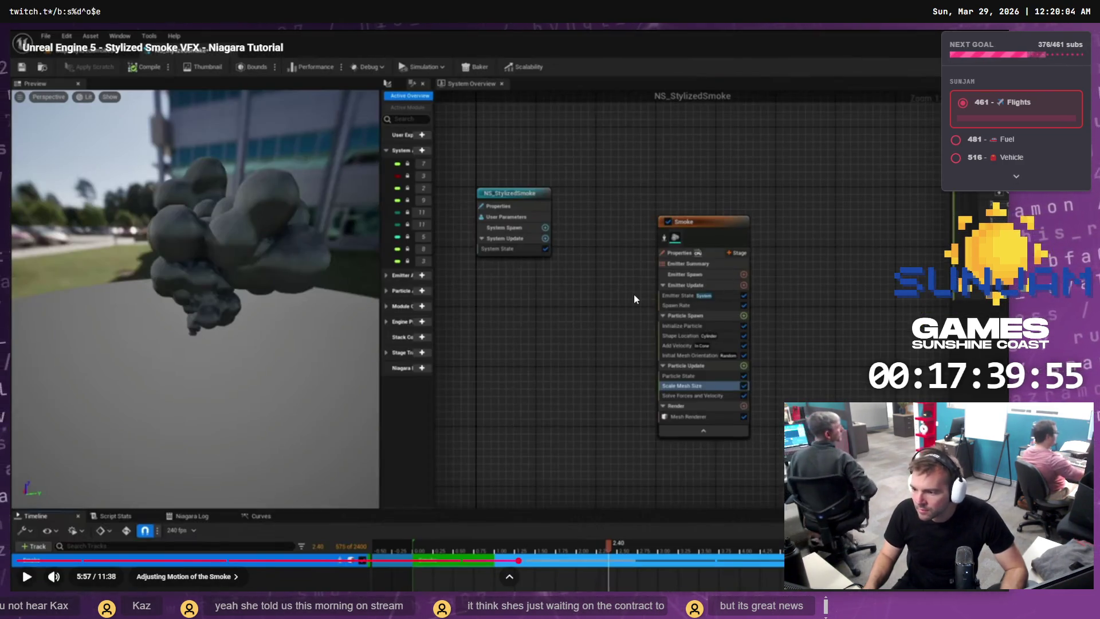
click(634, 294)
key(j)
key(j)
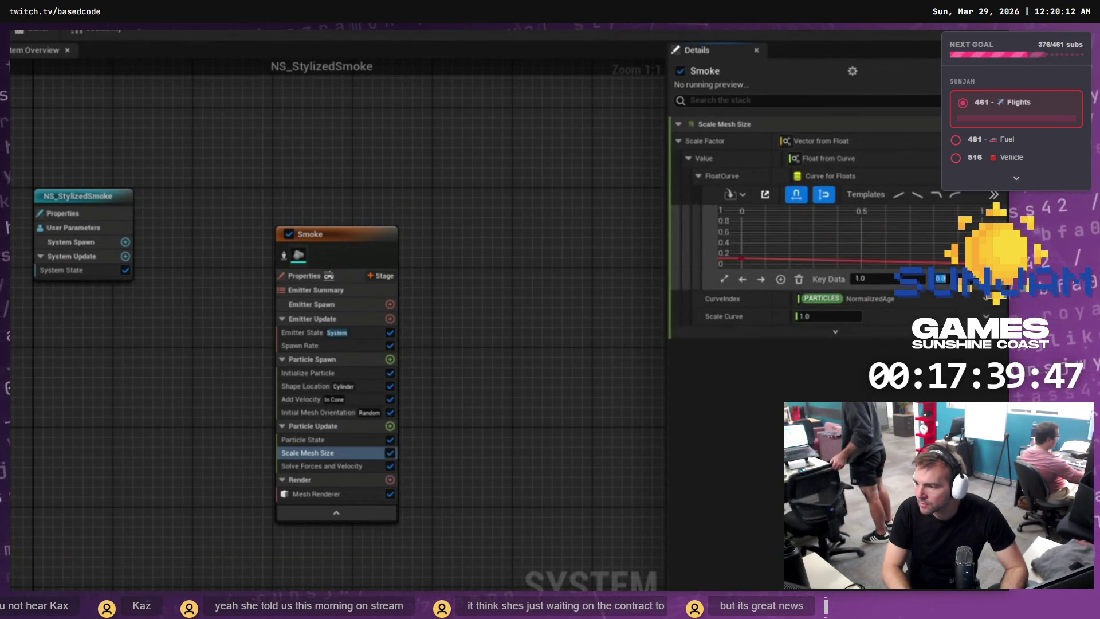
click(714, 424)
key(alt+Tab)
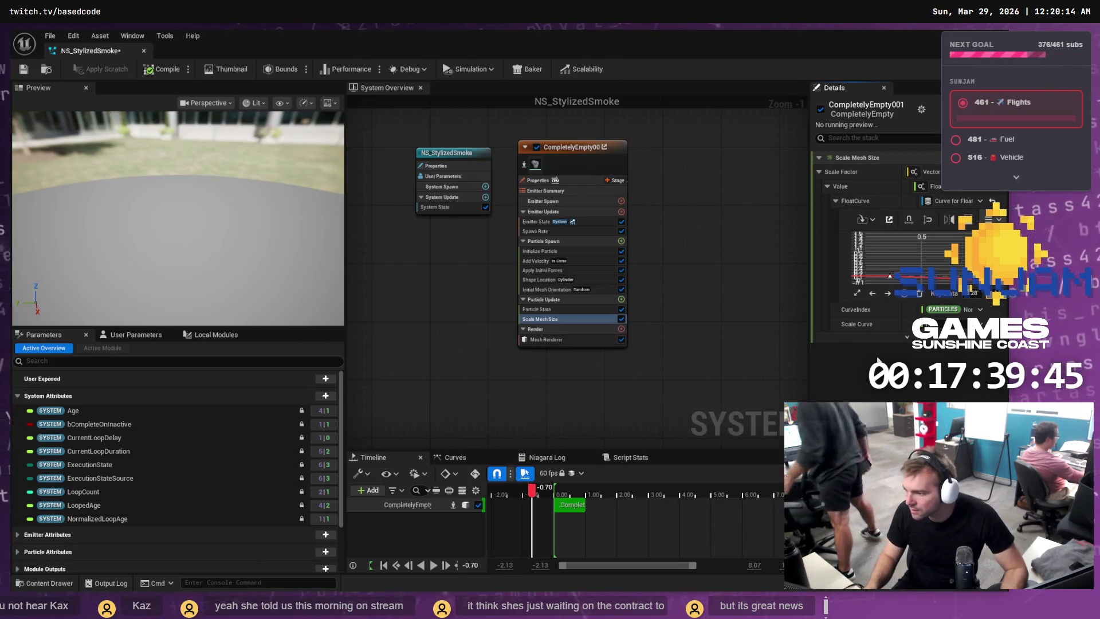
click(973, 293)
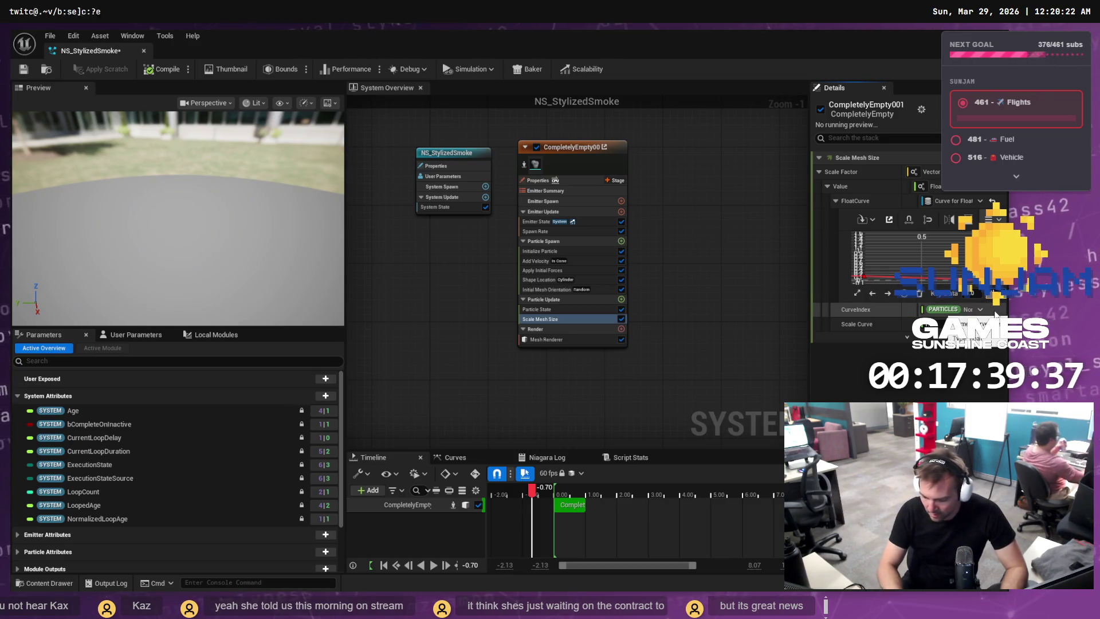
Match the tutorial's curve shape by selecting the first key and dragging a key upward.
key(alt+Tab)
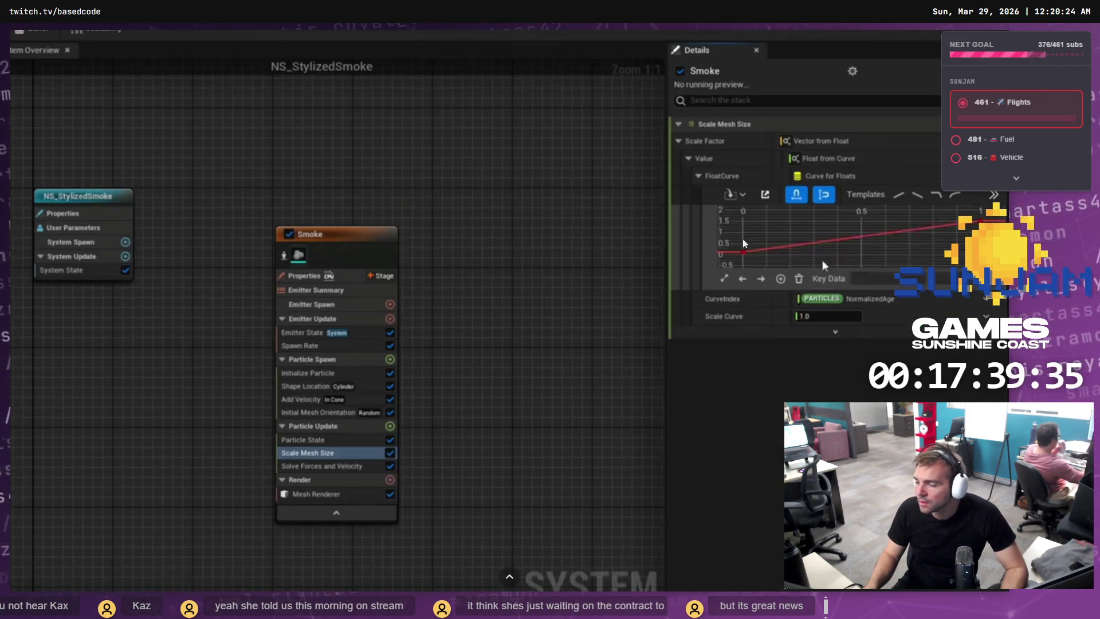
click(759, 257)
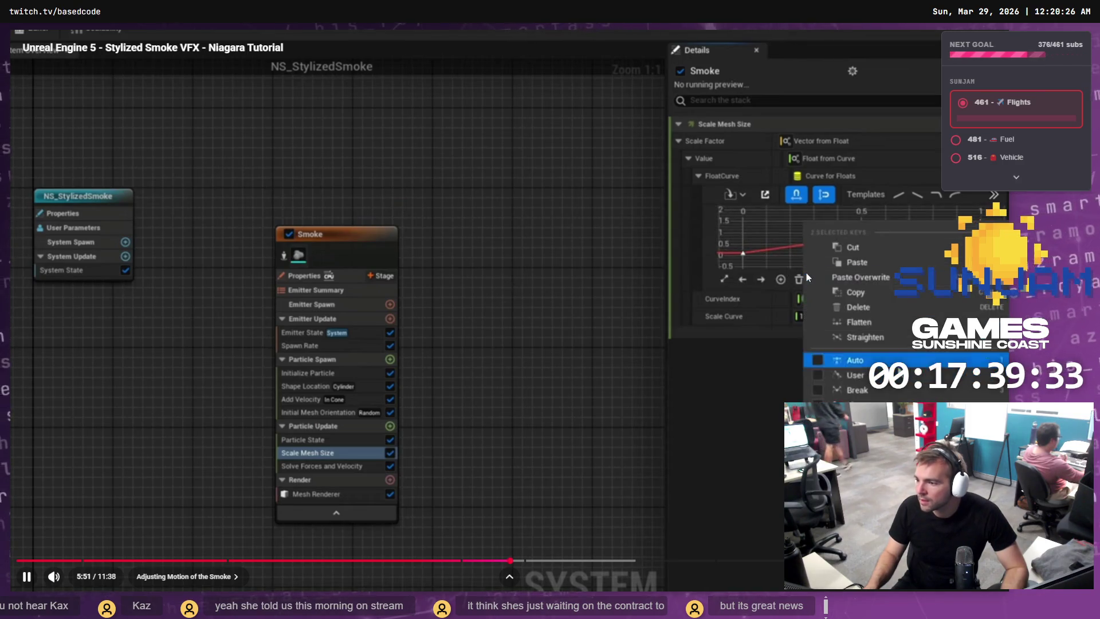
click(804, 264)
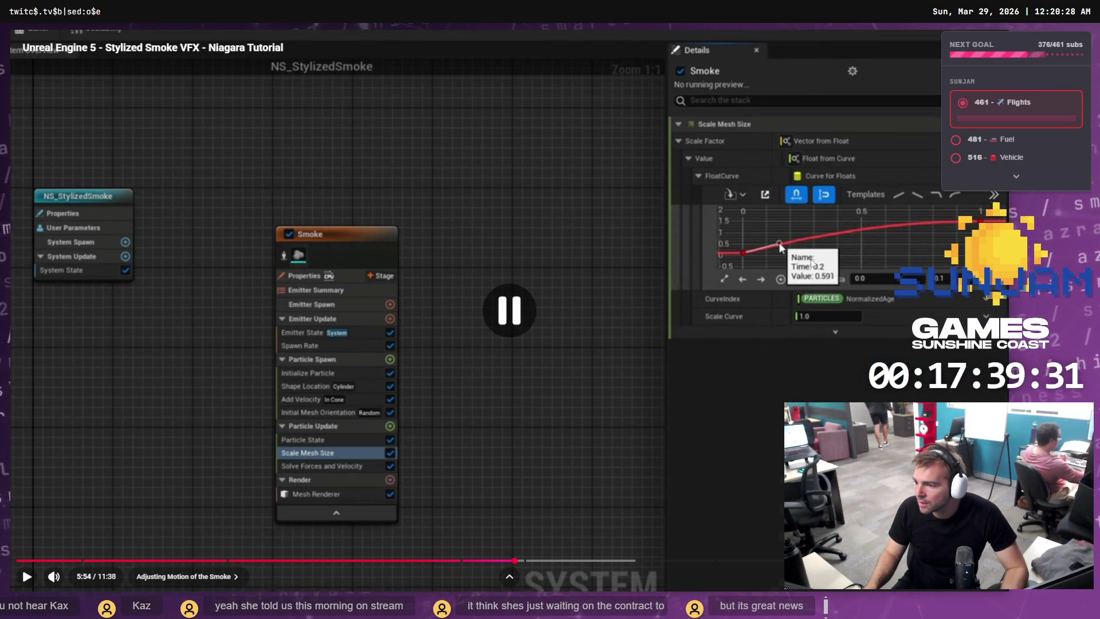
key(alt+Tab)
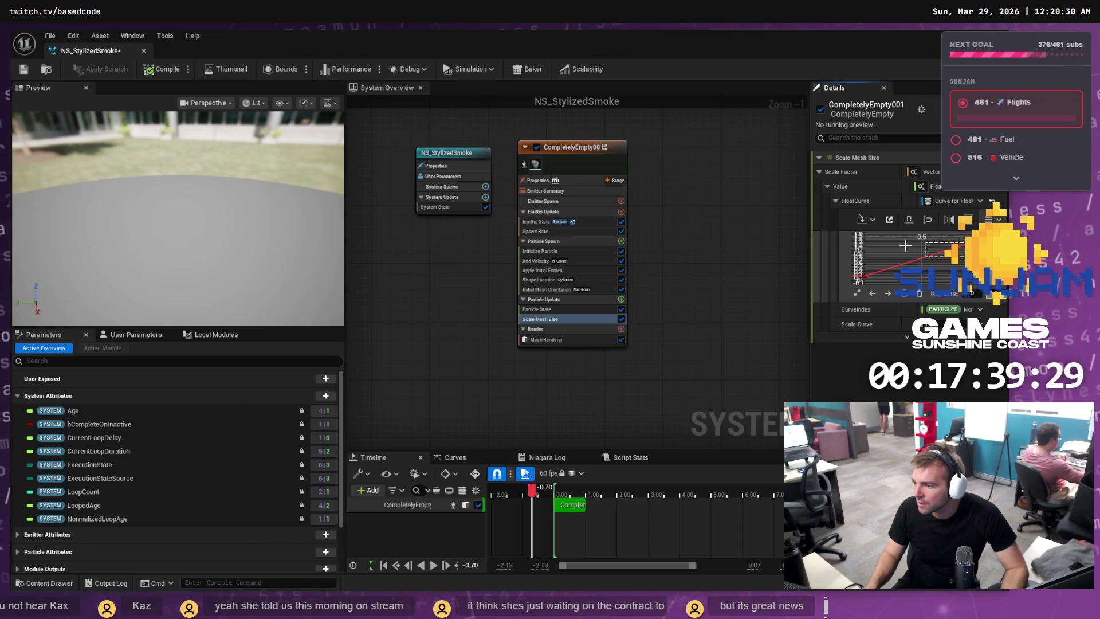
click(858, 277)
right_click(922, 269)
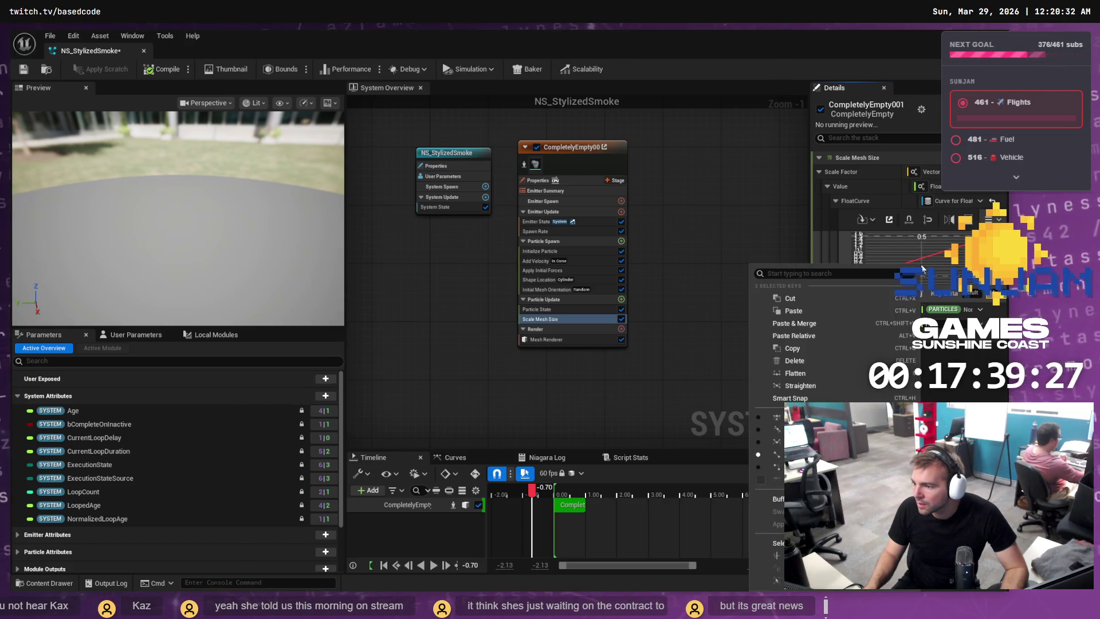
click(777, 429)
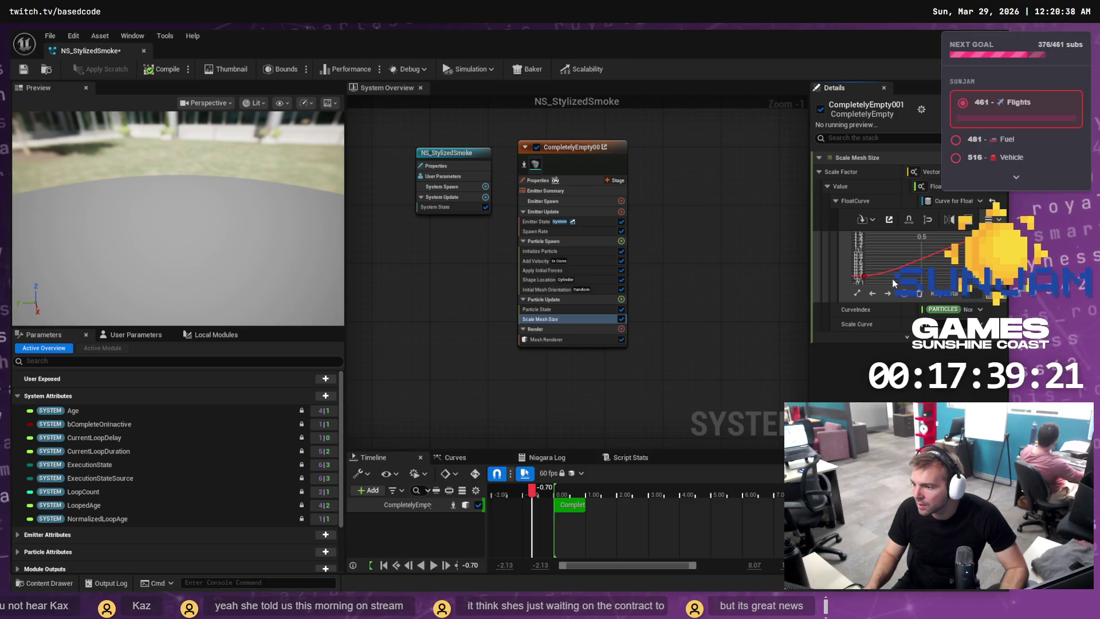
drag(894, 277, 889, 265)
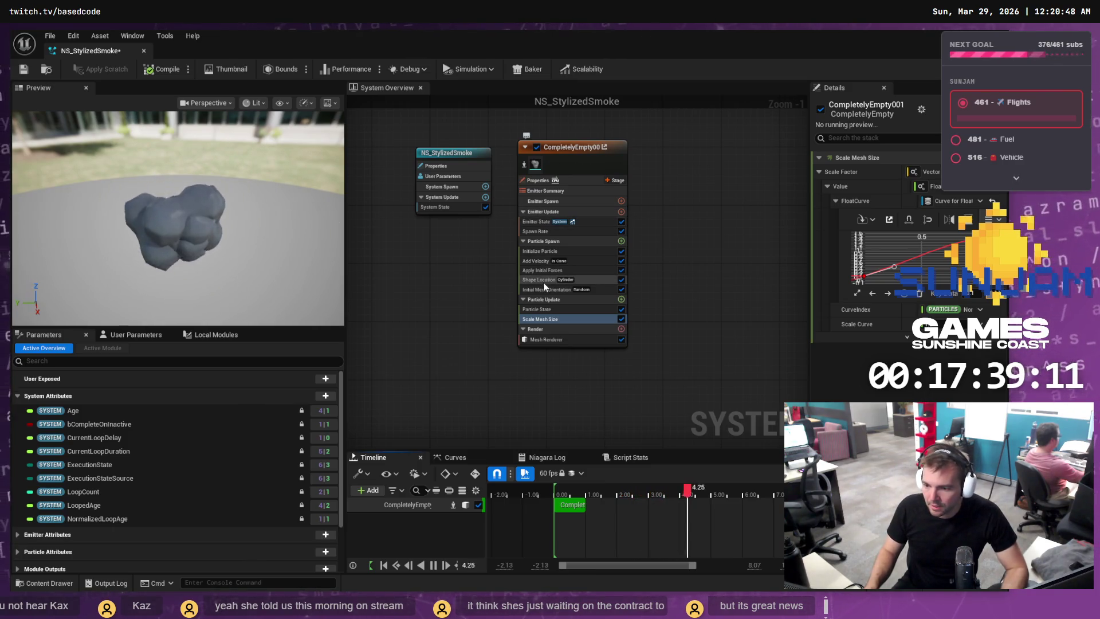
Inspect Add Velocity's settings and jump the tutorial back to 3:50, skipping ahead.
click(537, 260)
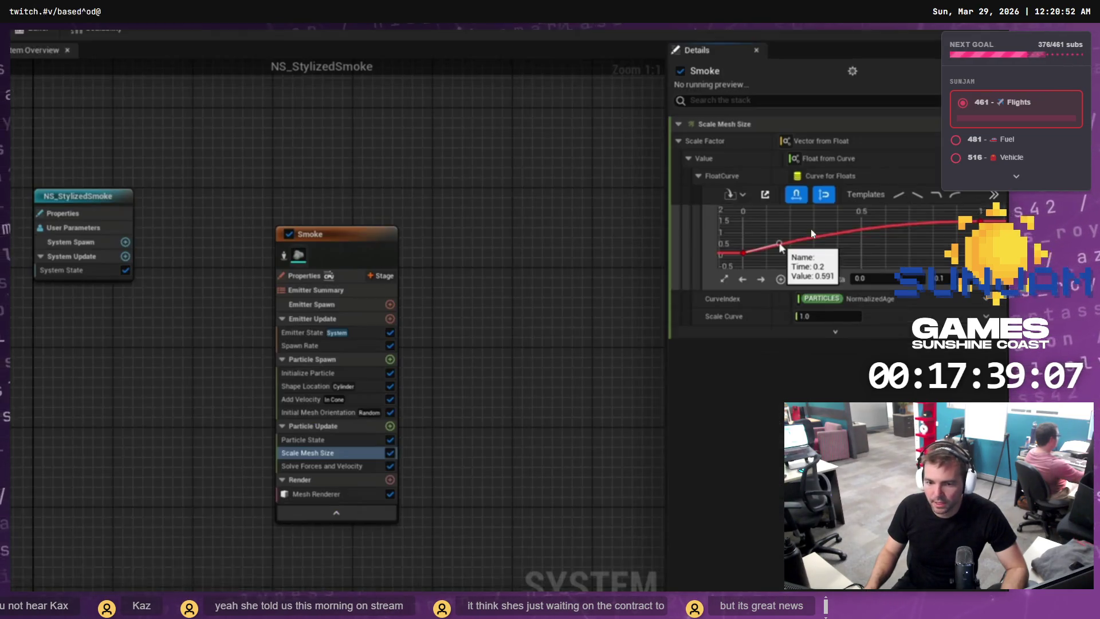
click(531, 421)
click(342, 560)
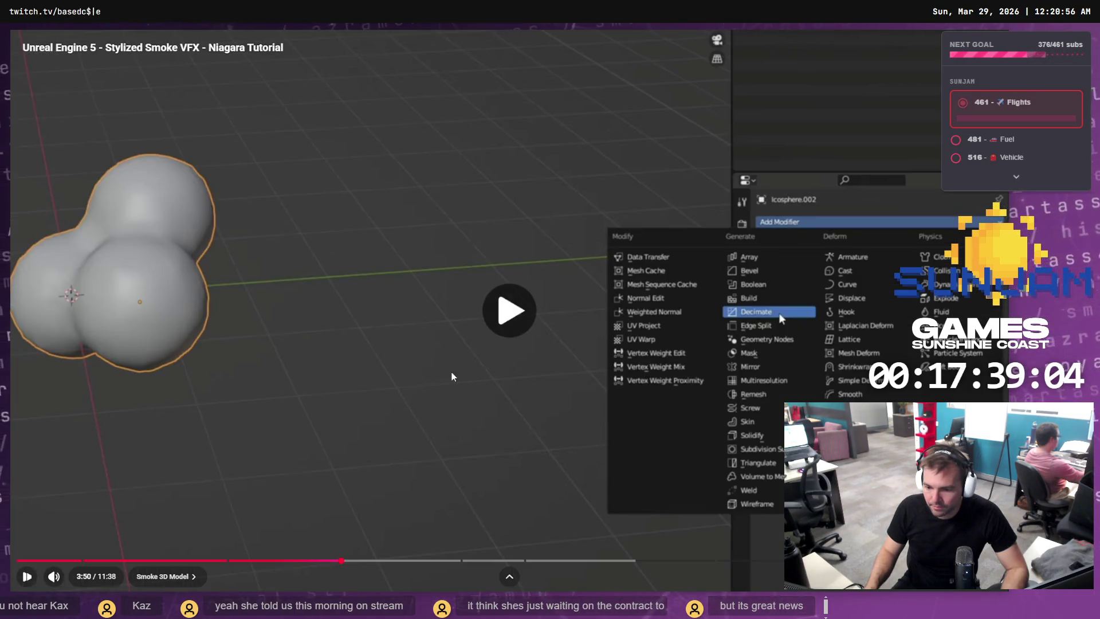
click(450, 381)
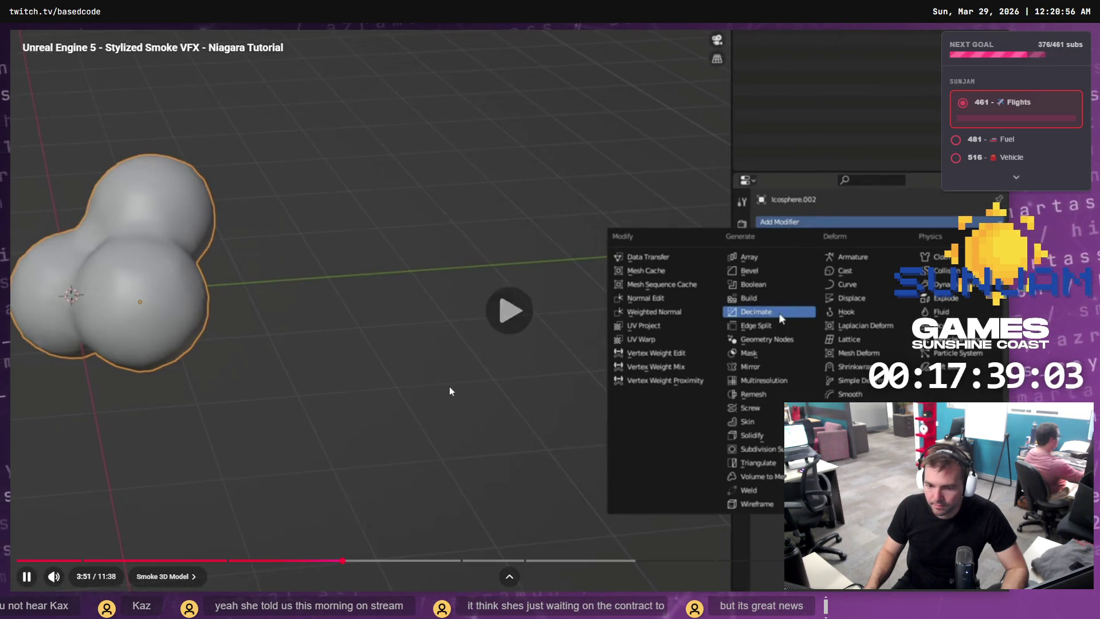
key(Right)
key(Right)
key(Right)
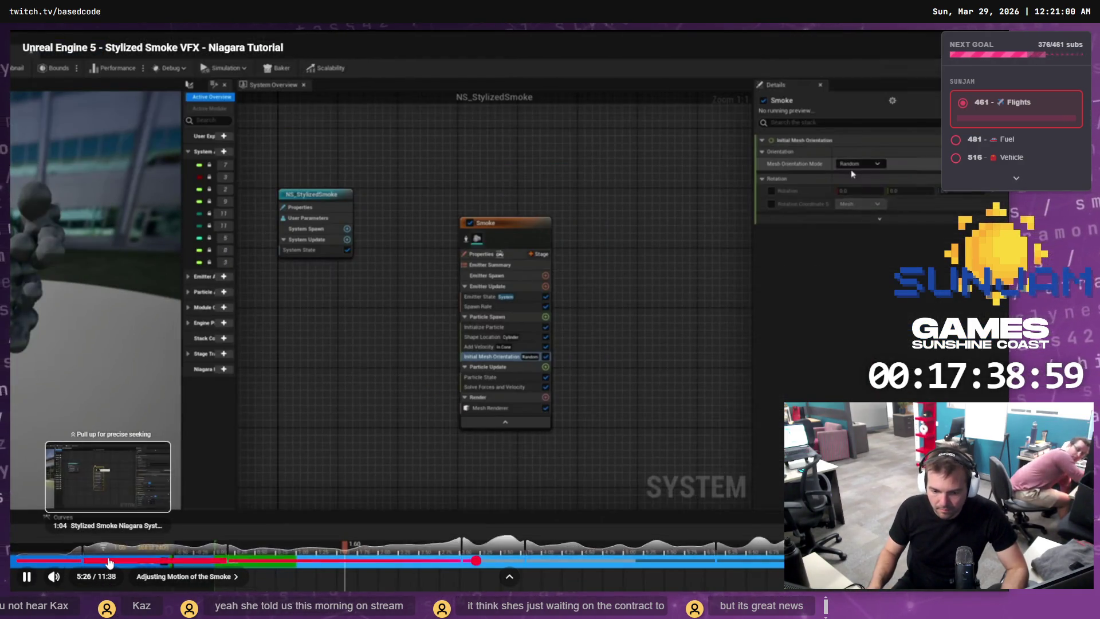
Seek the tutorial from about 1:06 to its Add Velocity setup, pause, and compare in Unreal.
click(112, 560)
key(Right)
key(Right)
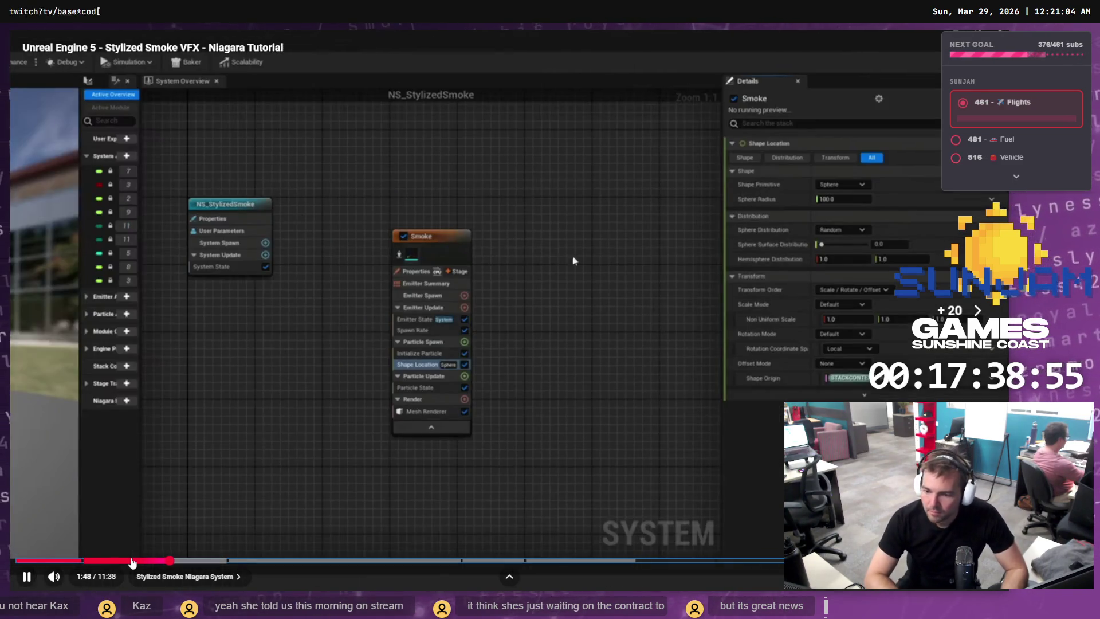
key(Right)
key(Right)
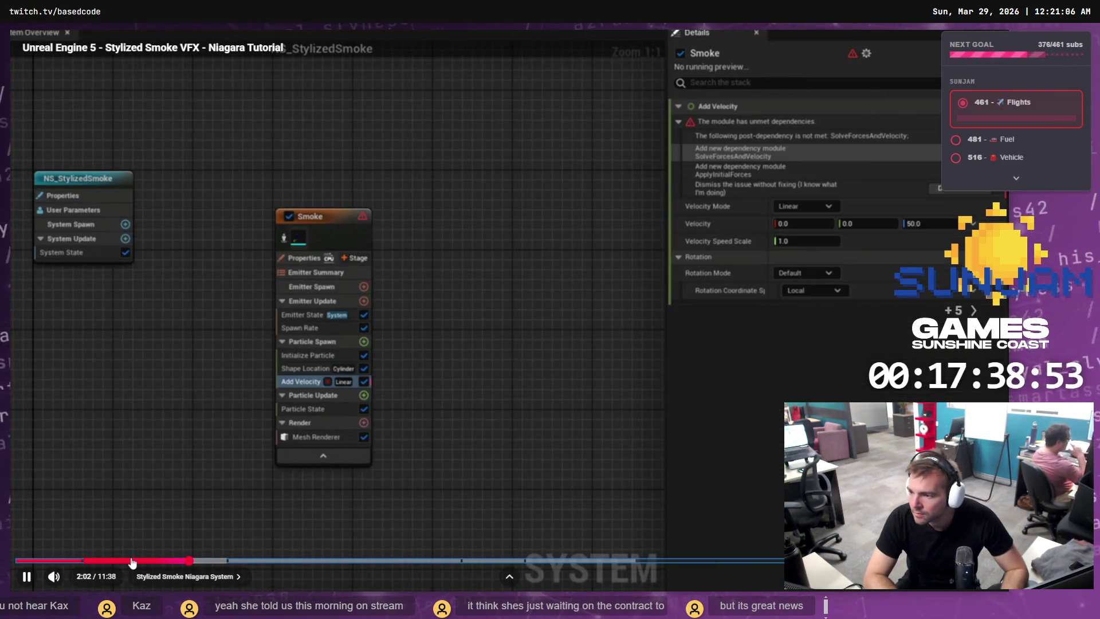
key(Left)
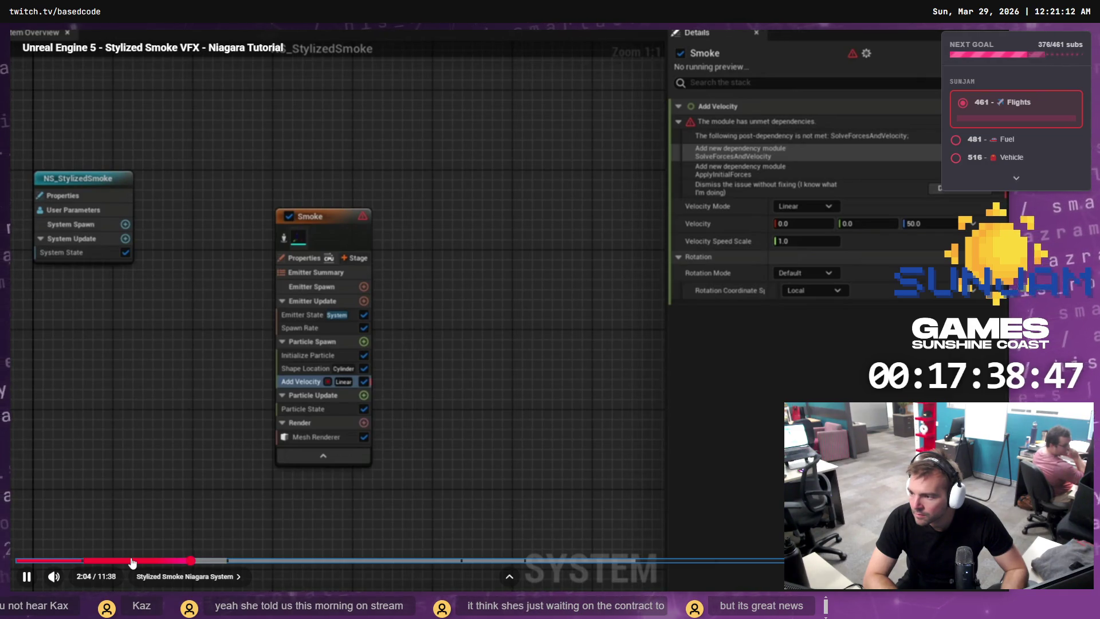
key(space)
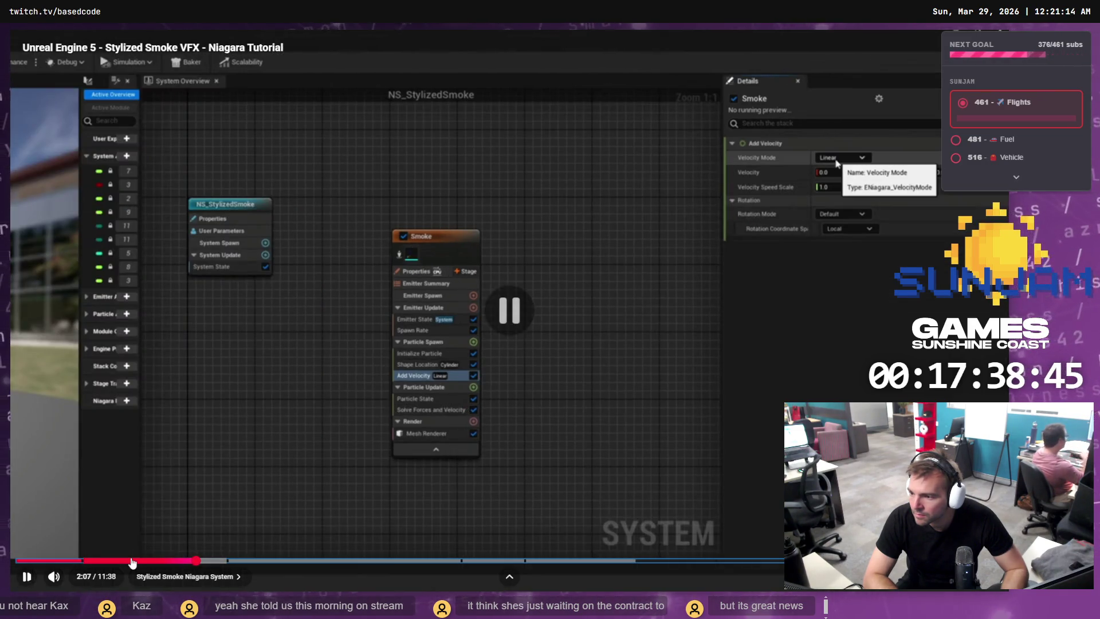
key(alt+Tab)
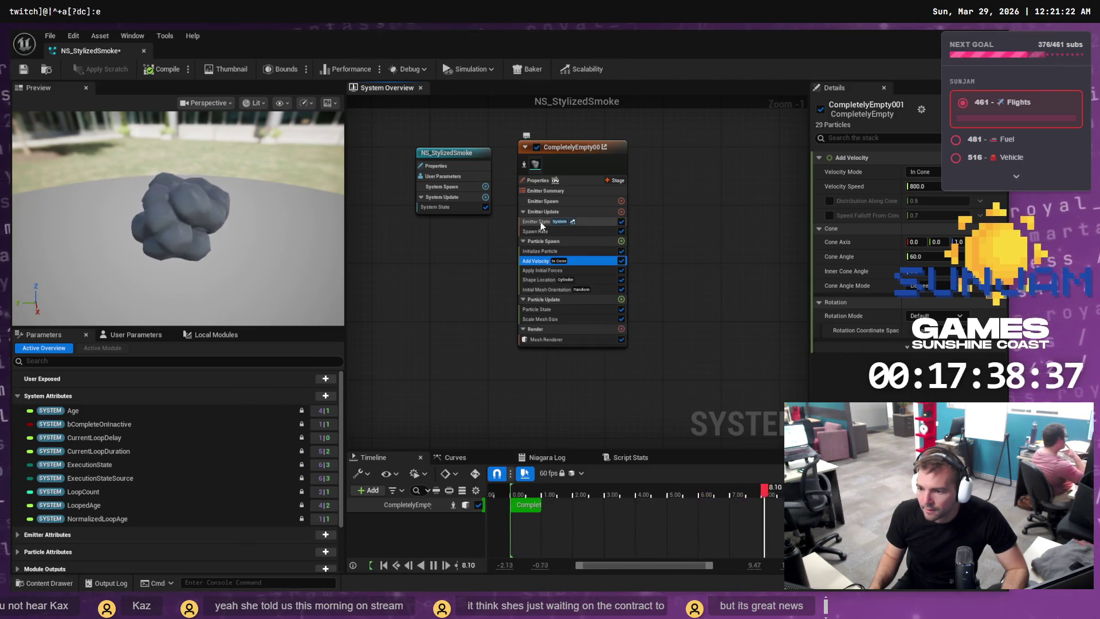
key(alt+Tab)
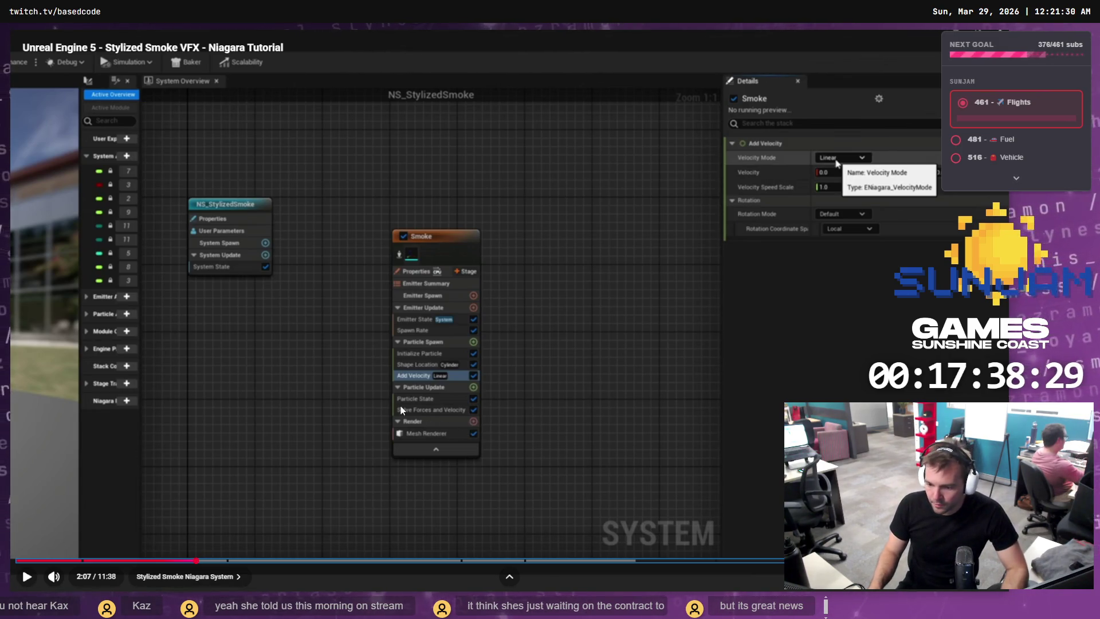
key(alt+Tab)
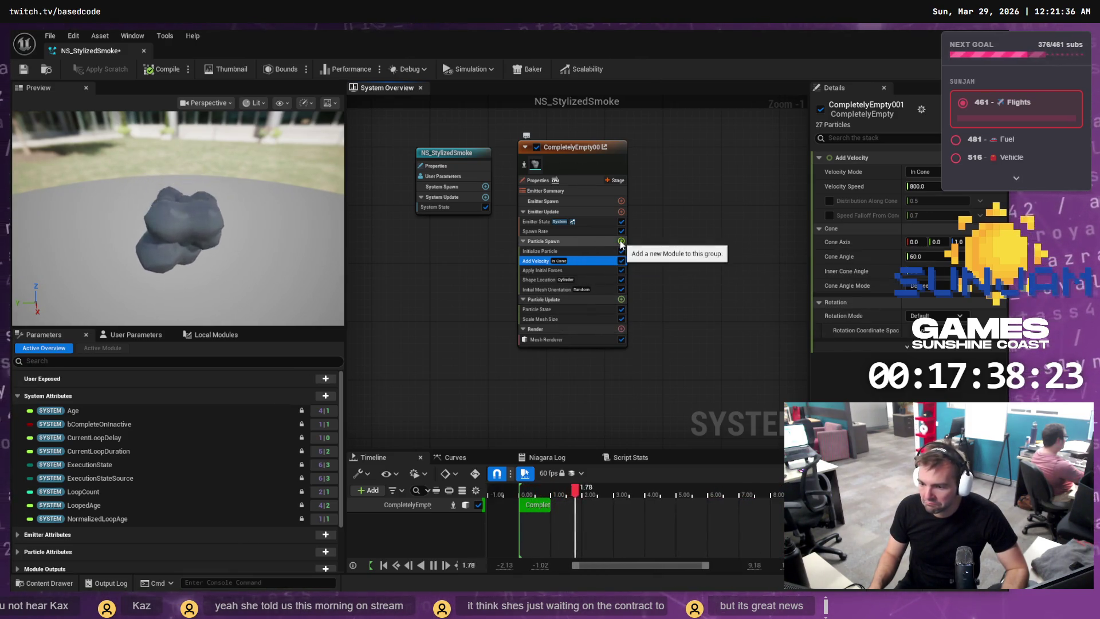
Cancel a Particle Spawn module search and delete the existing Add Velocity module.
click(621, 241)
text(solve)
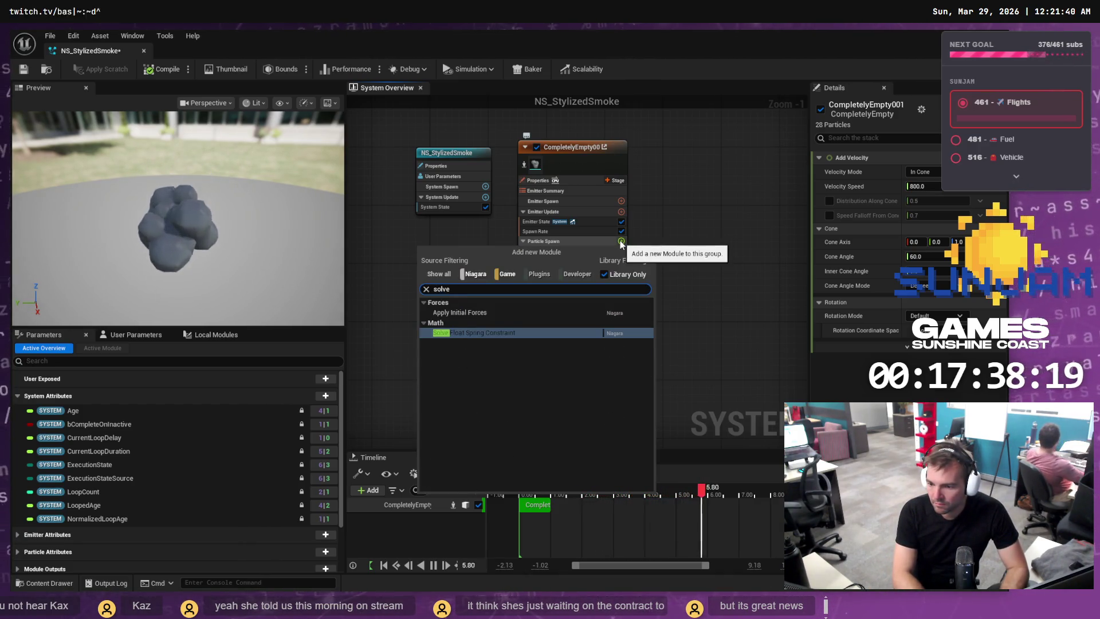
text( forces and)
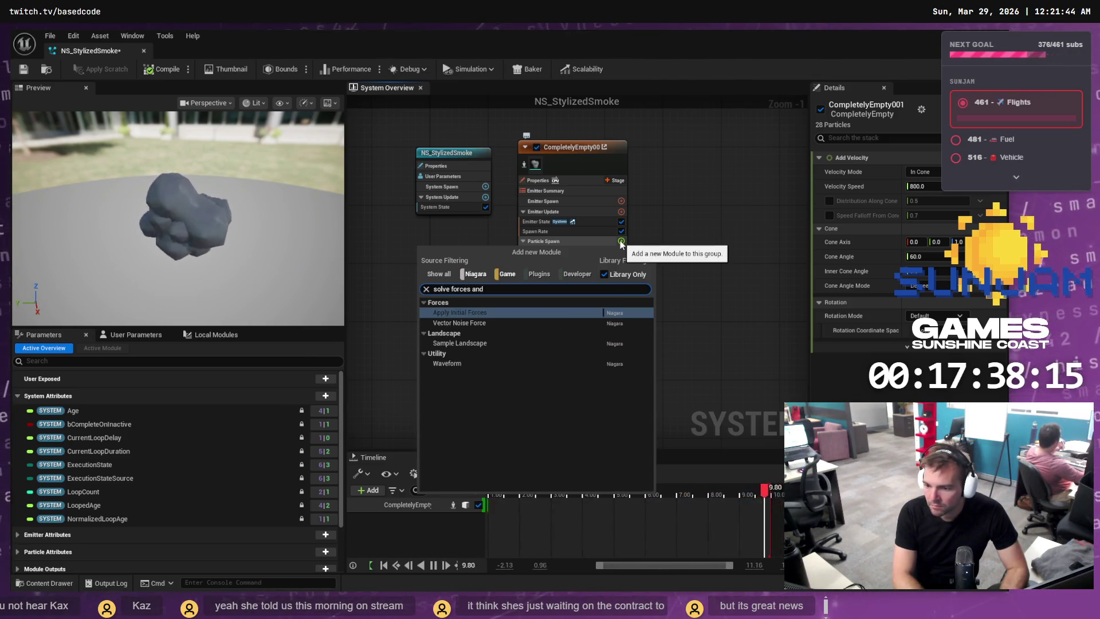
key(ctrl+a)
key(BackSpace)
key(Escape)
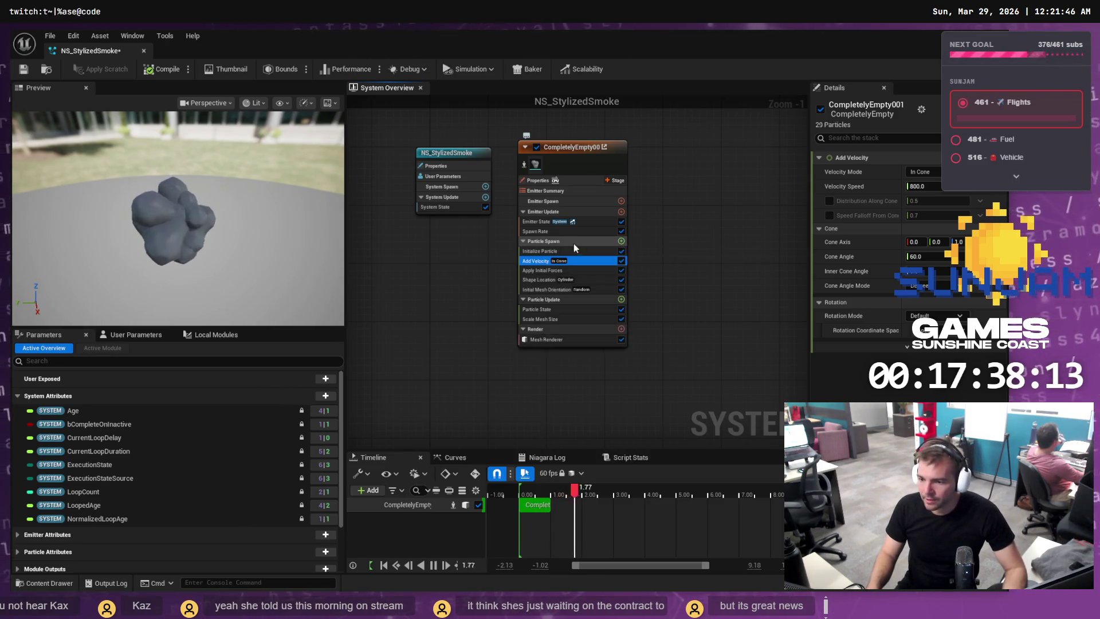
right_click(600, 265)
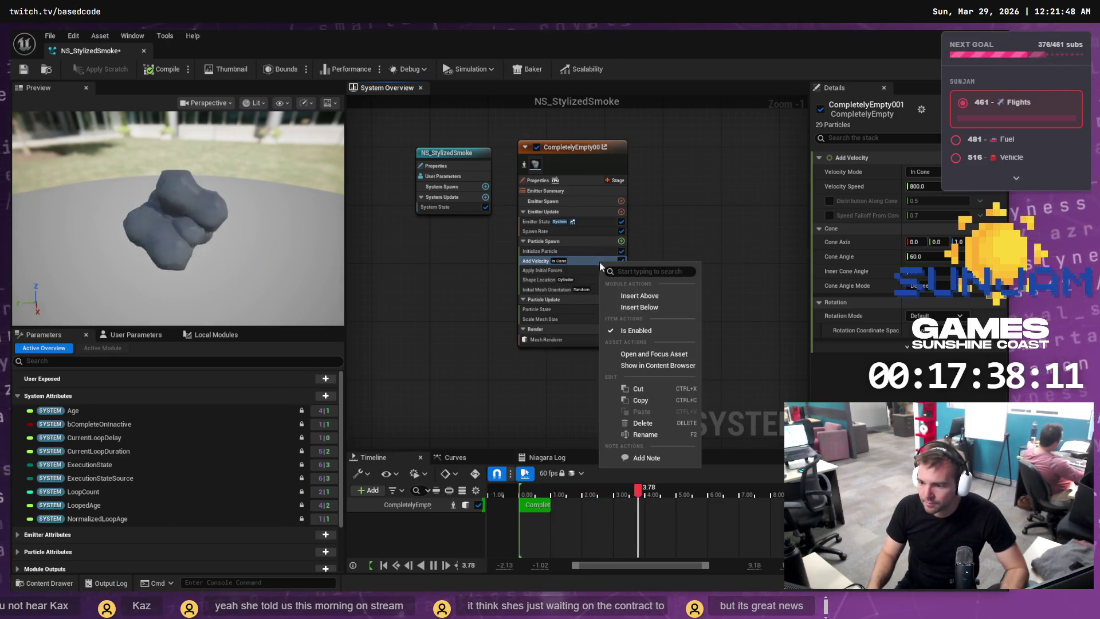
click(654, 421)
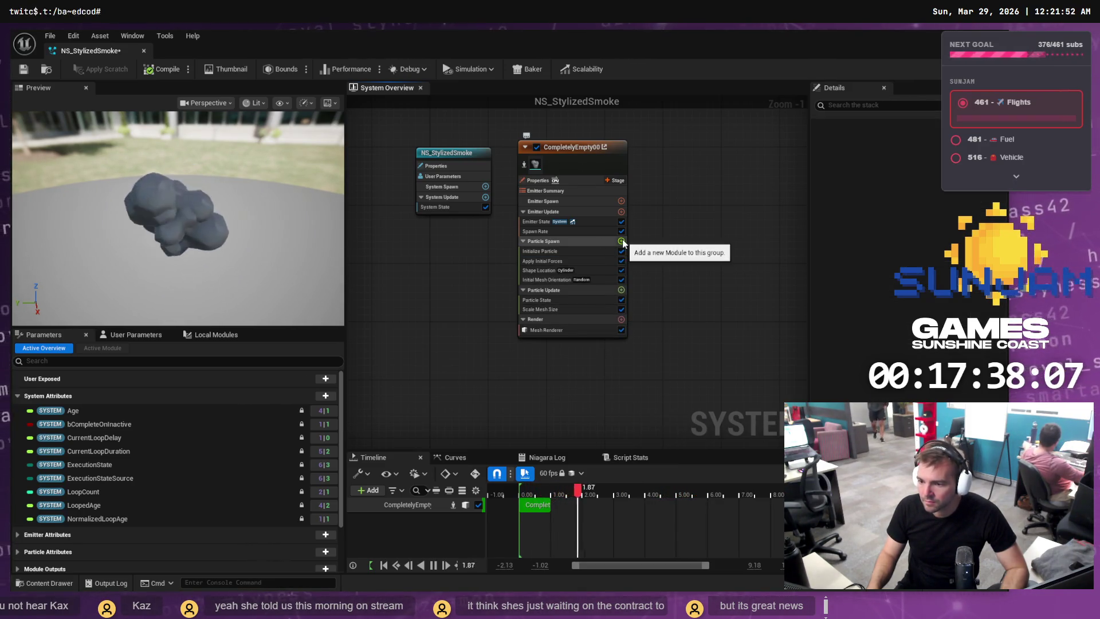
Add an Add Velocity module to Particle Spawn and auto-fix its missing dependency.
click(622, 241)
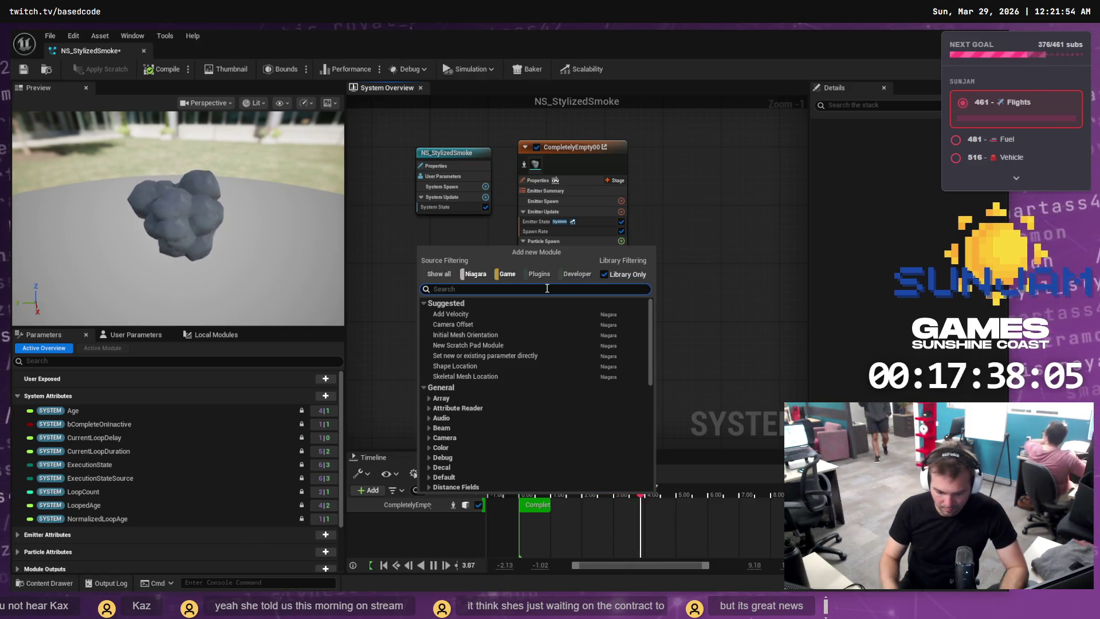
text(velo)
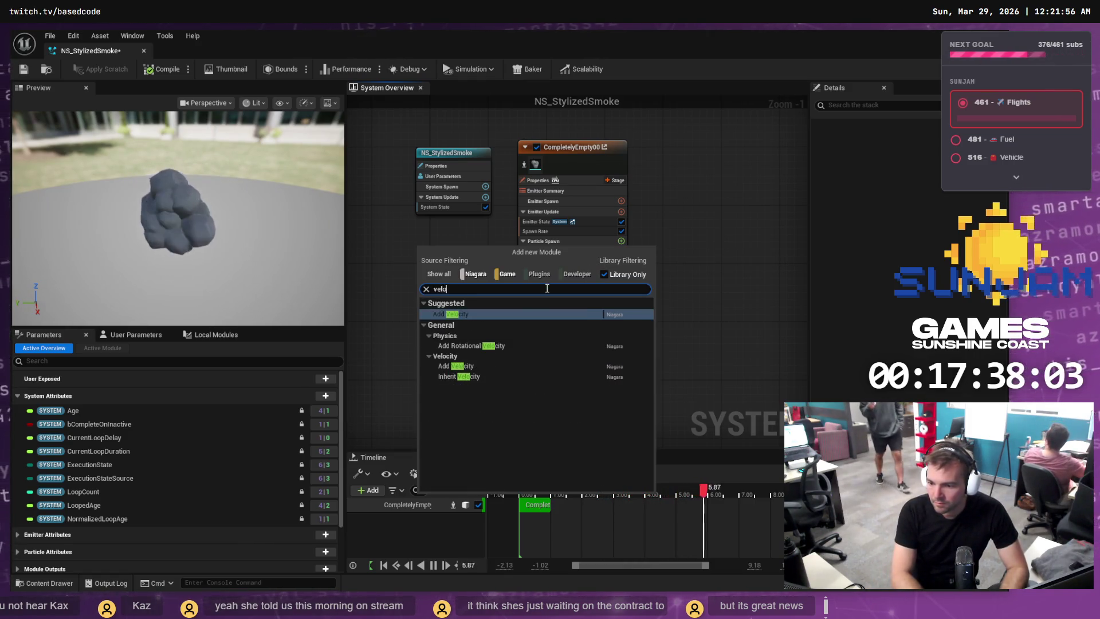
key(Return)
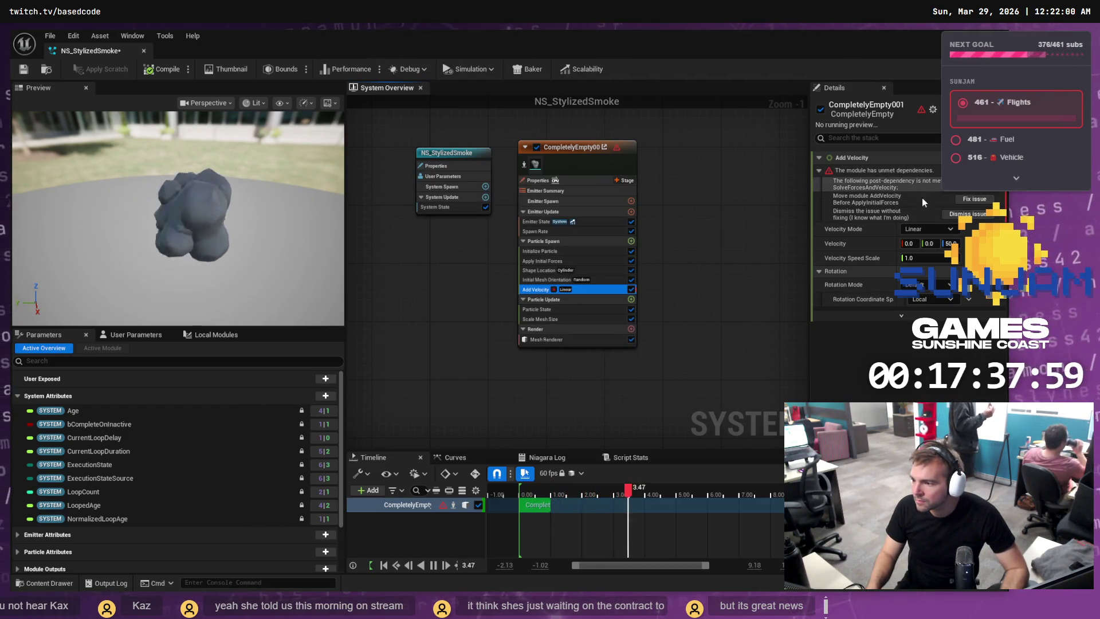
click(957, 200)
click(971, 200)
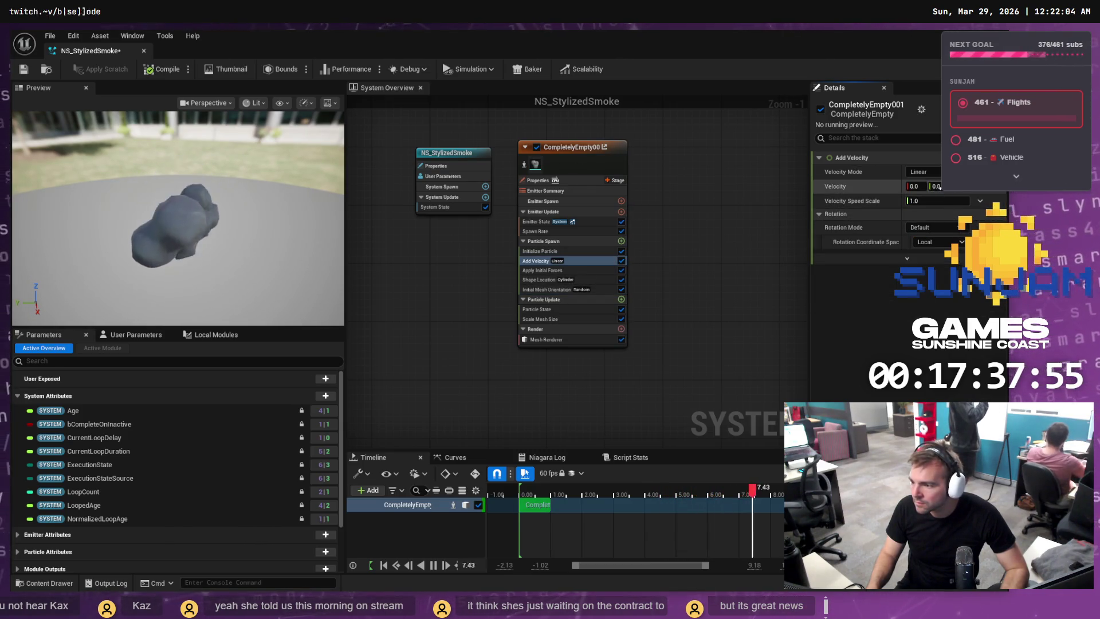
Set Add Velocity to In Cone mode: speed 800, cone axis Z 1, cone angle 60°.
click(930, 172)
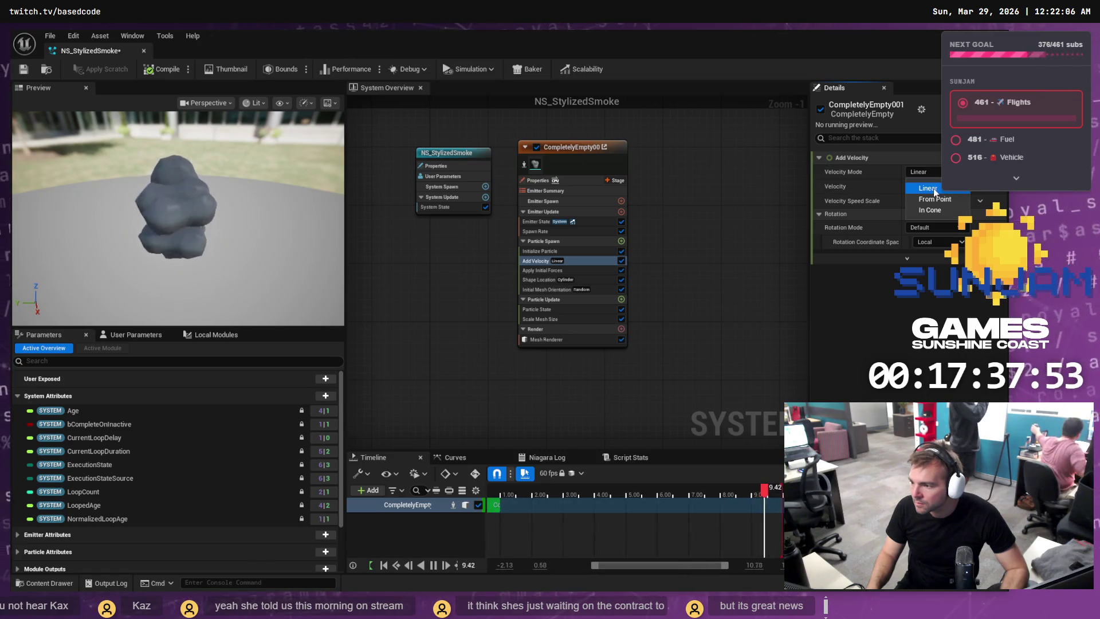
click(944, 210)
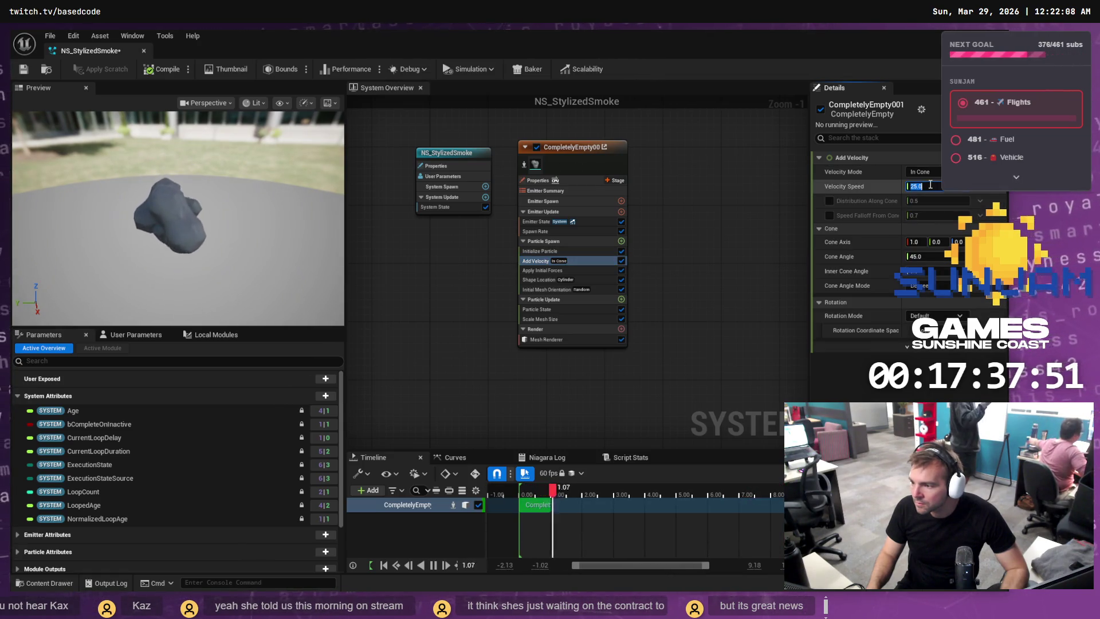
click(930, 186)
text(800)
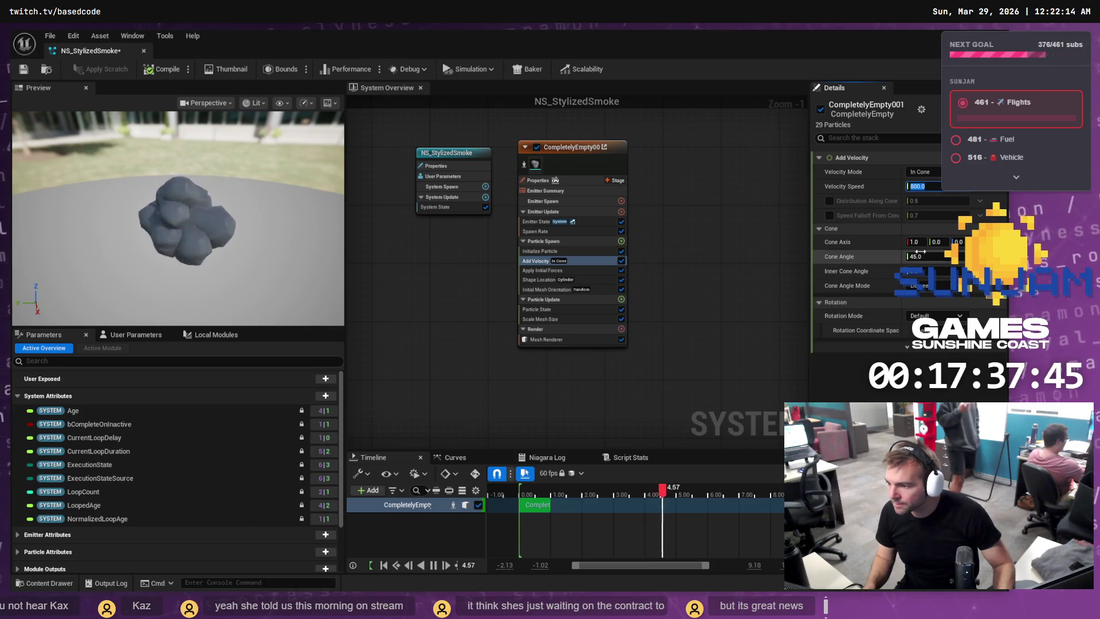
click(959, 242)
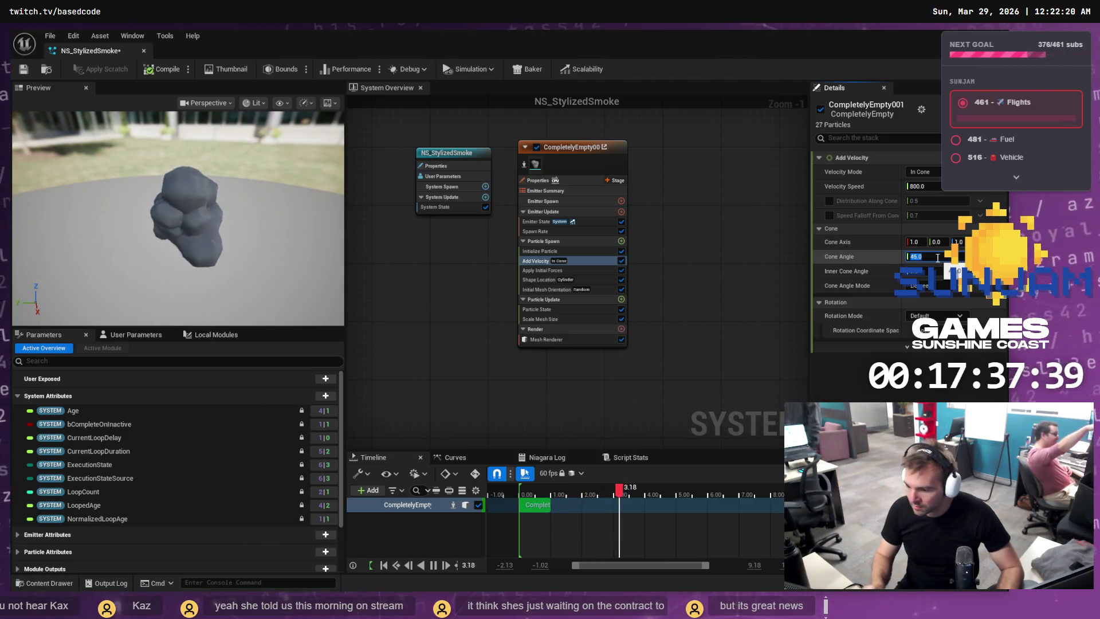
click(937, 256)
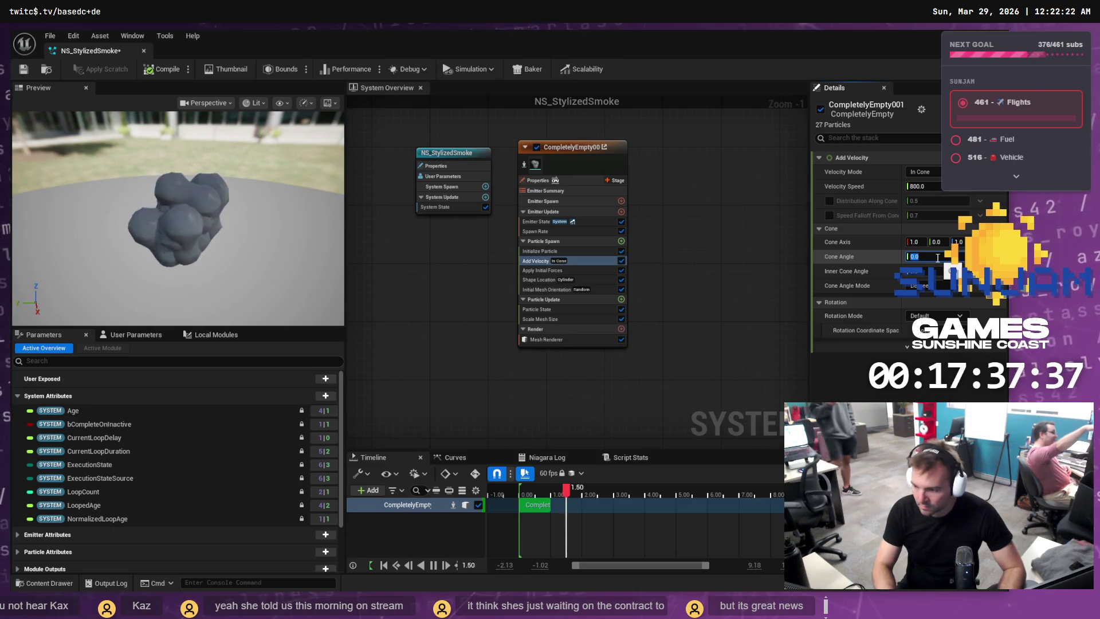
text(4)
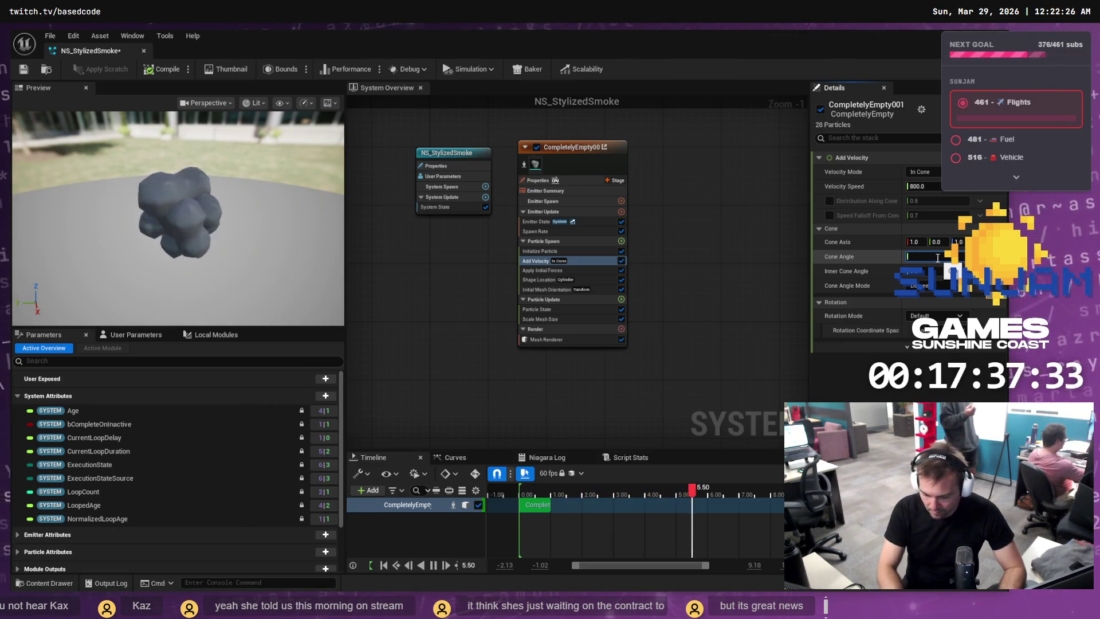
text(50)
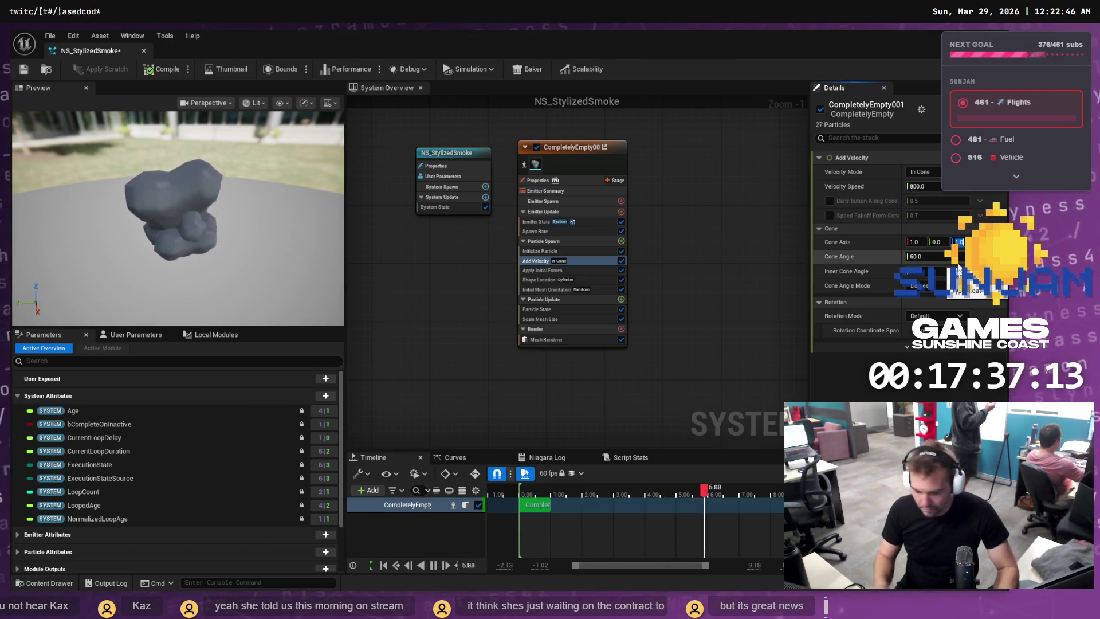
key(Return)
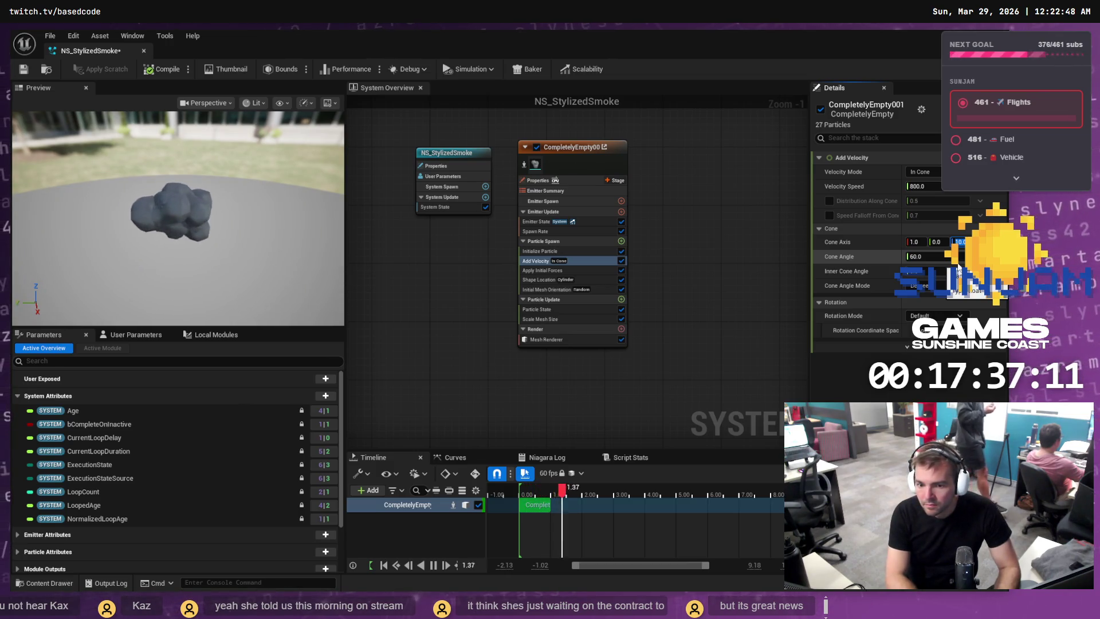
text(1)
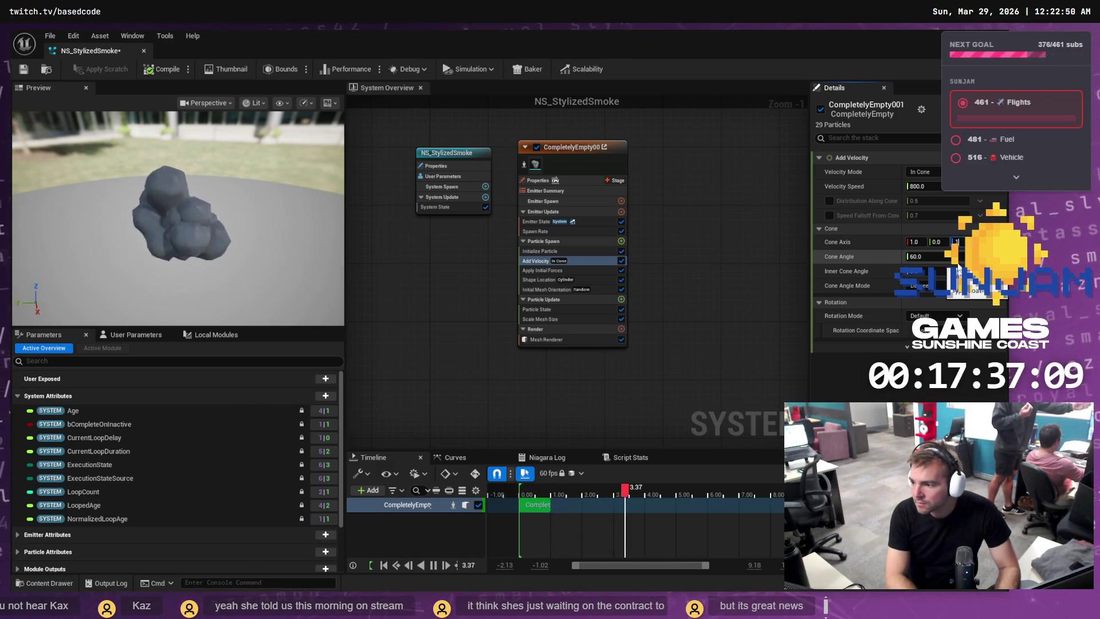